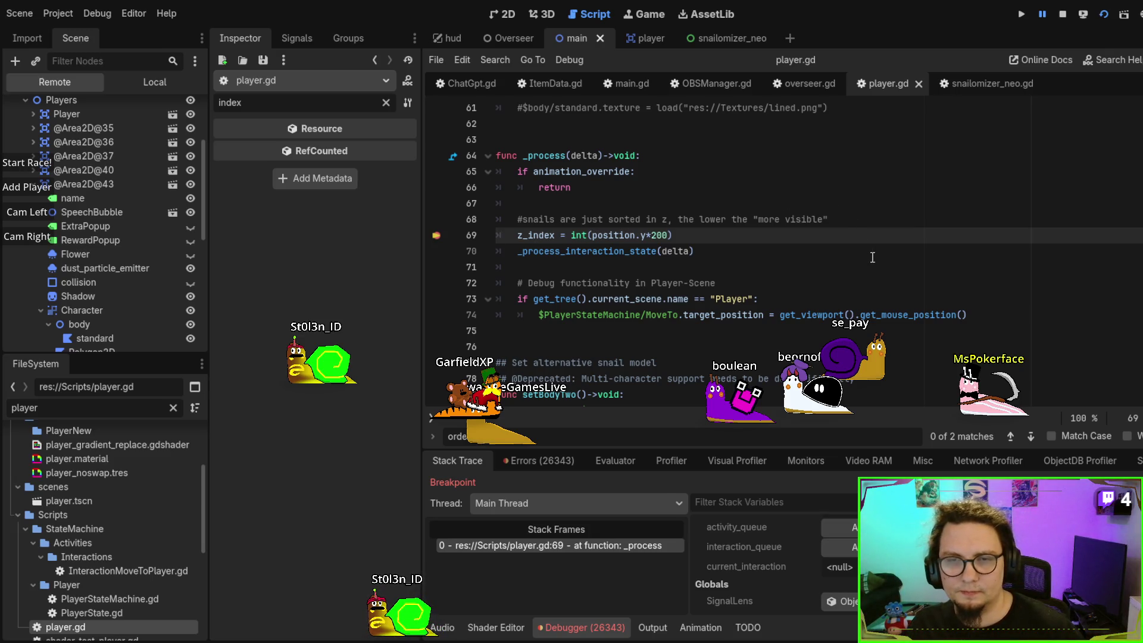
End the game run that is paused at player.gd line 69
{"action": "left_click", "coordinate": [870, 255]}
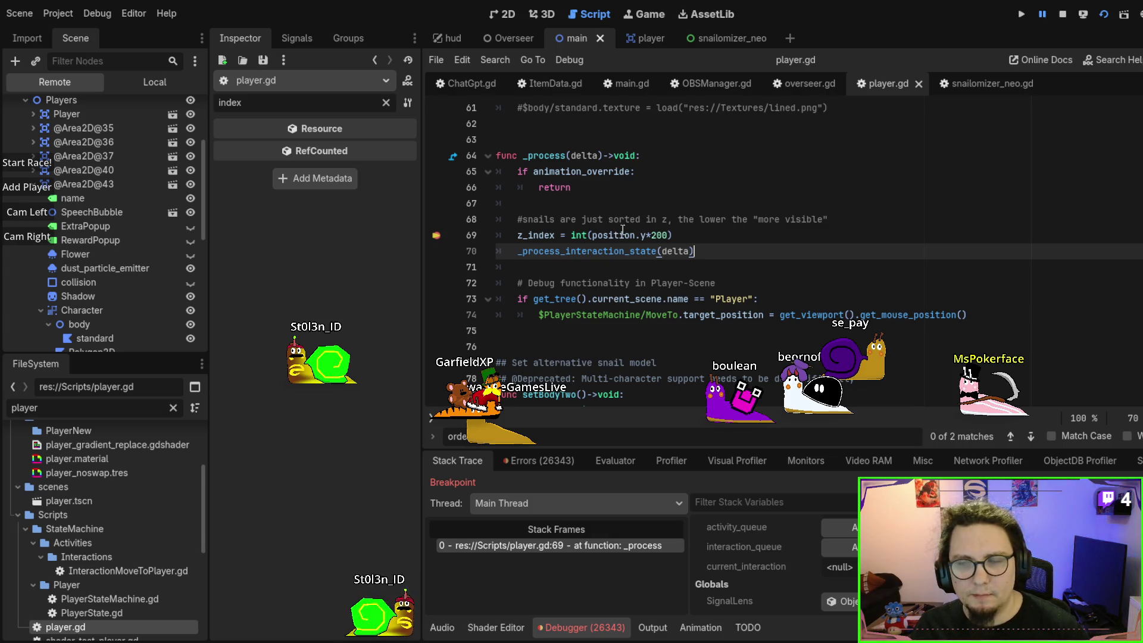
{"action": "left_click", "coordinate": [1063, 20]}
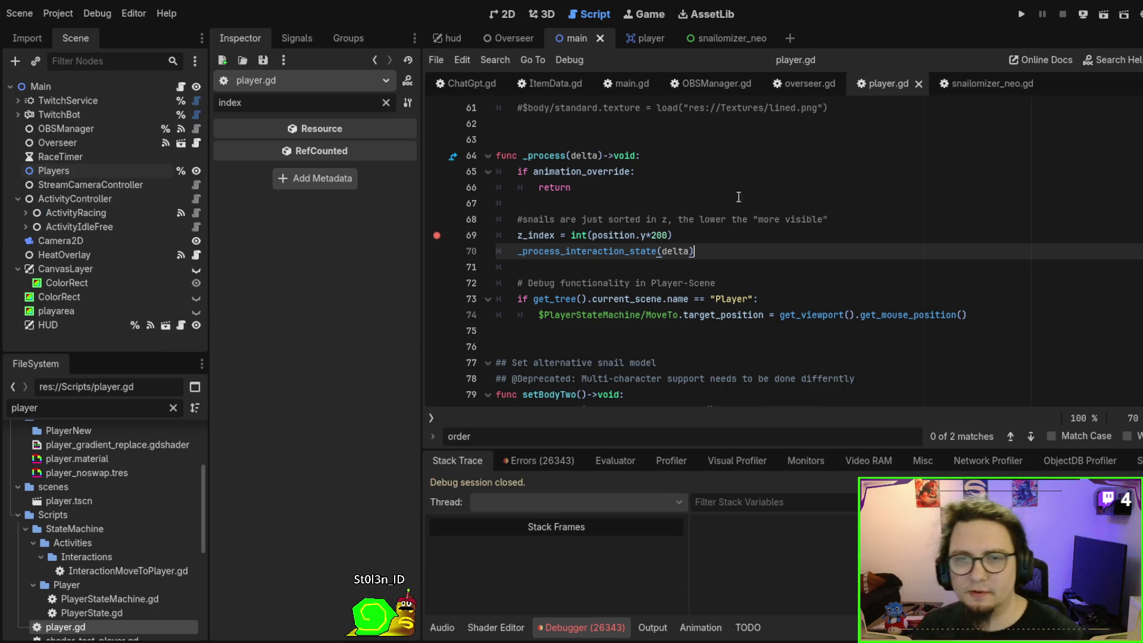
Select player.gd's z_index sorting line, then add a _process(delta) function in main.gd
{"action": "left_click", "coordinate": [628, 235]}
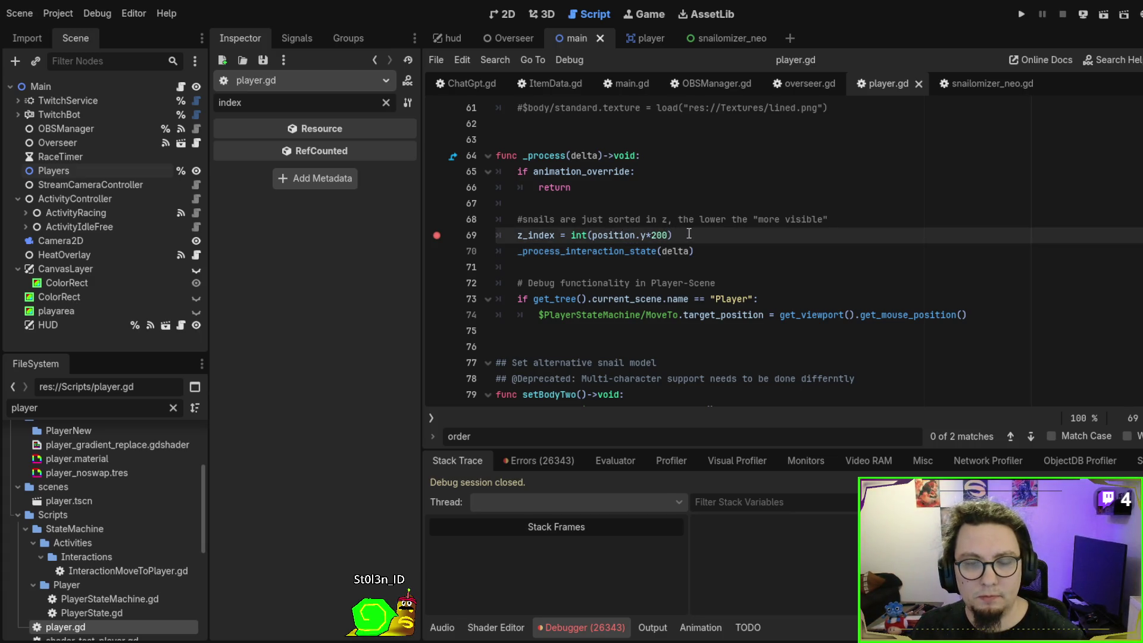
{"action": "left_click_drag", "start_coordinate": [690, 235], "coordinate": [897, 219]}
{"action": "key", "text": "ctrl+c"}
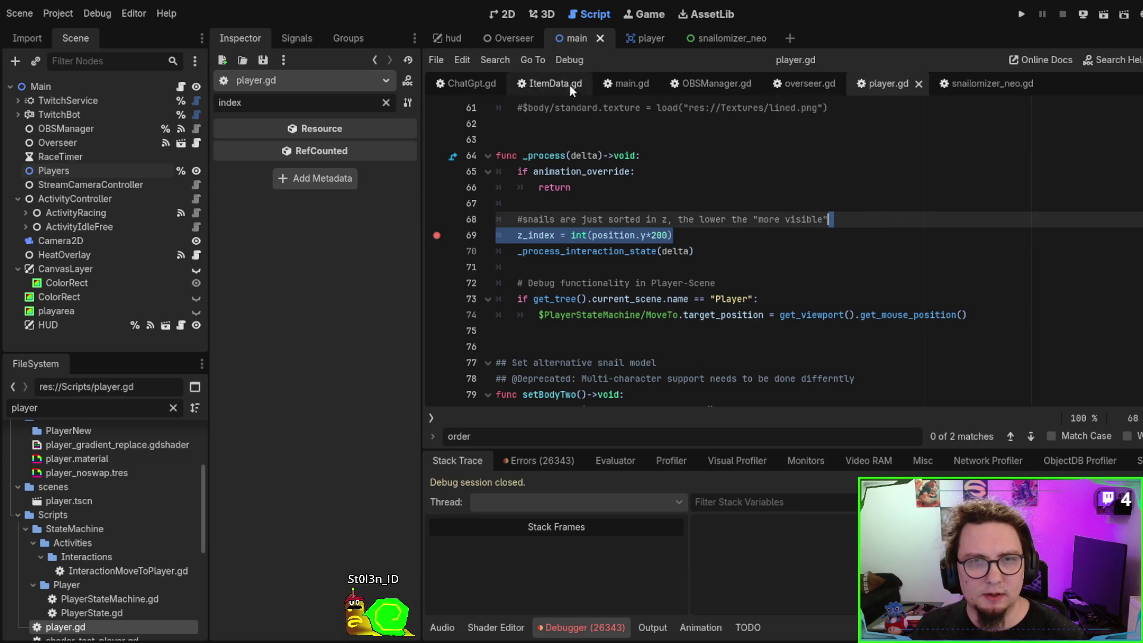
{"action": "left_click", "coordinate": [643, 83]}
{"action": "scroll", "coordinate": [739, 218], "scroll_direction": "down", "scroll_amount": 8}
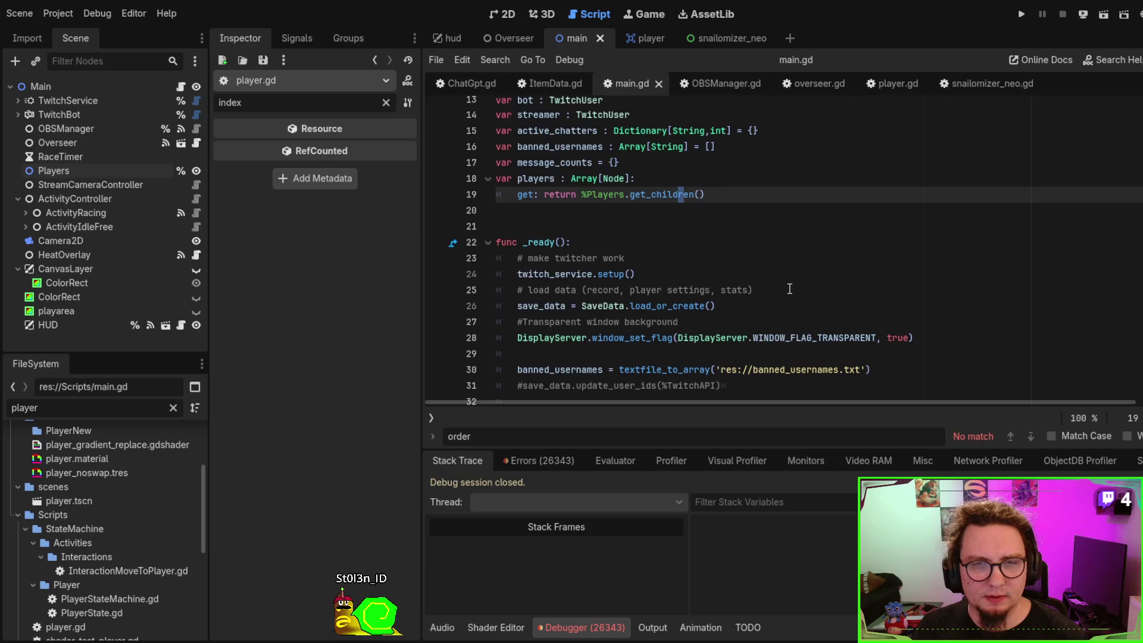
{"action": "left_click", "coordinate": [796, 271]}
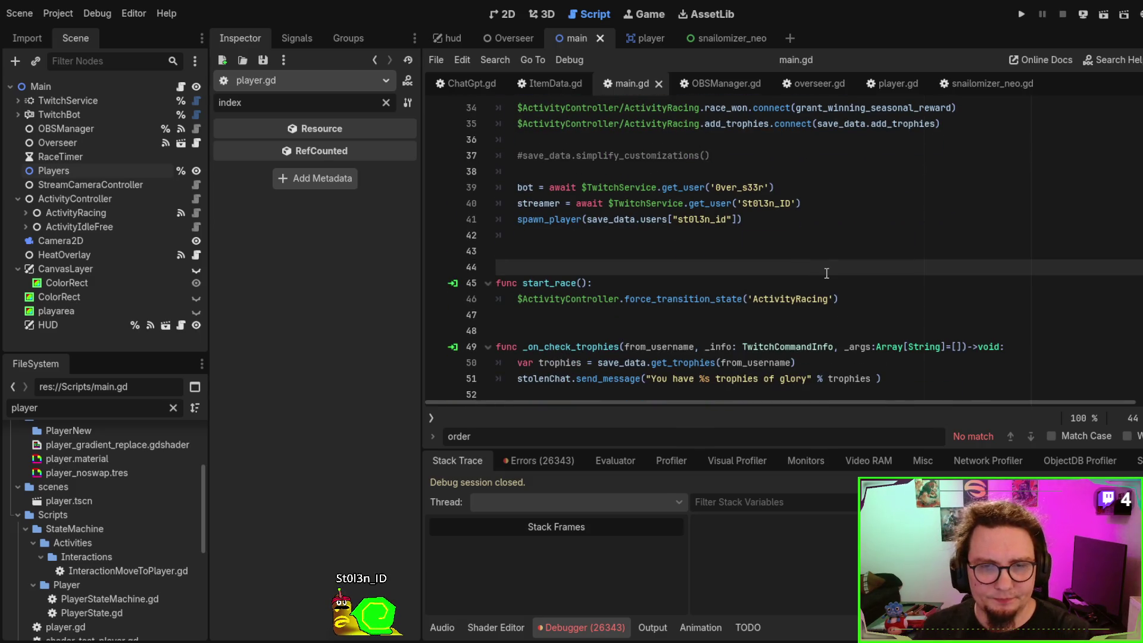
{"action": "key", "text": "ctrl+shift+Return"}
{"action": "key", "text": "ctrl+shift+Return"}
{"action": "type", "text": "func"}
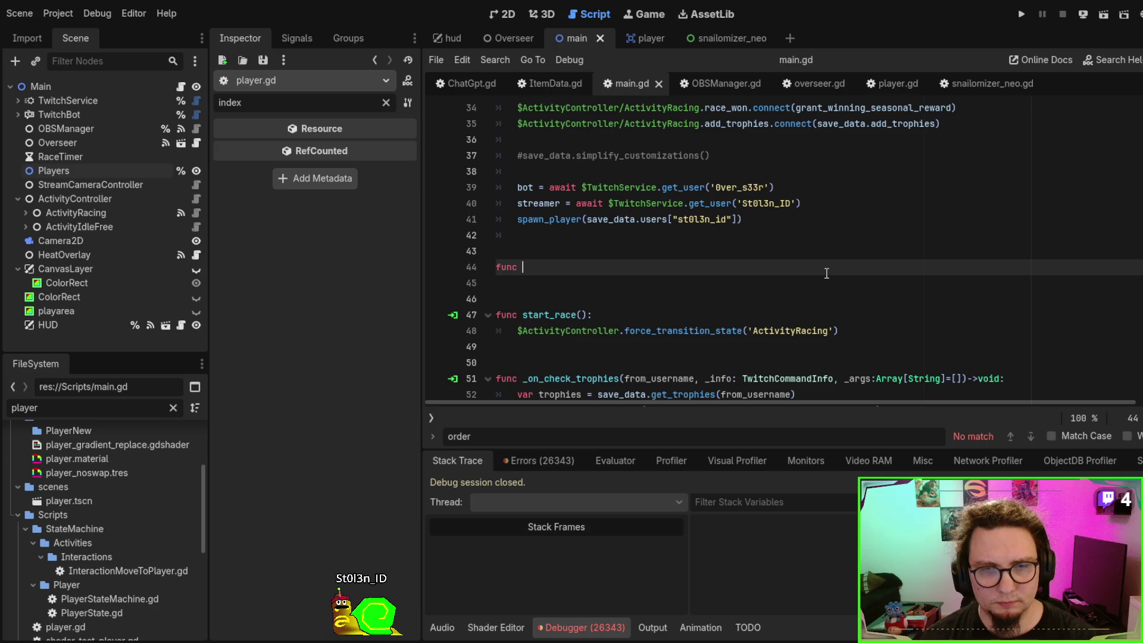
{"action": "type", "text": "_proc"}
{"action": "key", "text": "Return"}
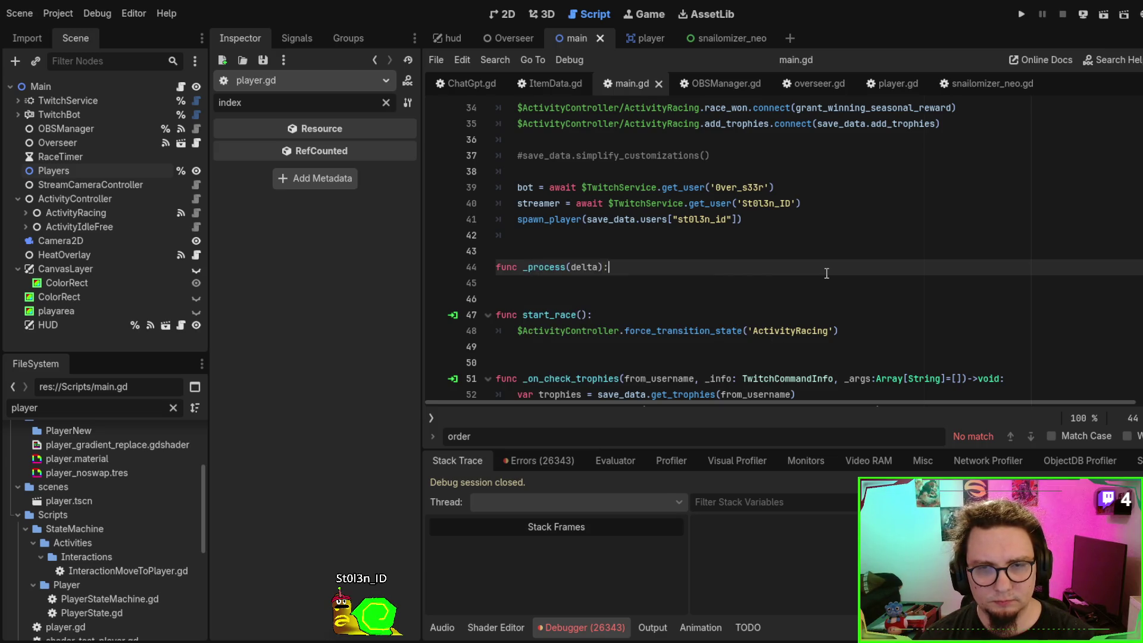
{"action": "key", "text": "Return"}
Add a loop over the players and paste the z_index line into it as player.z_index
{"action": "type", "text": "f"}
{"action": "key", "text": "BackSpace"}
{"action": "type", "text": "%"}
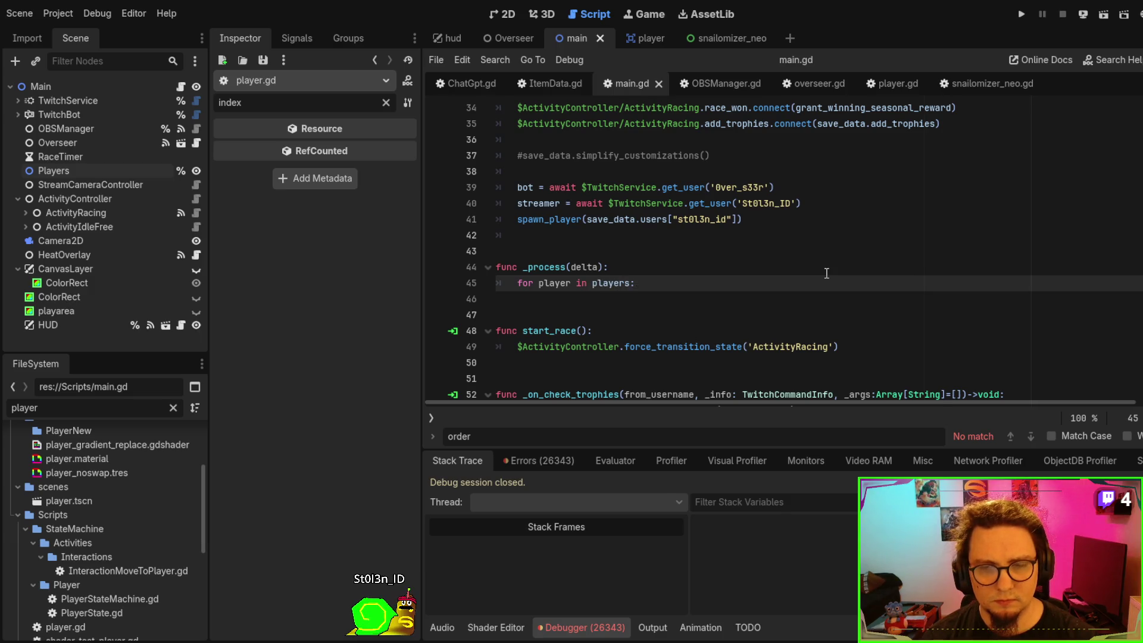
{"action": "key", "text": "Return"}
{"action": "key", "text": "ctrl+v"}
{"action": "key", "text": "shift+Tab"}
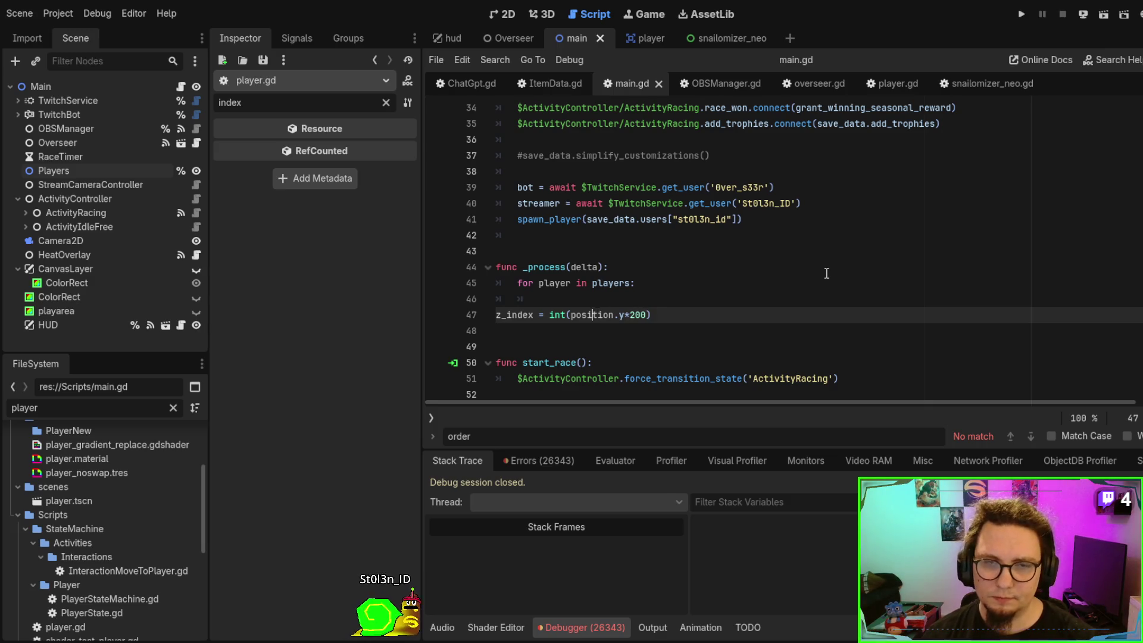
{"action": "key", "text": "BackSpace"}
{"action": "key", "text": "Left"}
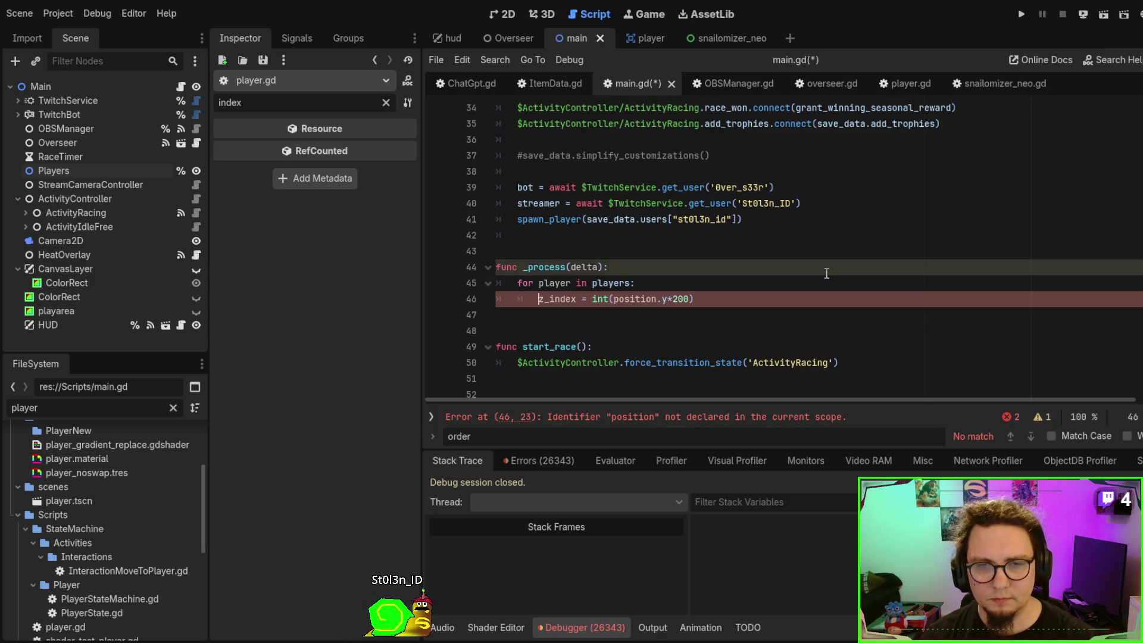
{"action": "type", "text": "player."}
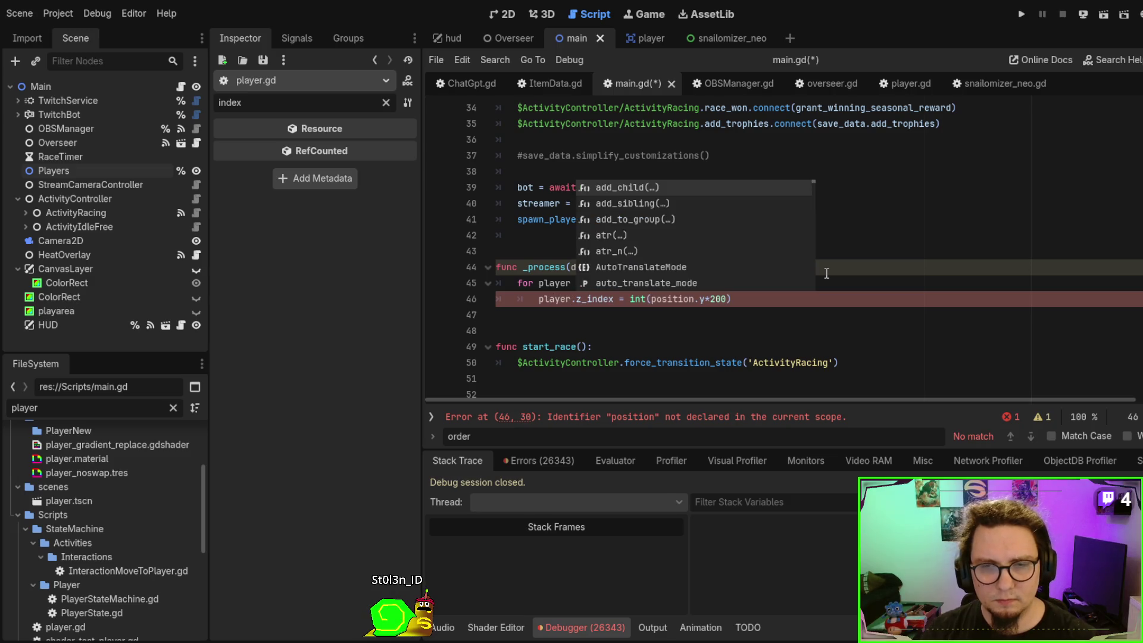
{"action": "left_click", "coordinate": [685, 327]}
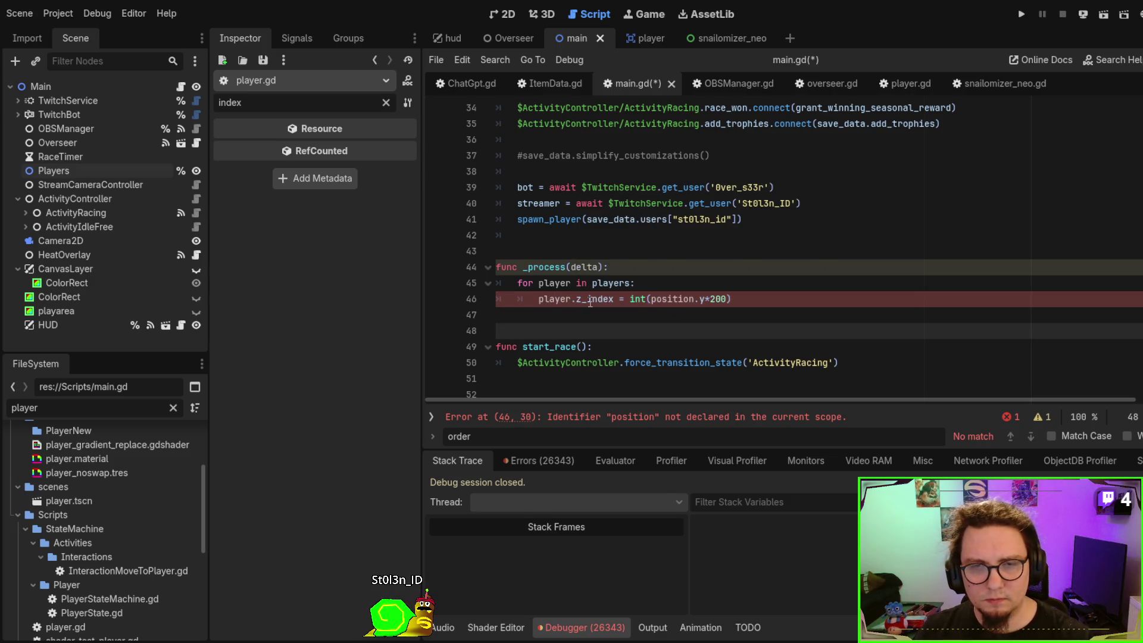
Make the line read player.z_index = int(player.position.y*200) and run the game
{"action": "double_click", "coordinate": [553, 299]}
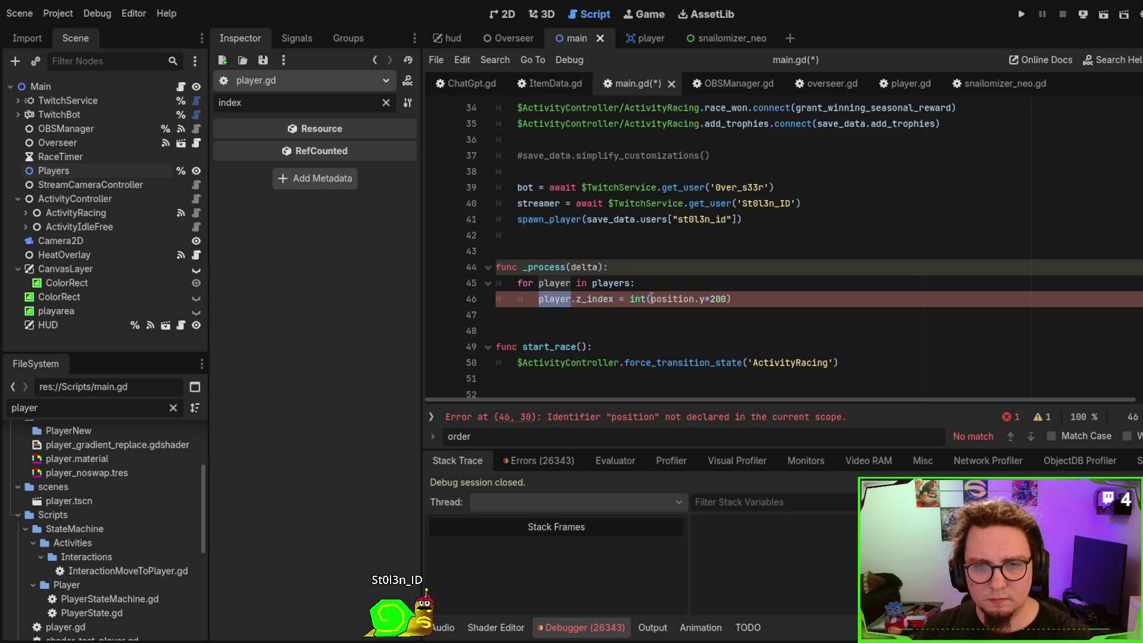
{"action": "left_click", "coordinate": [650, 298]}
{"action": "type", "text": "player."}
{"action": "left_click", "coordinate": [665, 301]}
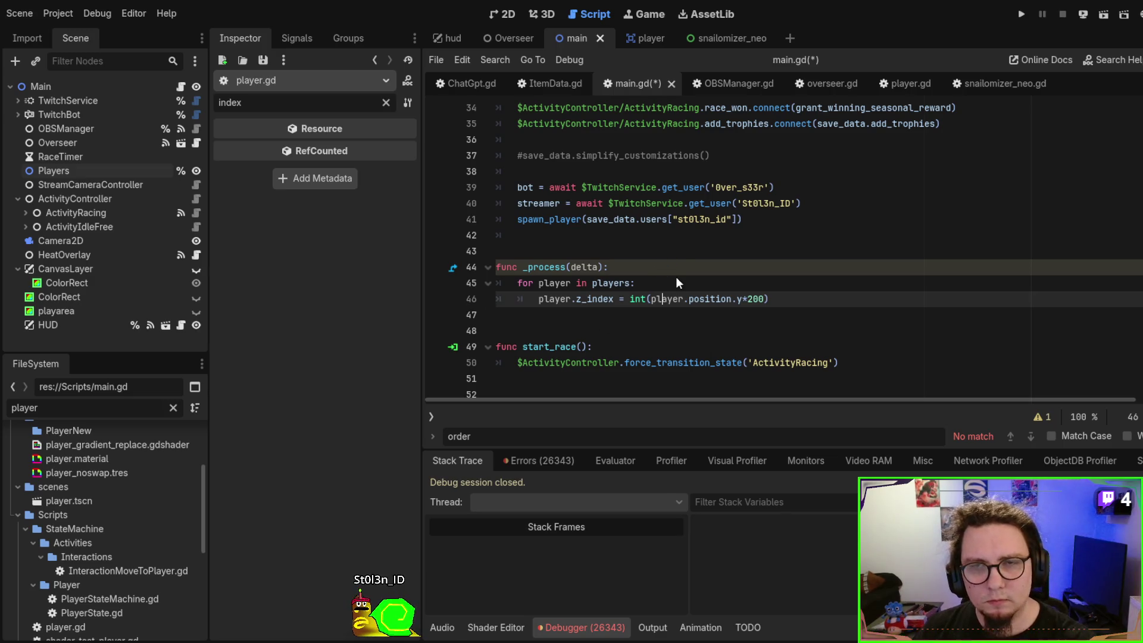
{"action": "key", "text": "F5"}
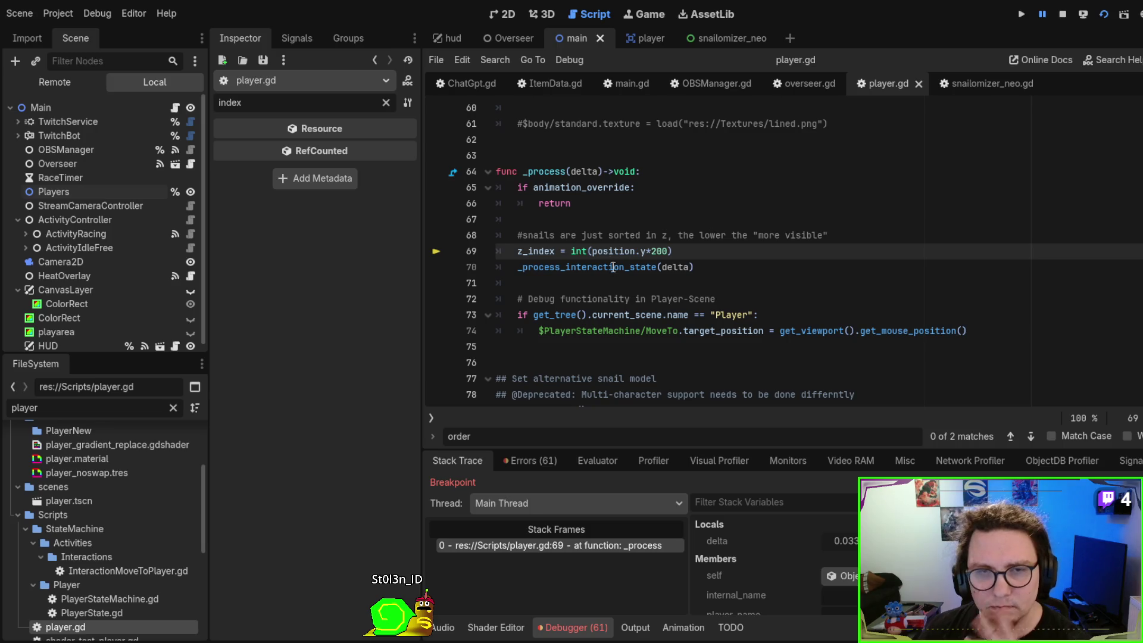
Comment out the old z_index line 69 in player.gd and rerun the game
{"action": "key", "text": "ctrl+k"}
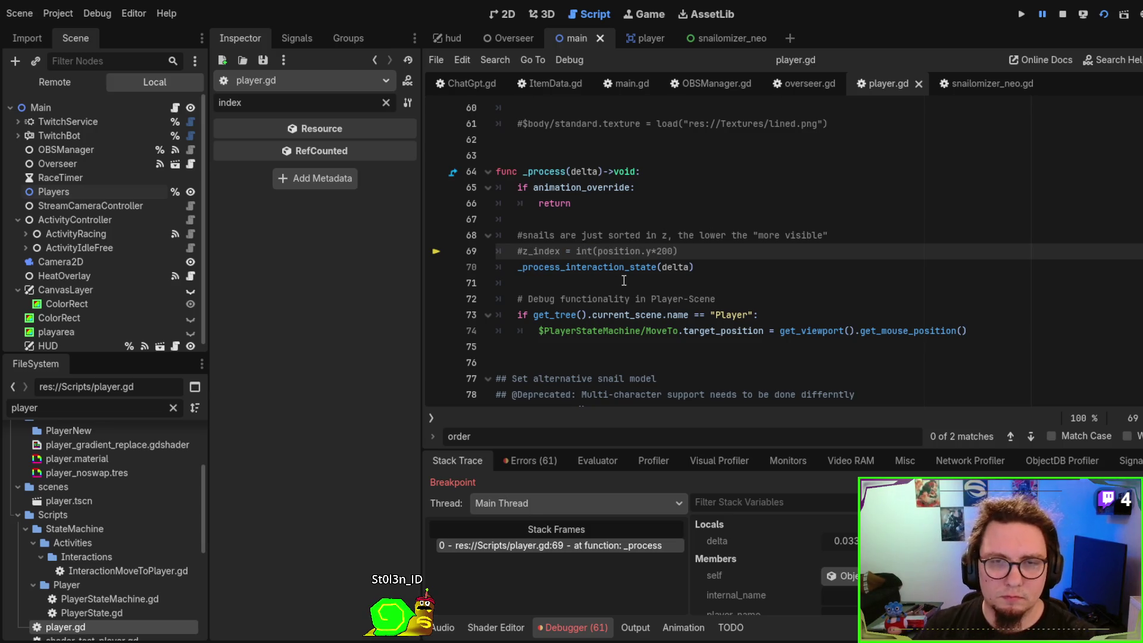
{"action": "key", "text": "F5"}
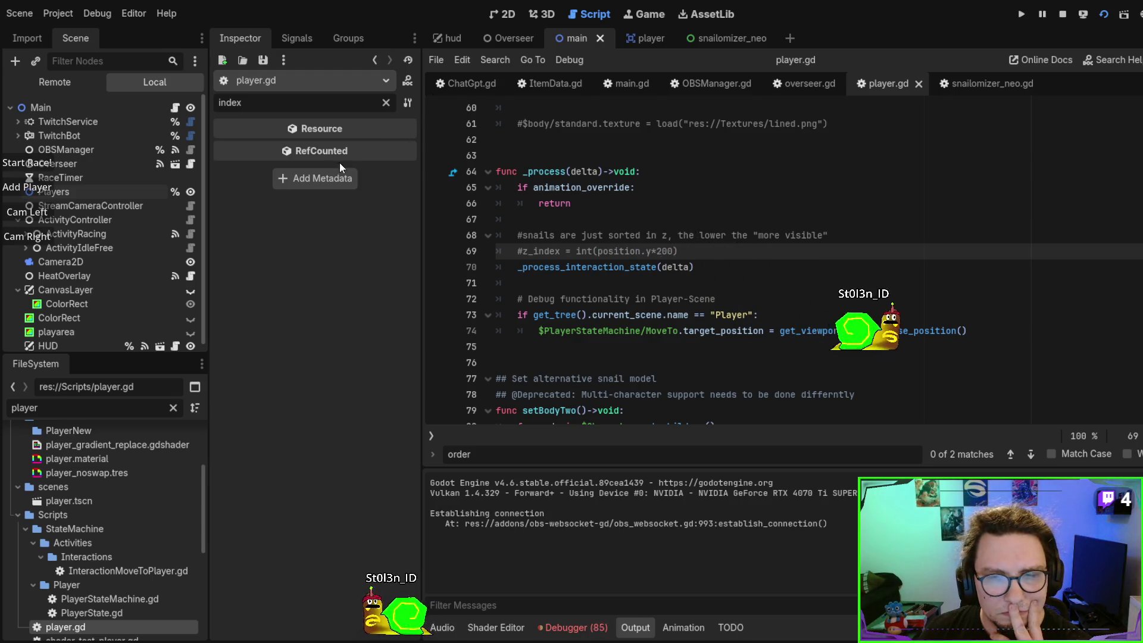
Add four snails to the running race to compare their layering, then stop the game
{"action": "left_click", "coordinate": [49, 188]}
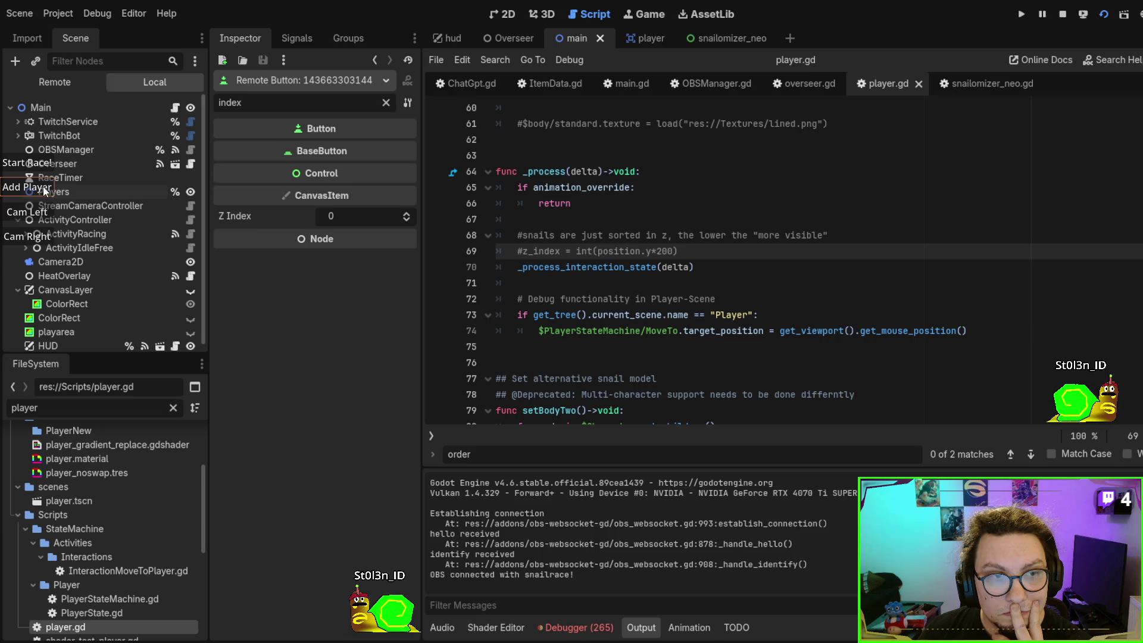
{"action": "left_click", "coordinate": [31, 191]}
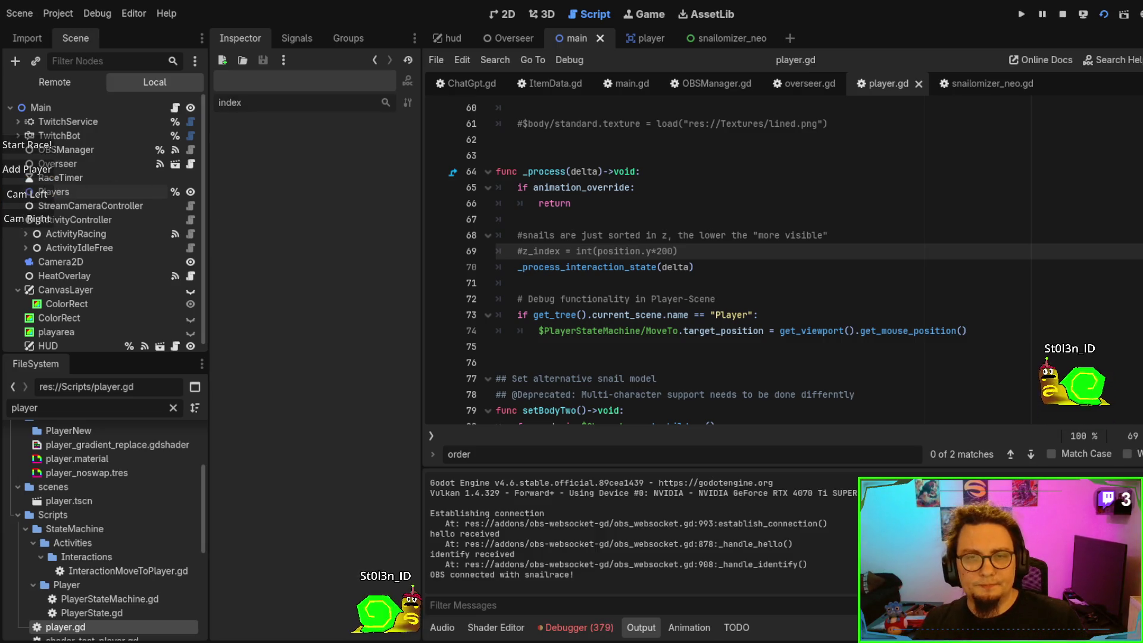
{"action": "left_click", "coordinate": [10, 192]}
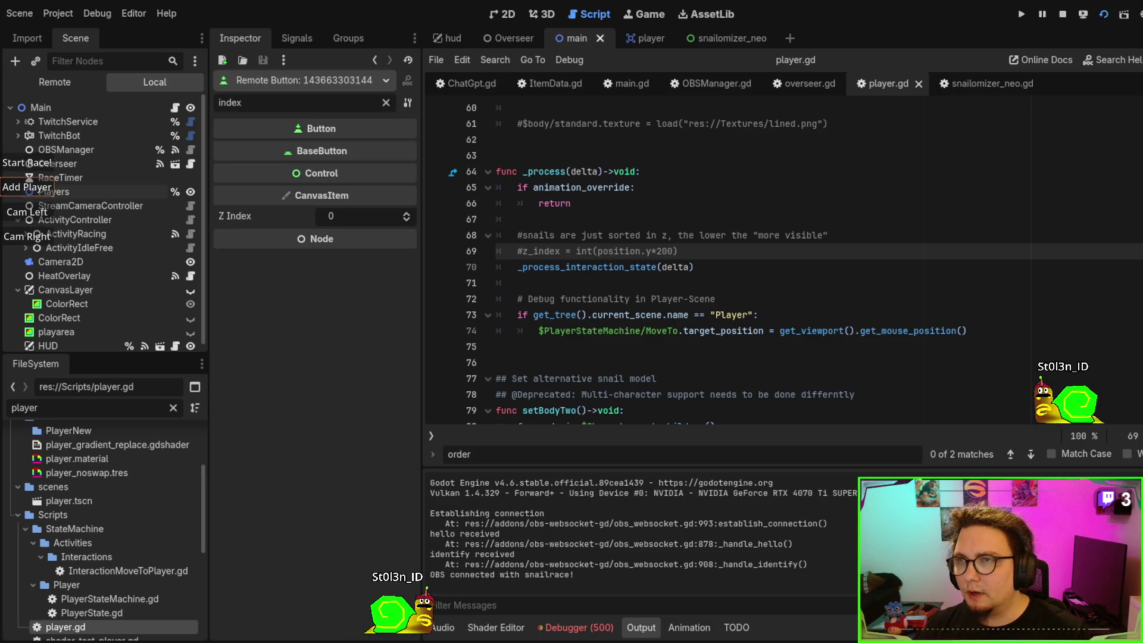
{"action": "left_click", "coordinate": [26, 188]}
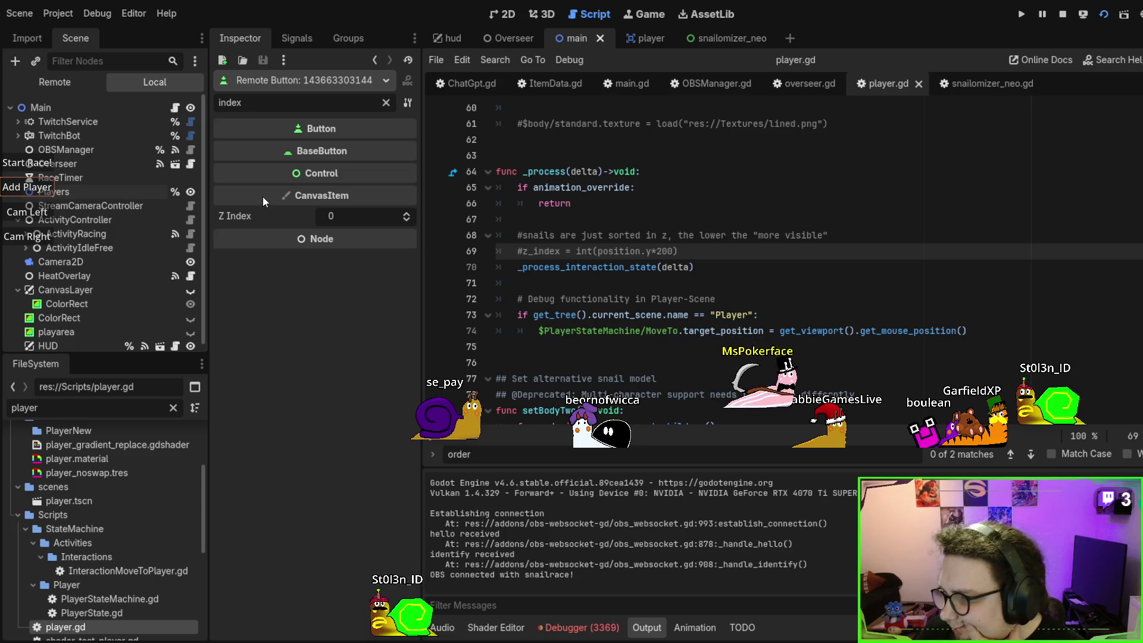
{"action": "key", "text": "F8"}
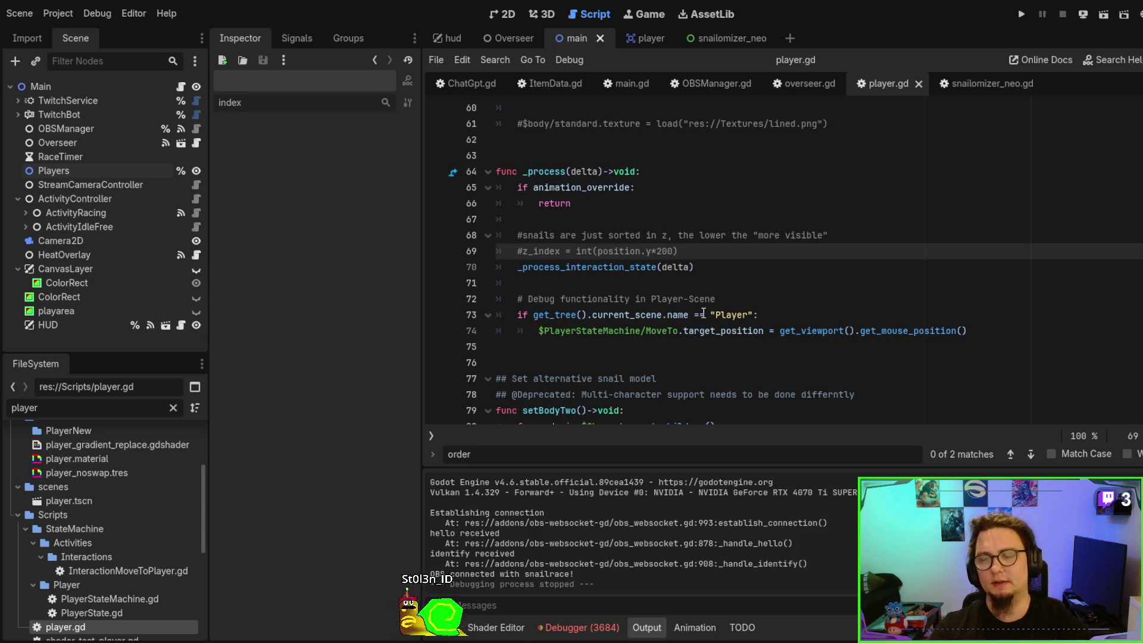
Rerun the game, add two more snails, watch them race, and stop it
{"action": "key", "text": "F5"}
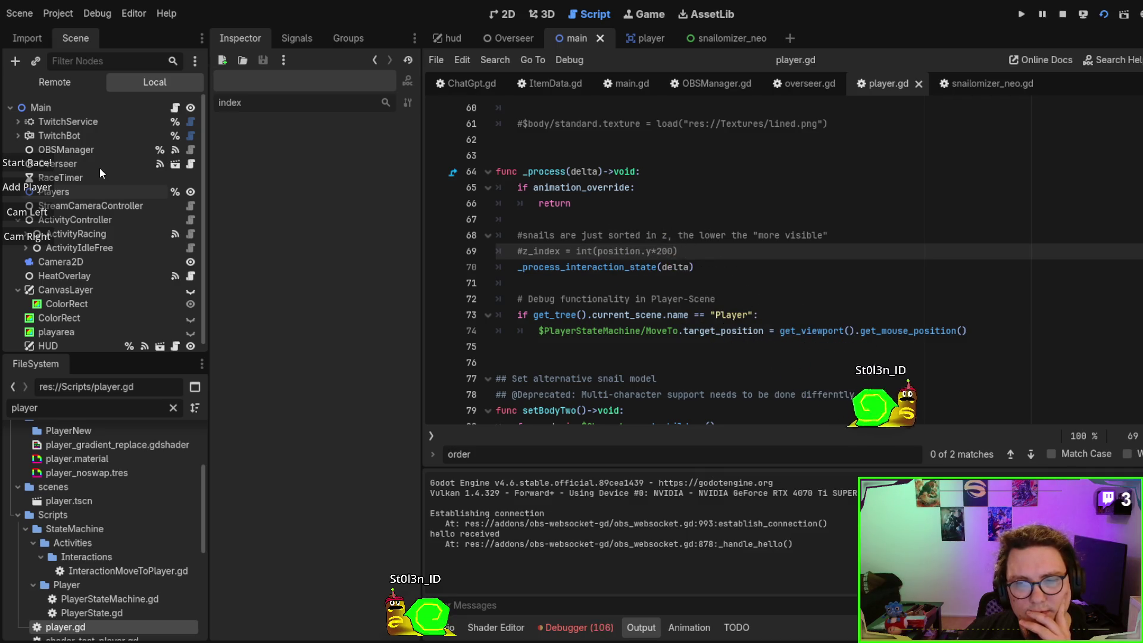
{"action": "left_click", "coordinate": [41, 191]}
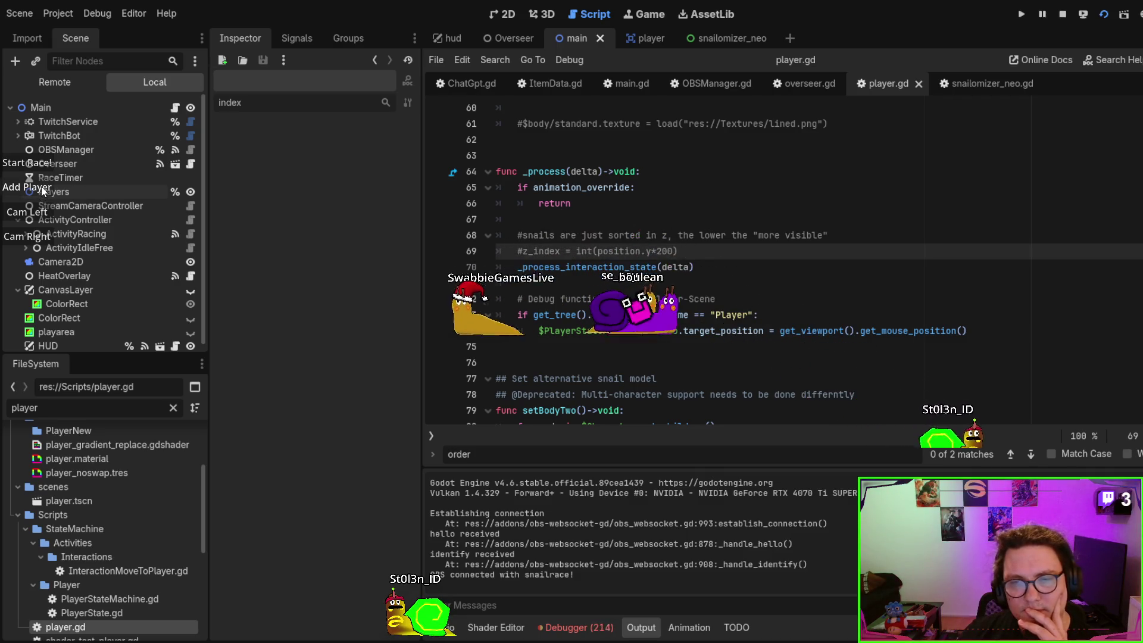
{"action": "left_click", "coordinate": [40, 190]}
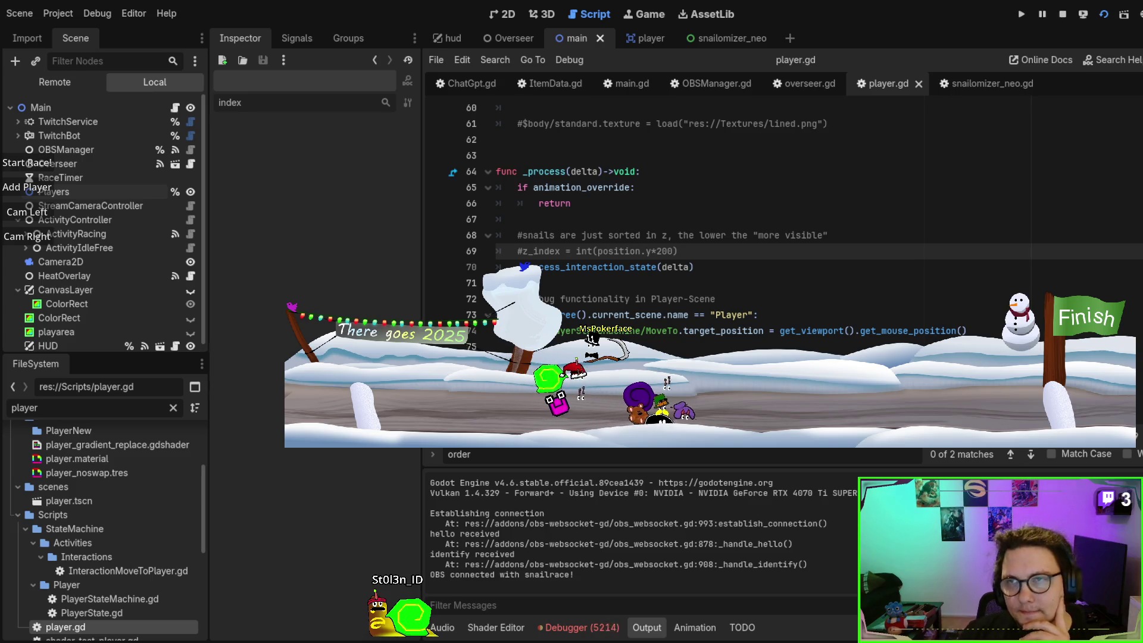
{"action": "key", "text": "F8"}
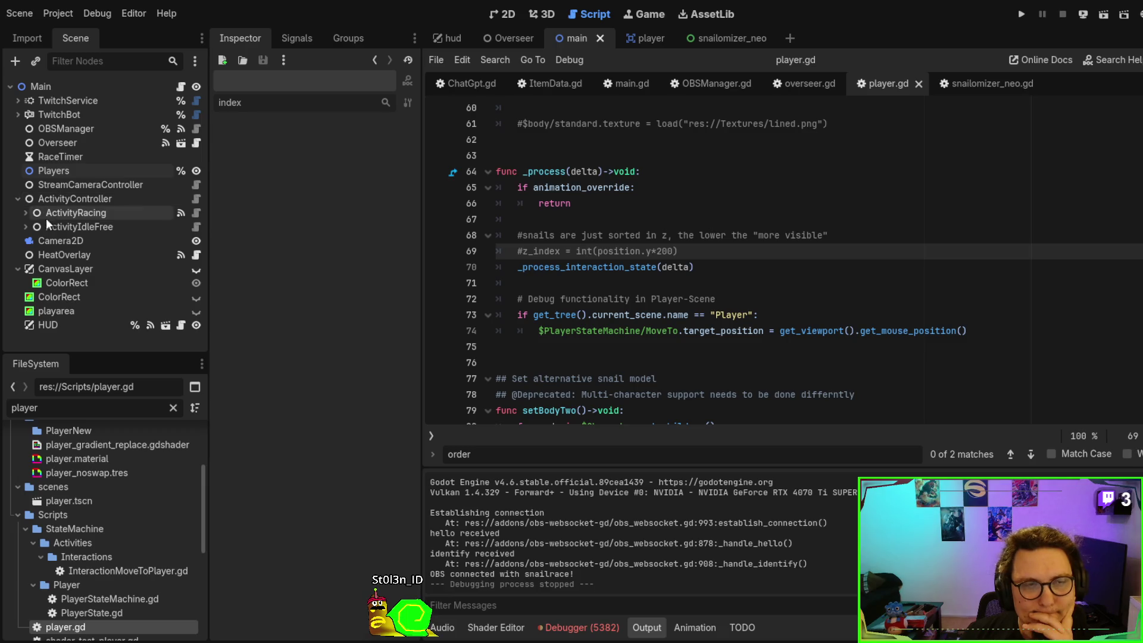
In player.tscn, check the Z Index of the hat, shell, body_detail, face_detail and feelers
{"action": "left_click", "coordinate": [641, 37]}
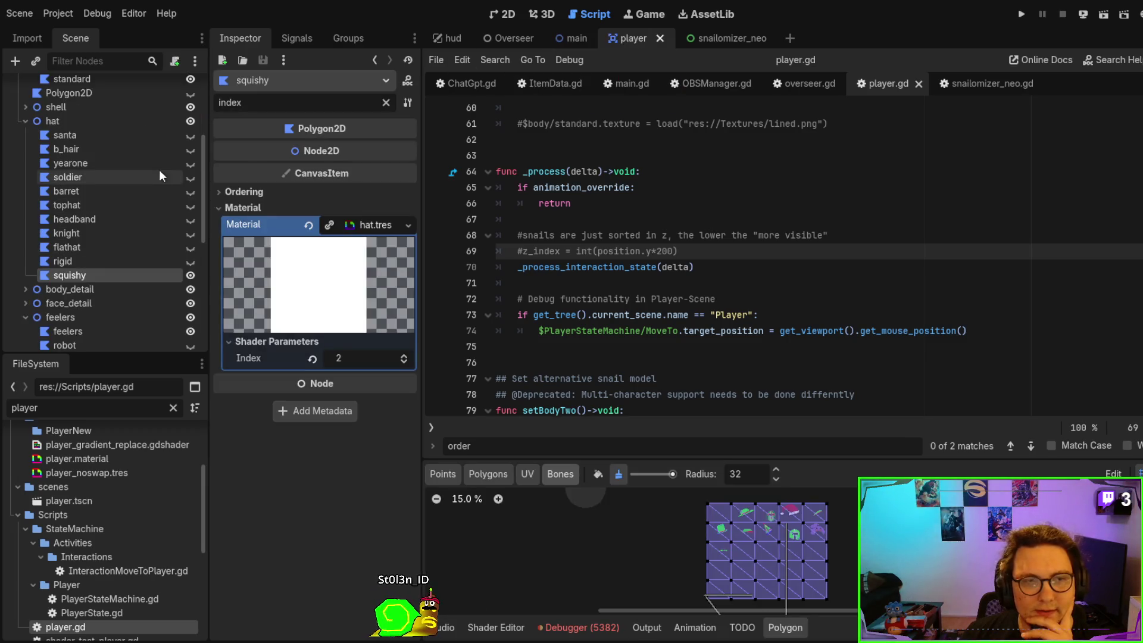
{"action": "left_click", "coordinate": [265, 194]}
{"action": "left_click", "coordinate": [81, 121]}
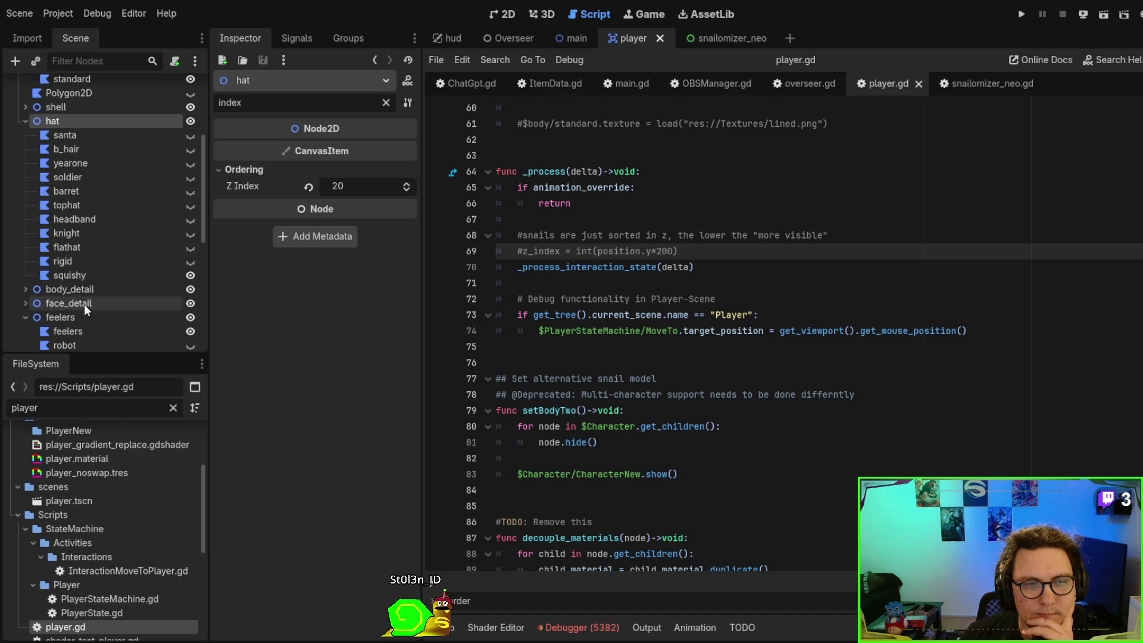
{"action": "scroll", "coordinate": [89, 238], "scroll_direction": "up", "scroll_amount": 3}
{"action": "left_click", "coordinate": [75, 171]}
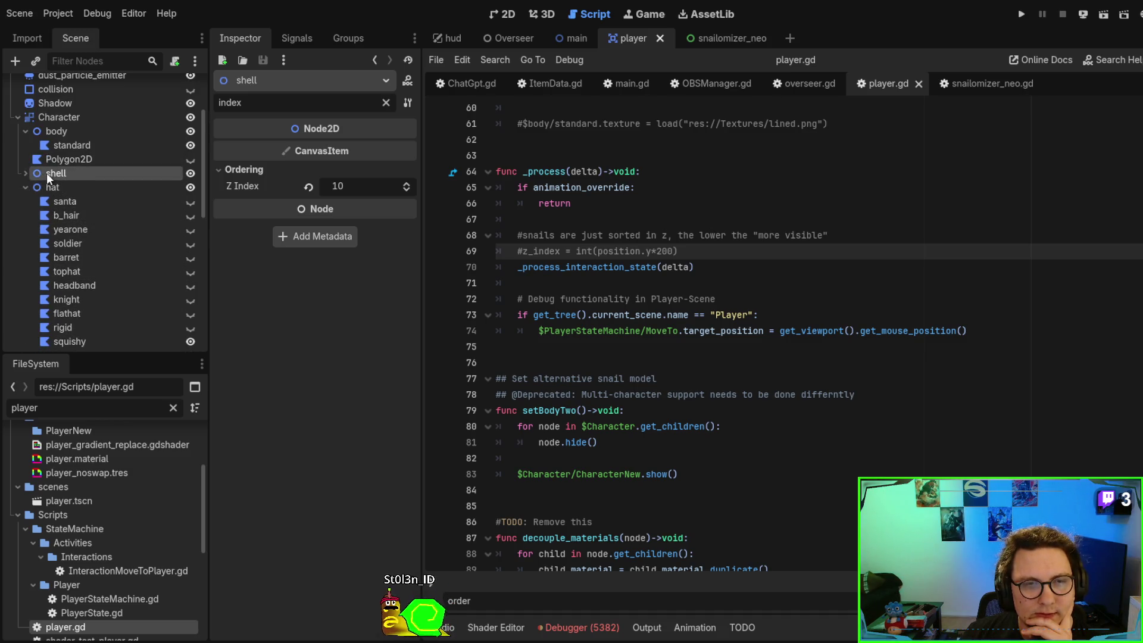
{"action": "left_click", "coordinate": [56, 186]}
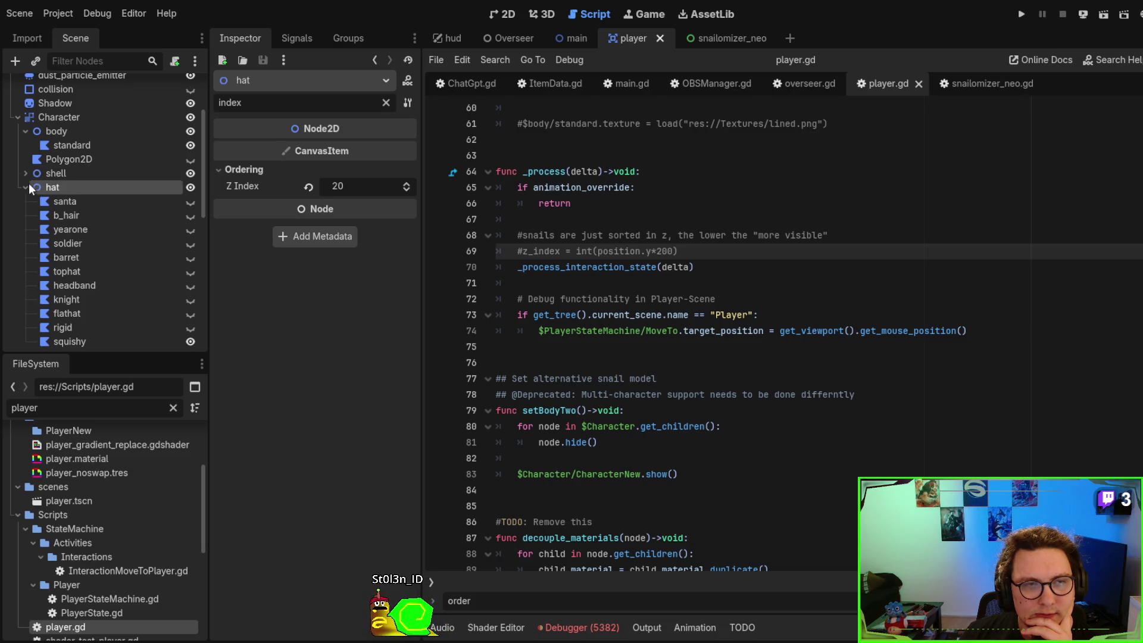
{"action": "left_click", "coordinate": [28, 186]}
{"action": "left_click", "coordinate": [46, 202]}
{"action": "left_click", "coordinate": [47, 212]}
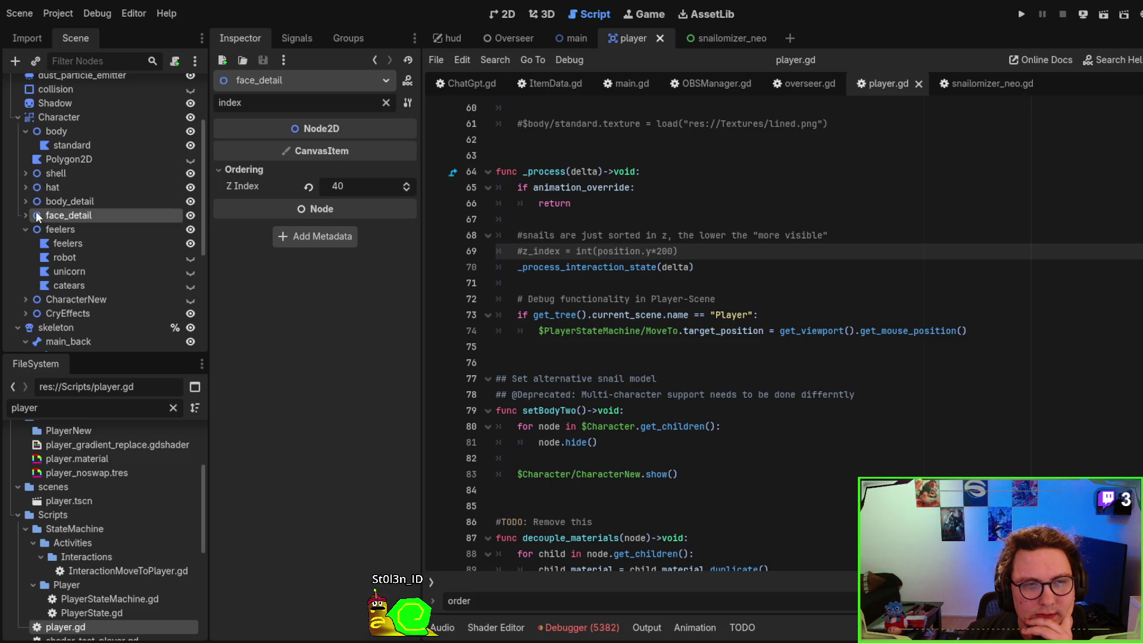
{"action": "left_click", "coordinate": [27, 229]}
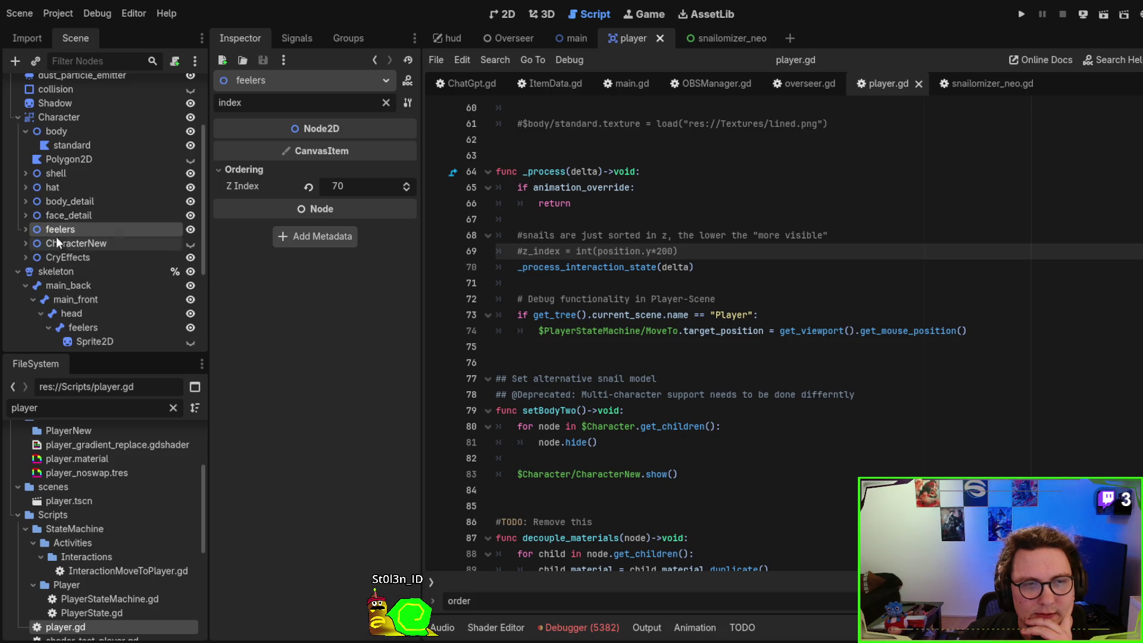
Check the ordering settings of CharacterNew, CryEffects, the body polygons, body and shell
{"action": "left_click", "coordinate": [59, 243]}
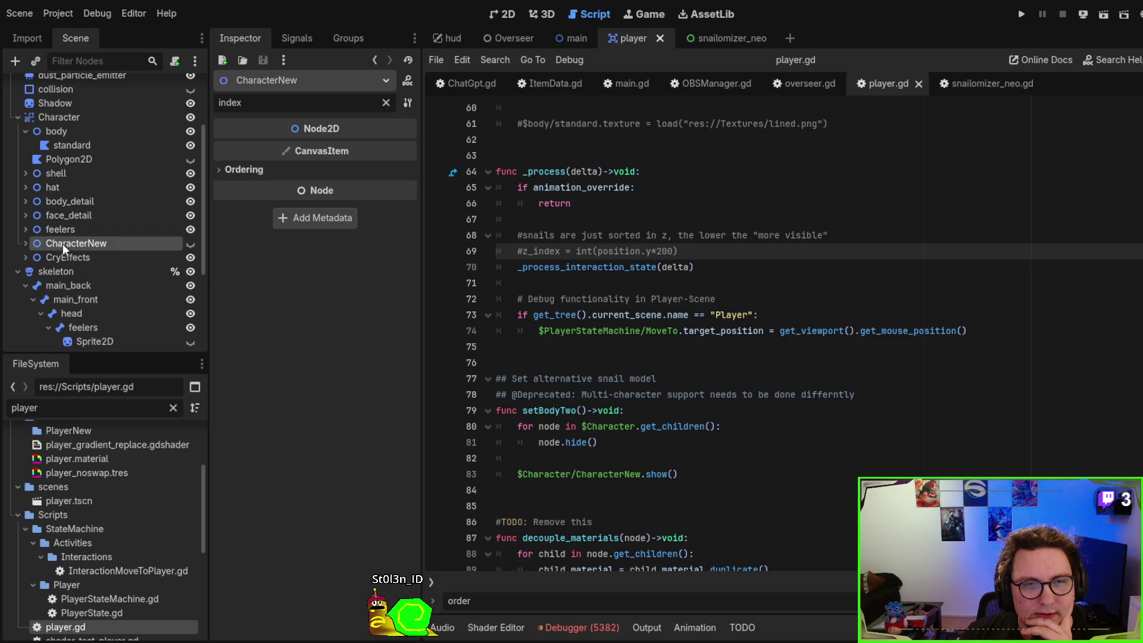
{"action": "left_click", "coordinate": [242, 170]}
{"action": "left_click", "coordinate": [233, 174]}
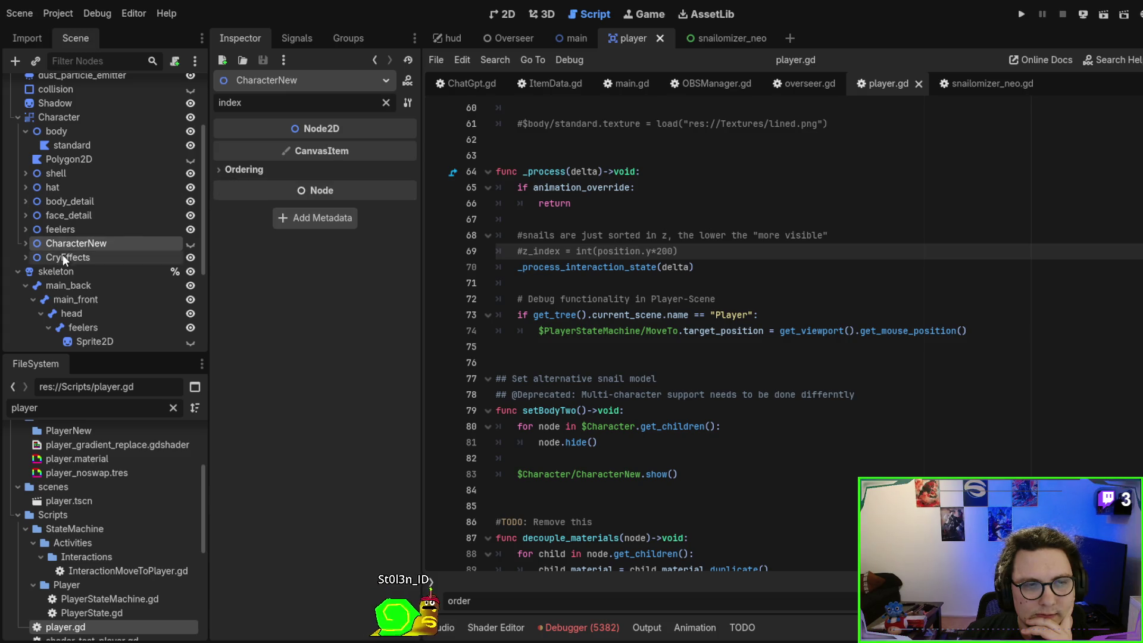
{"action": "left_click", "coordinate": [63, 256]}
{"action": "left_click", "coordinate": [241, 170]}
{"action": "left_click", "coordinate": [240, 170]}
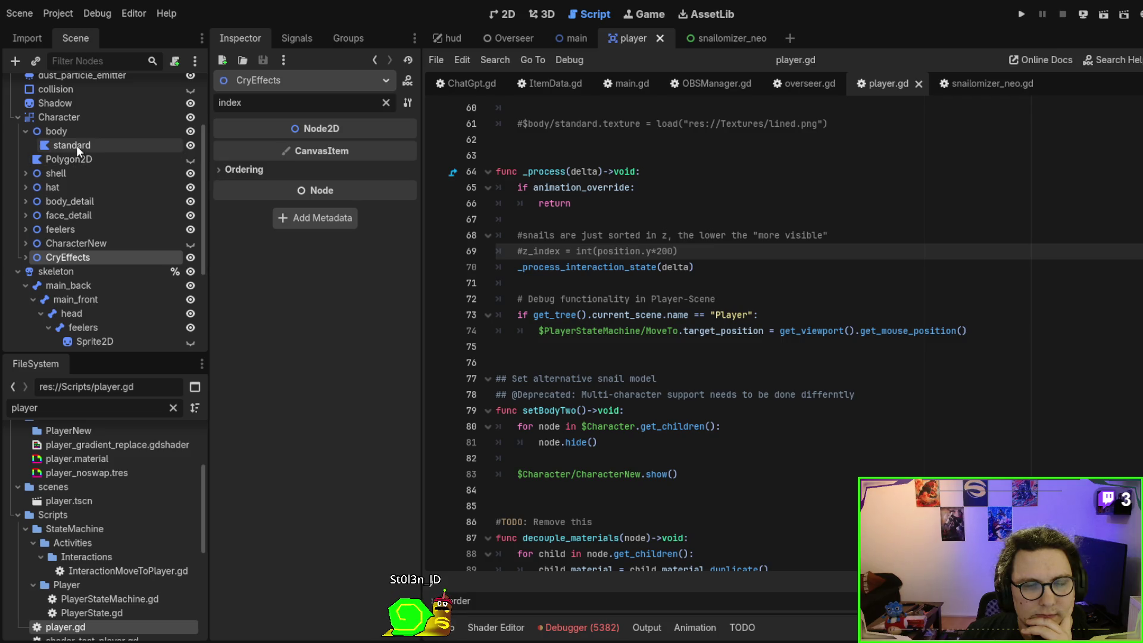
{"action": "left_click", "coordinate": [76, 146]}
{"action": "left_click", "coordinate": [76, 159]}
{"action": "left_click", "coordinate": [79, 144]}
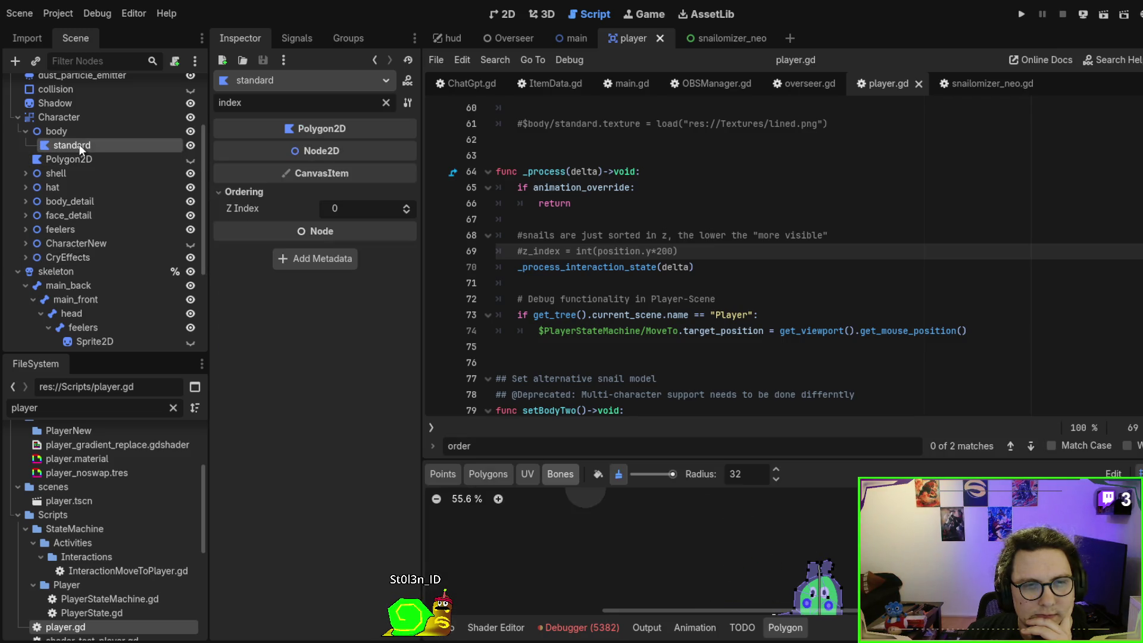
{"action": "left_click", "coordinate": [71, 124]}
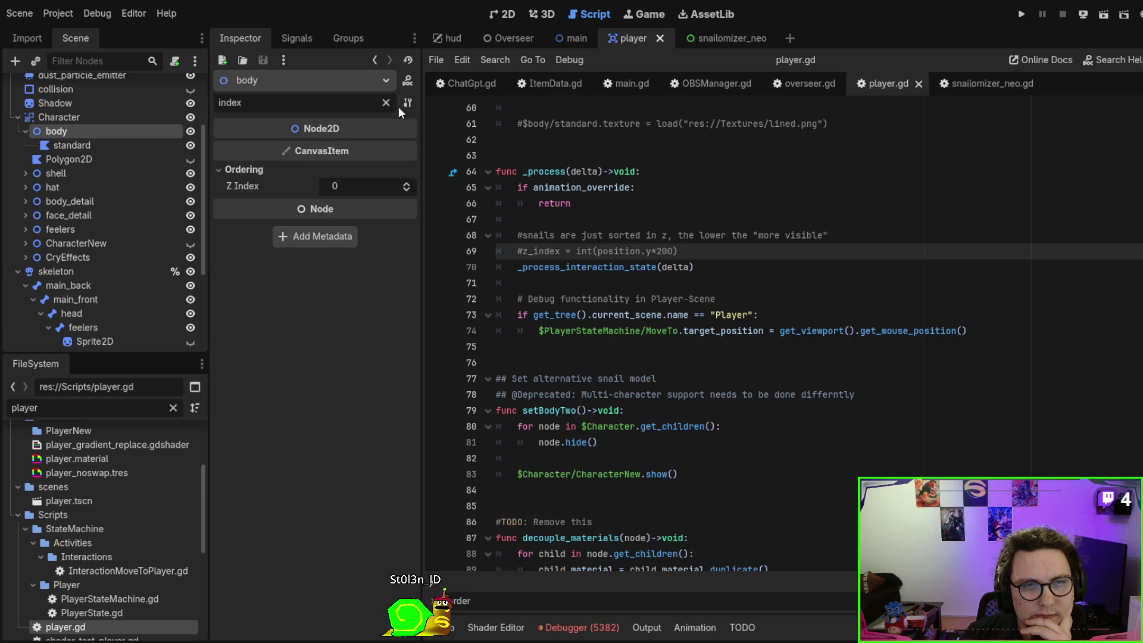
{"action": "left_click", "coordinate": [387, 102]}
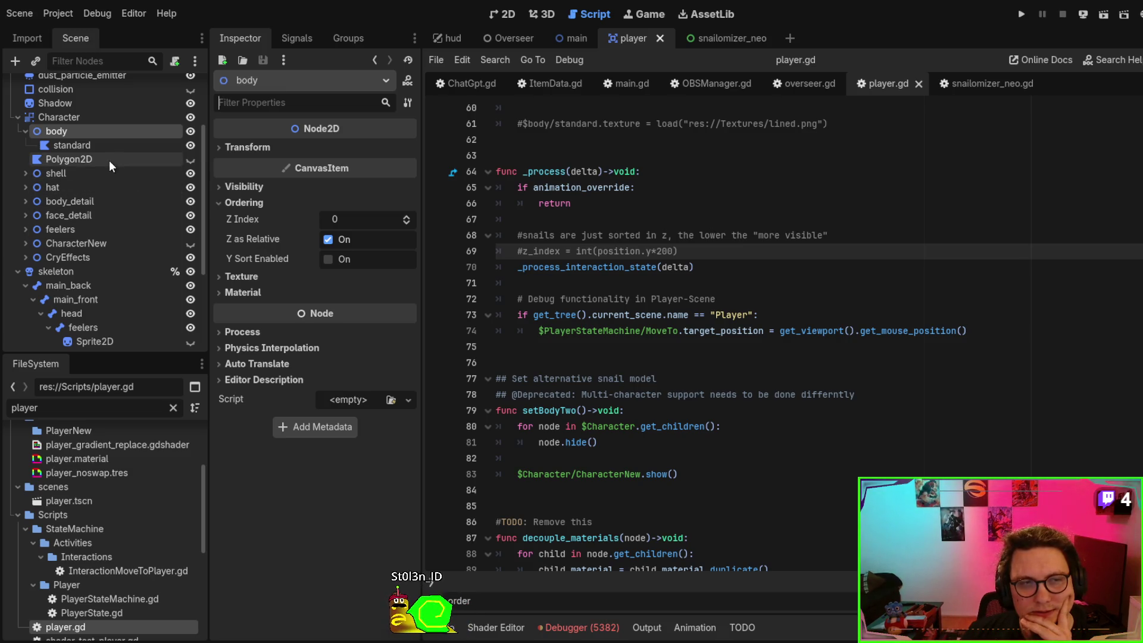
{"action": "left_click", "coordinate": [92, 172]}
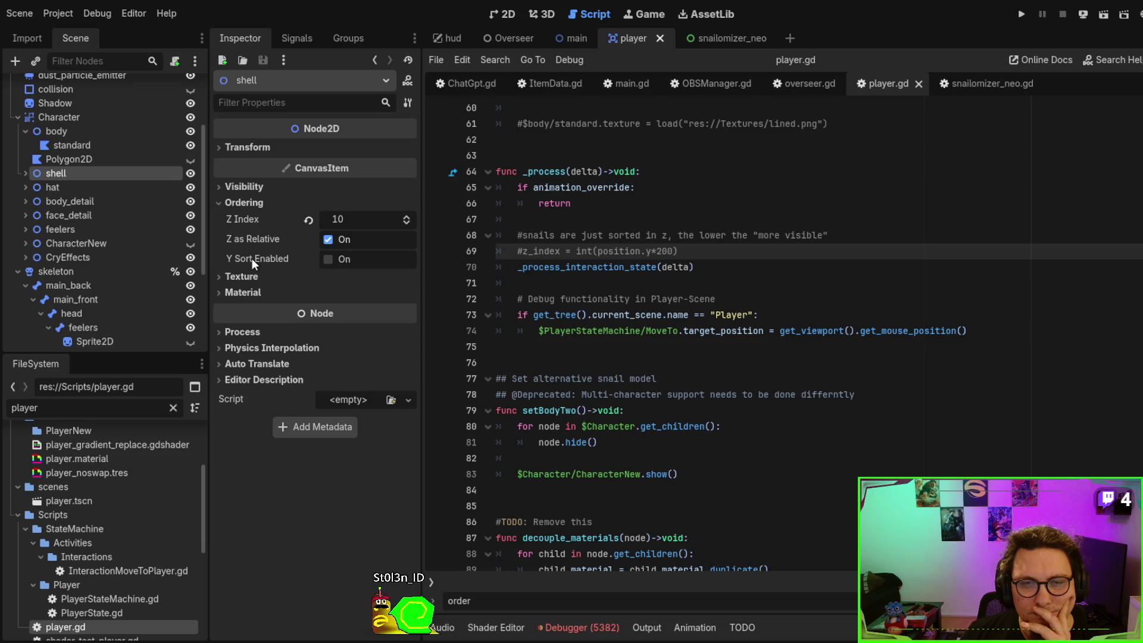
Enable Y Sort on the Player root node and show the scene in the 2D view
{"action": "scroll", "coordinate": [92, 145], "scroll_direction": "up", "scroll_amount": 3}
{"action": "left_click", "coordinate": [59, 86]}
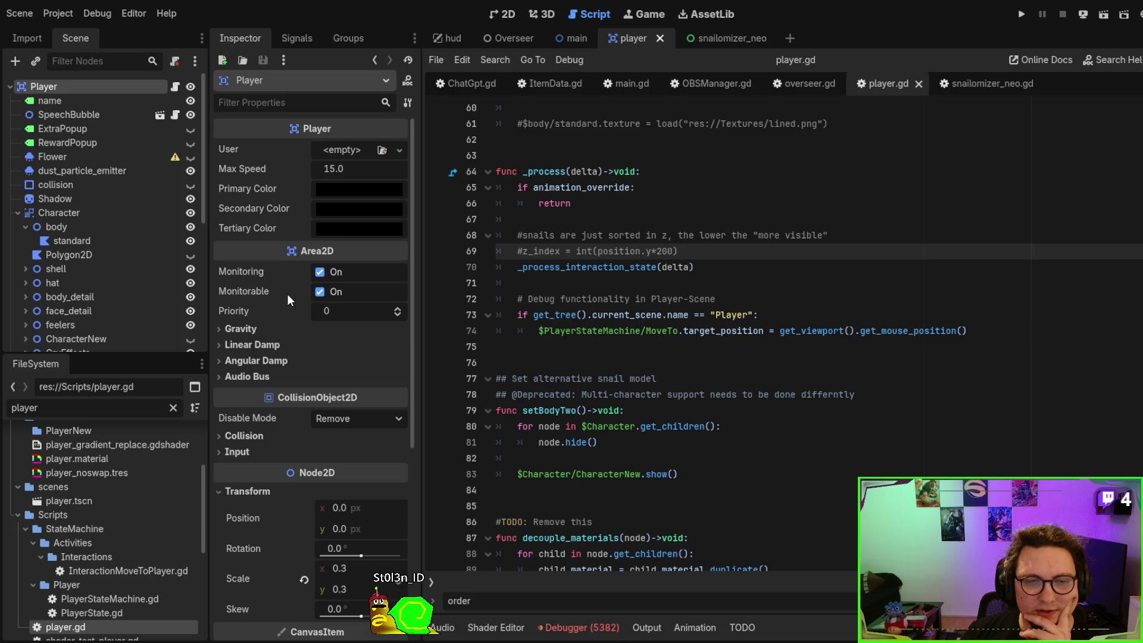
{"action": "scroll", "coordinate": [281, 309], "scroll_direction": "down", "scroll_amount": 5}
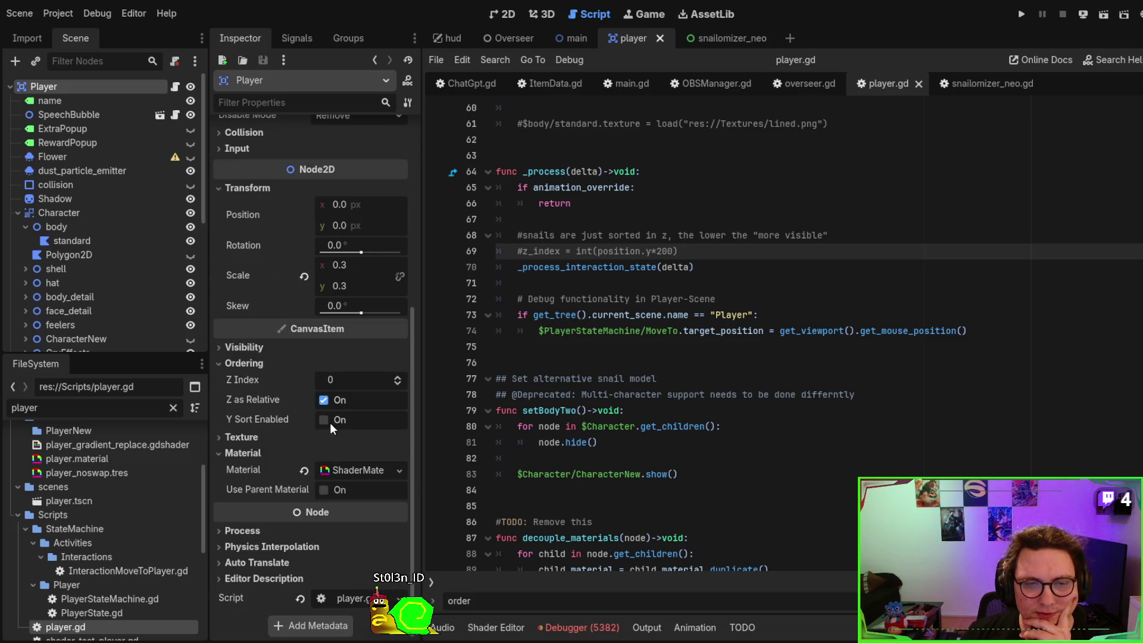
{"action": "left_click", "coordinate": [324, 421]}
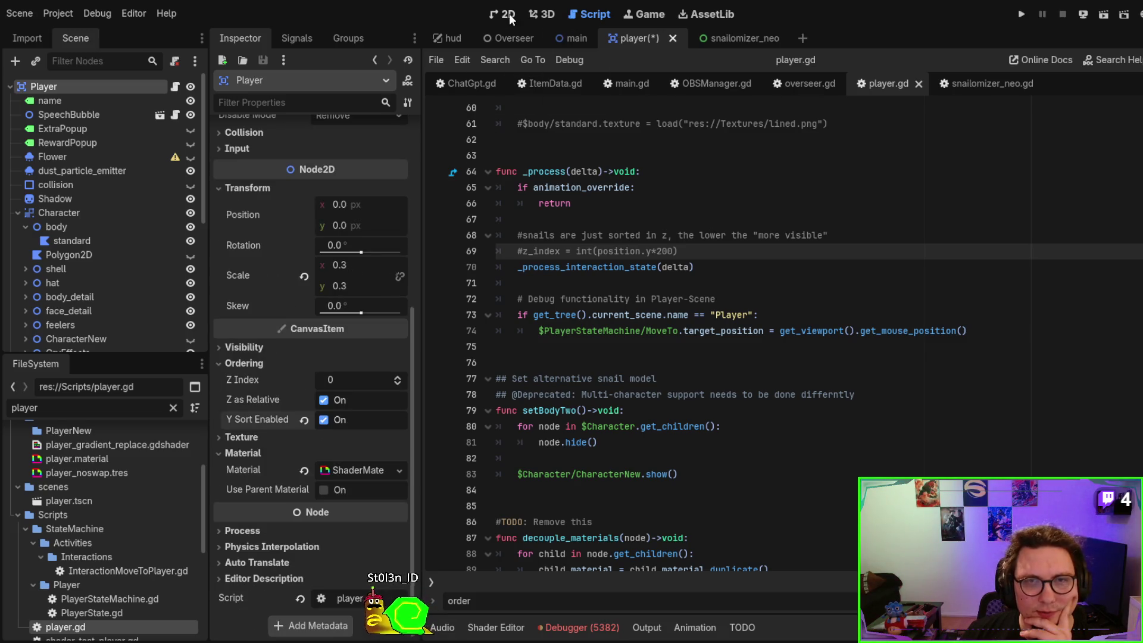
{"action": "left_click", "coordinate": [508, 14]}
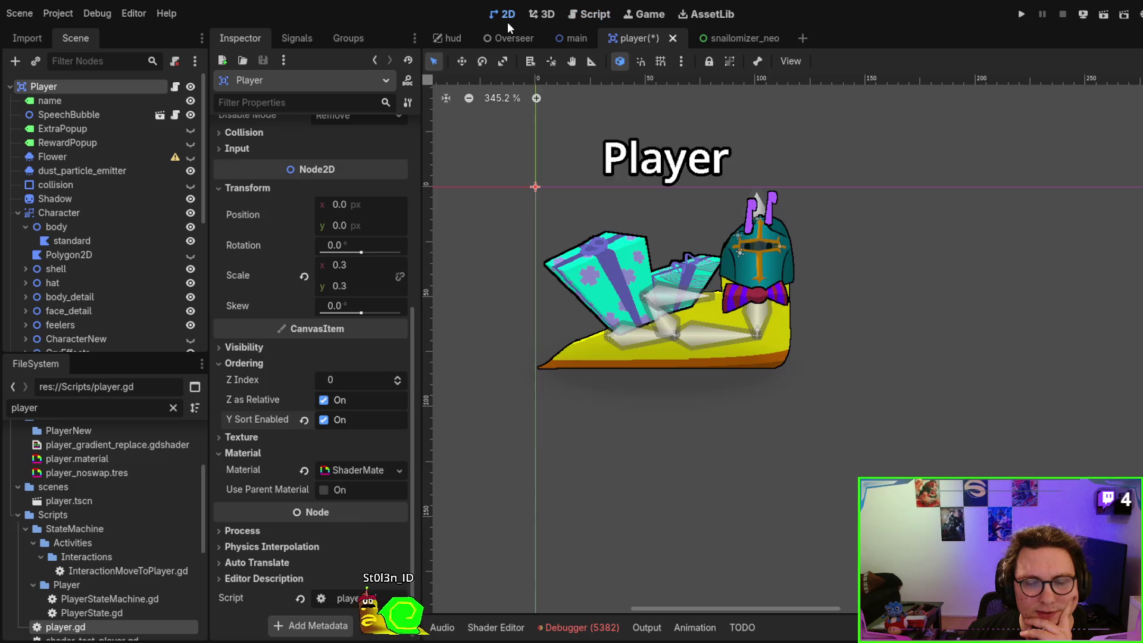
Toggle Player's Y Sort off and on twice to compare the snail's layering
{"action": "left_click", "coordinate": [322, 421]}
{"action": "left_click", "coordinate": [323, 421]}
{"action": "left_click", "coordinate": [326, 422]}
{"action": "left_click", "coordinate": [326, 421]}
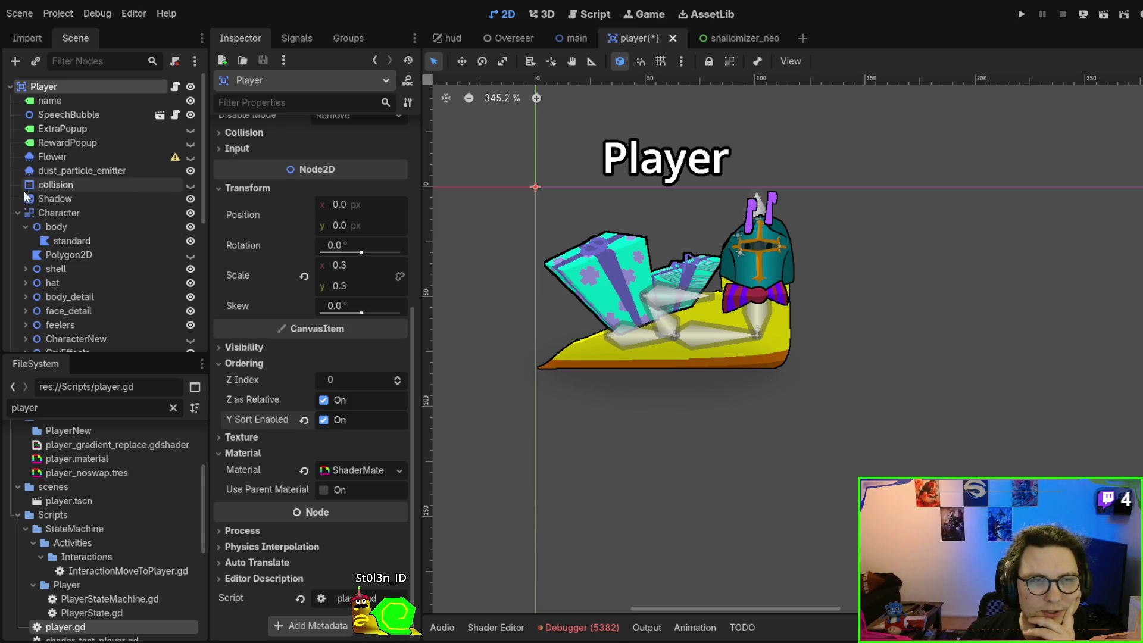
Collapse the Character and skeleton nodes, turn Player's Y Sort back off, and reselect body
{"action": "left_click", "coordinate": [20, 212]}
{"action": "left_click", "coordinate": [18, 212]}
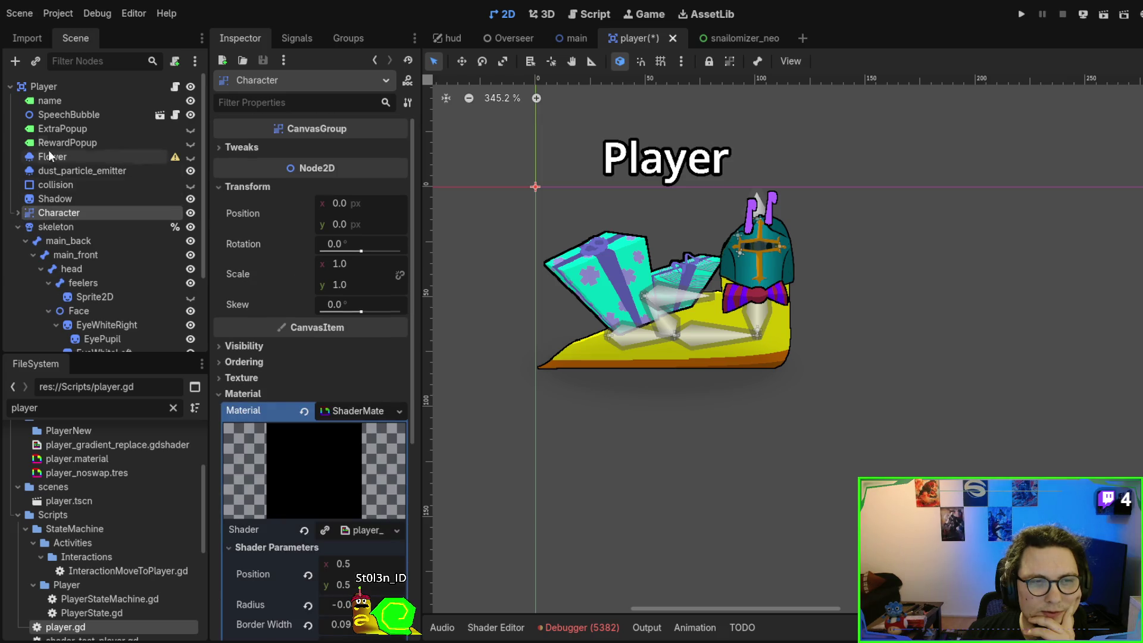
{"action": "left_click", "coordinate": [17, 227]}
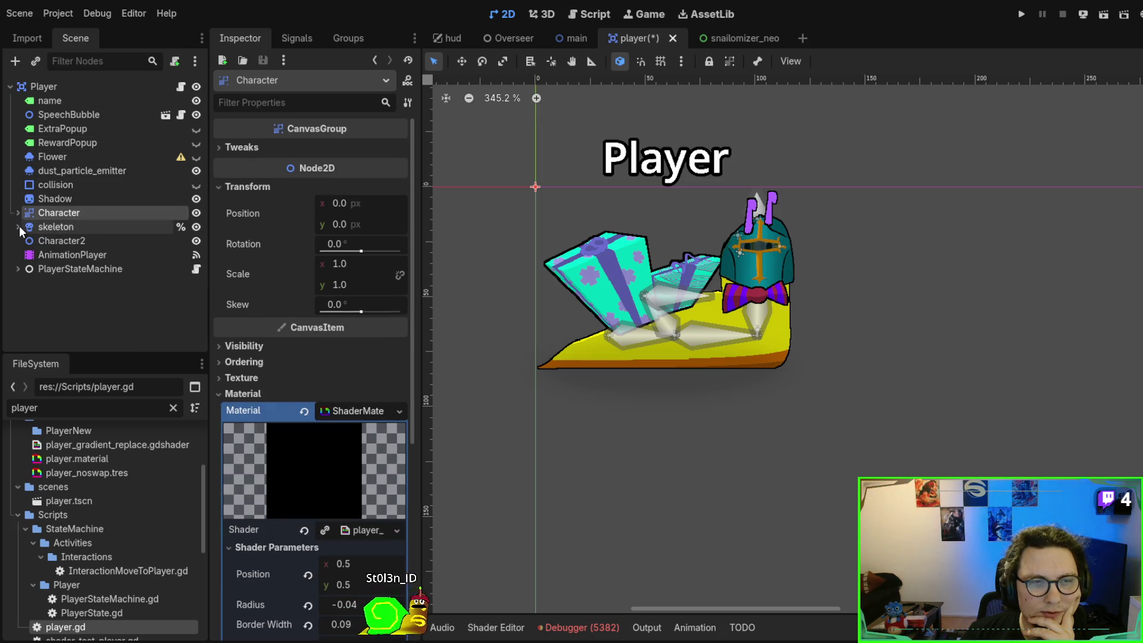
{"action": "left_click", "coordinate": [48, 86]}
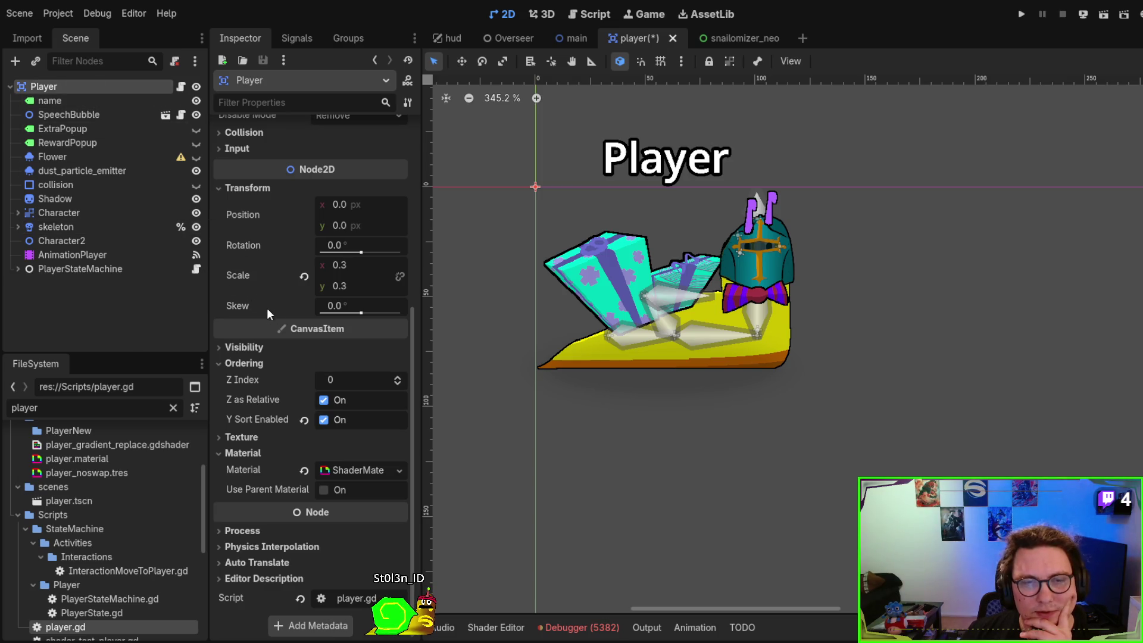
{"action": "left_click", "coordinate": [324, 421]}
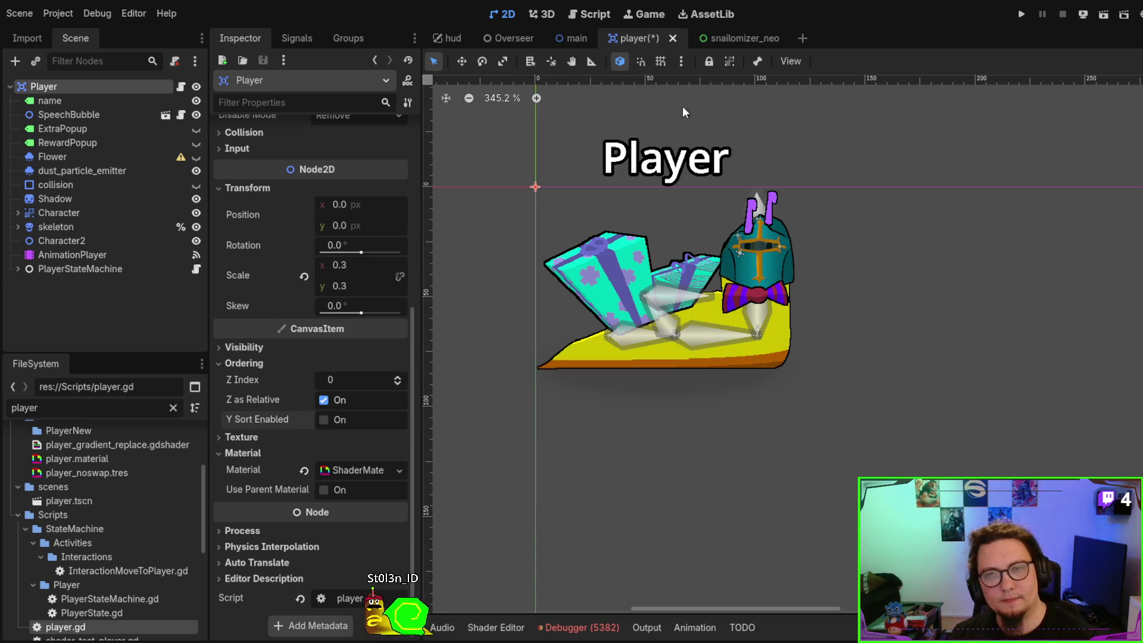
{"action": "left_click", "coordinate": [18, 213]}
{"action": "left_click", "coordinate": [64, 226]}
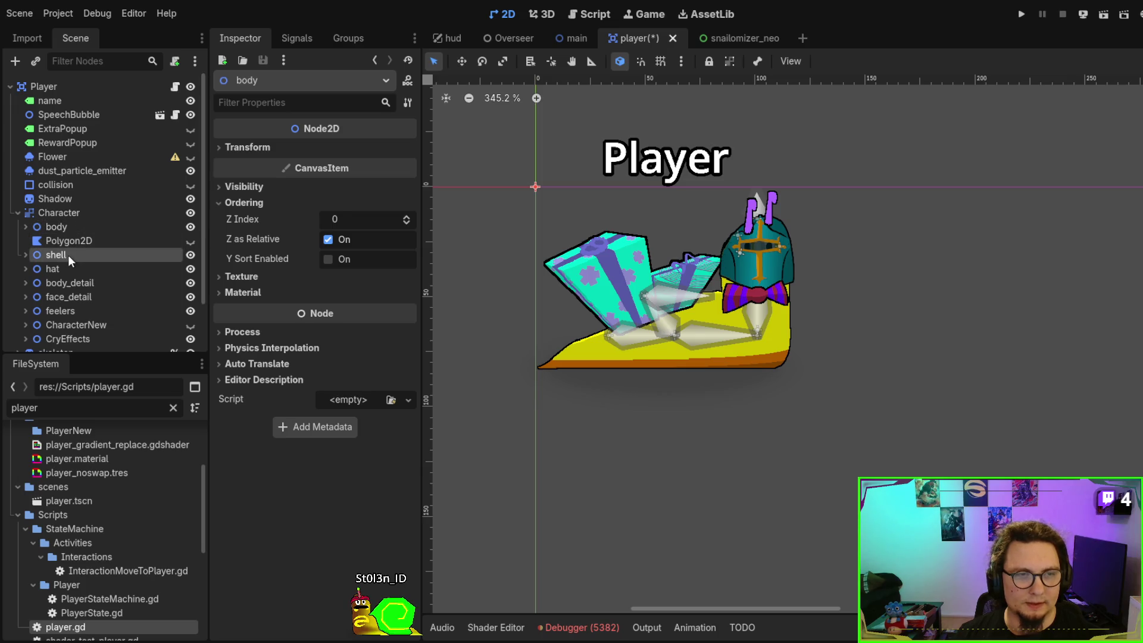
Review the draw order of hat, body_detail, face_detail, feelers and CharacterNew
{"action": "left_click", "coordinate": [98, 267]}
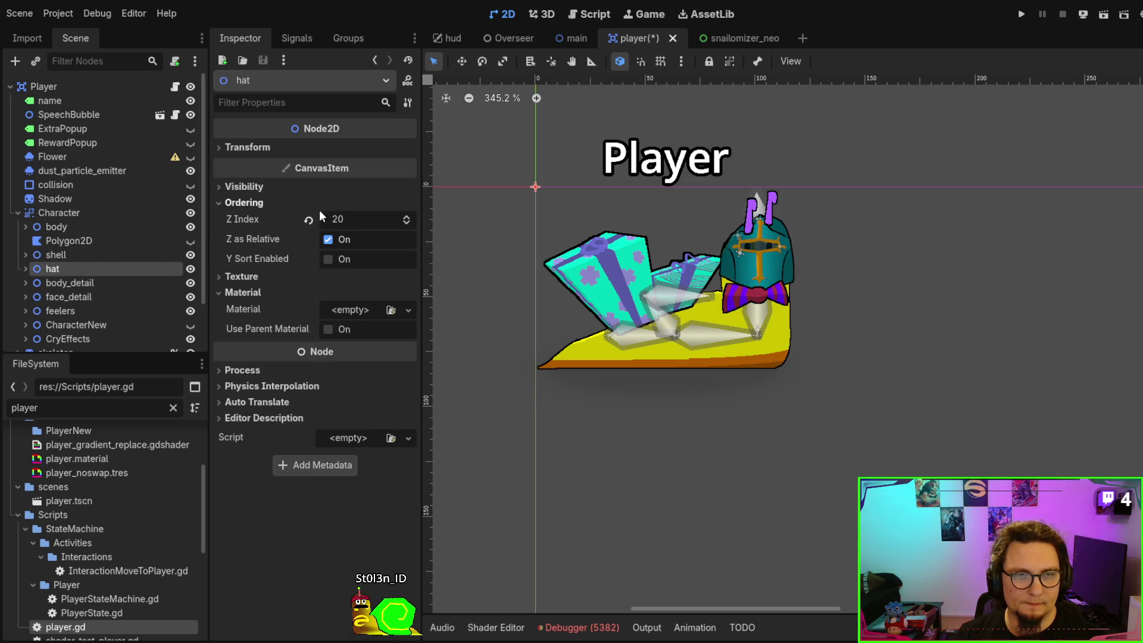
{"action": "left_click", "coordinate": [117, 286]}
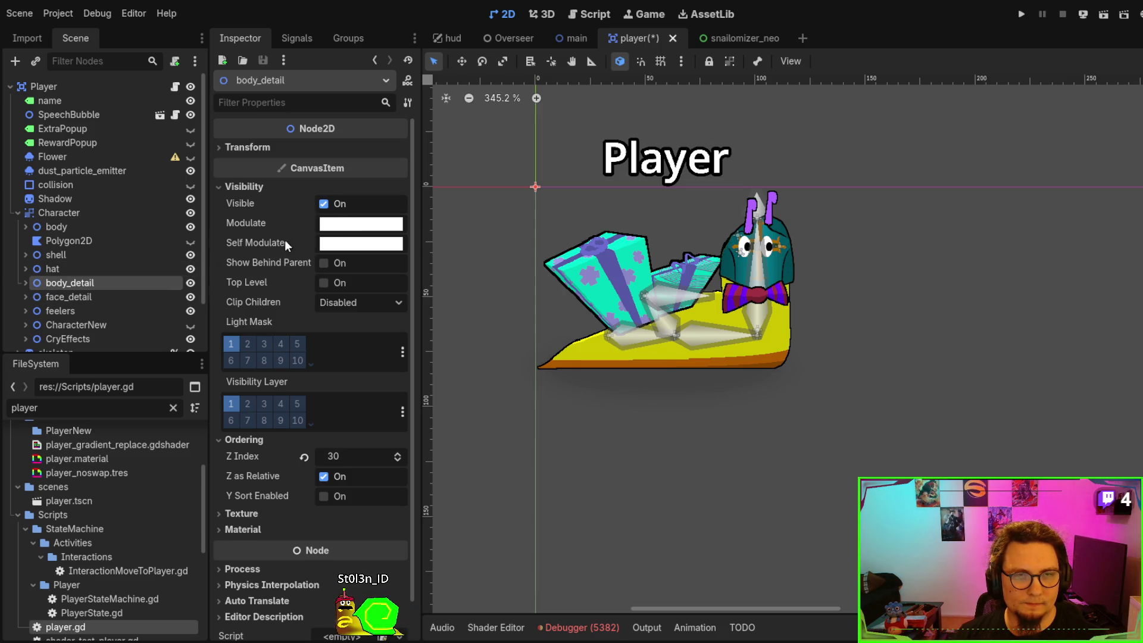
{"action": "scroll", "coordinate": [274, 256], "scroll_direction": "down", "scroll_amount": 1}
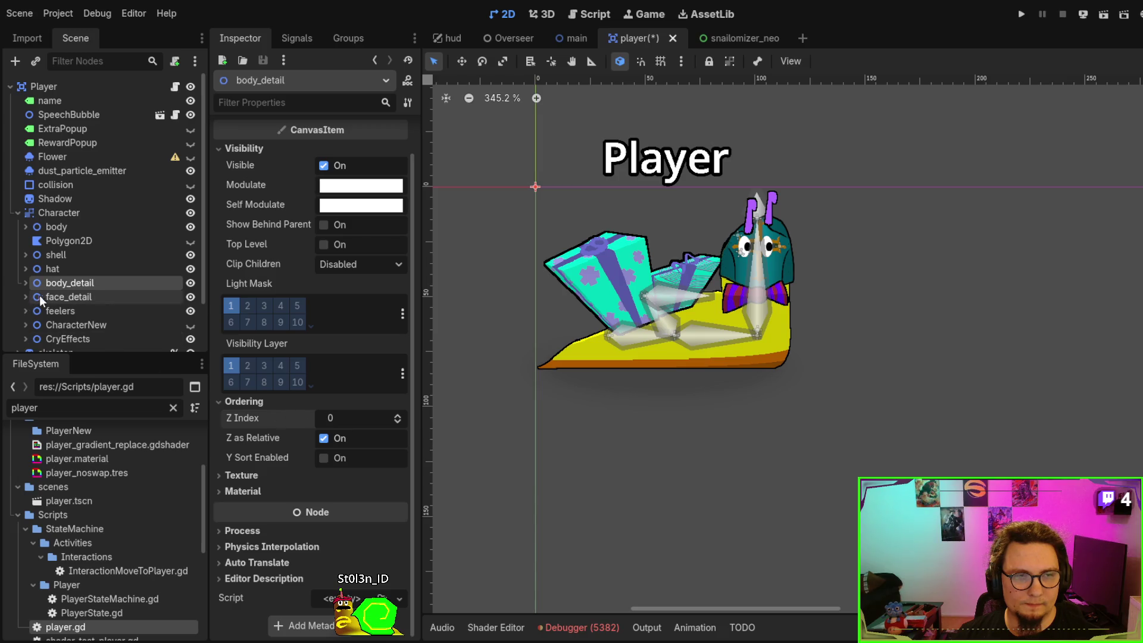
{"action": "left_click", "coordinate": [84, 297]}
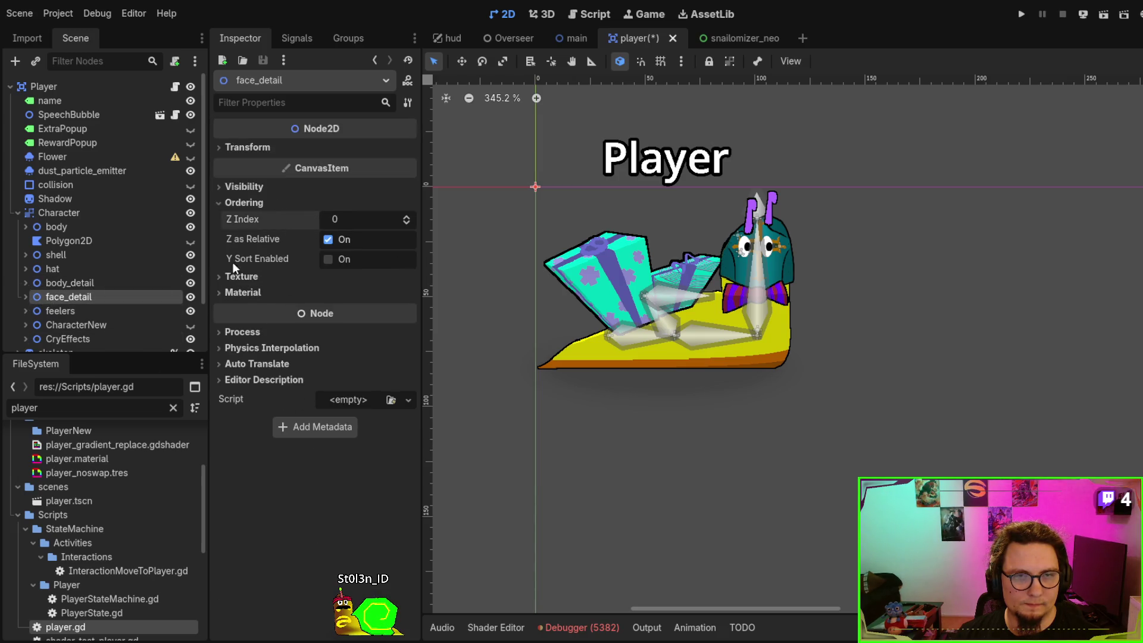
{"action": "left_click", "coordinate": [95, 313]}
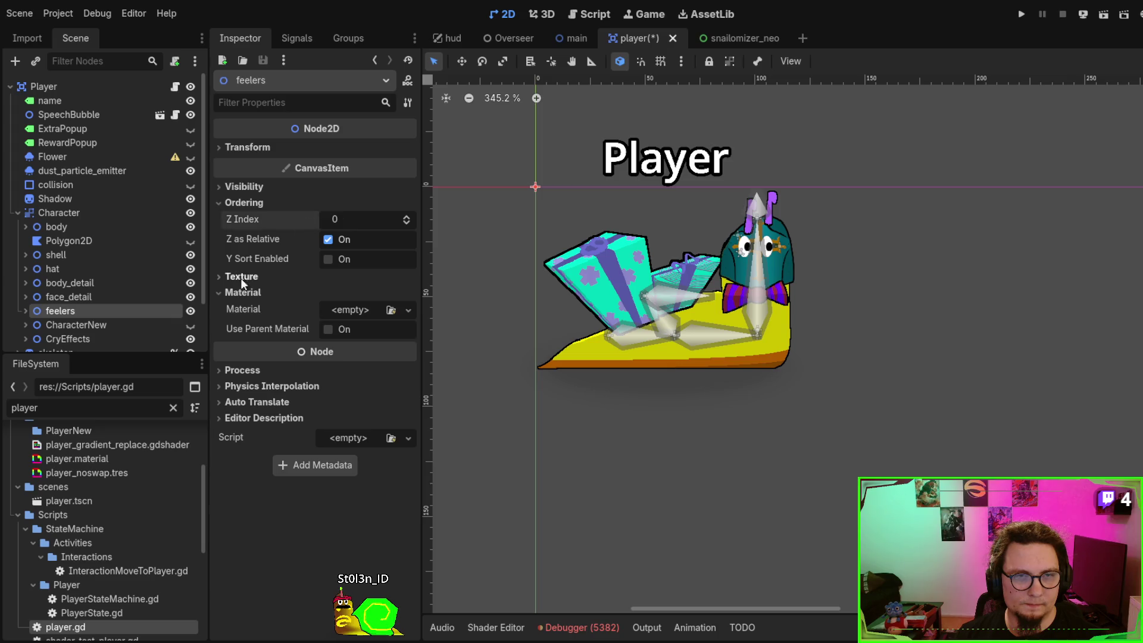
{"action": "left_click", "coordinate": [110, 326]}
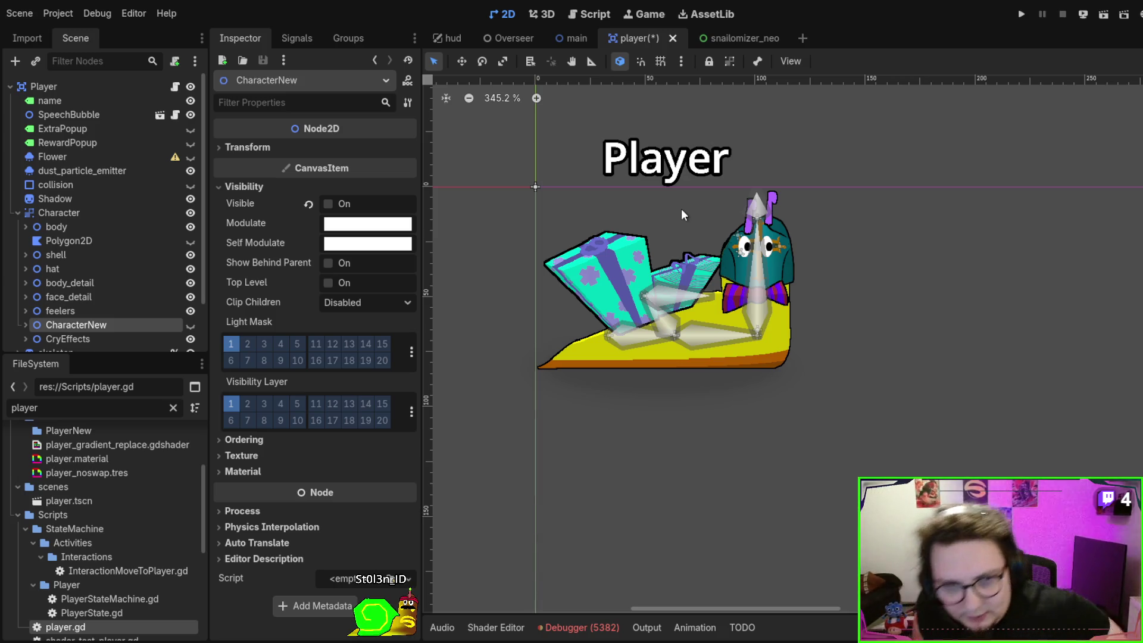
Inspect the snail's shell polygons, including the squishy and beelzeblob variants, and the shell node
{"action": "left_click", "coordinate": [765, 590]}
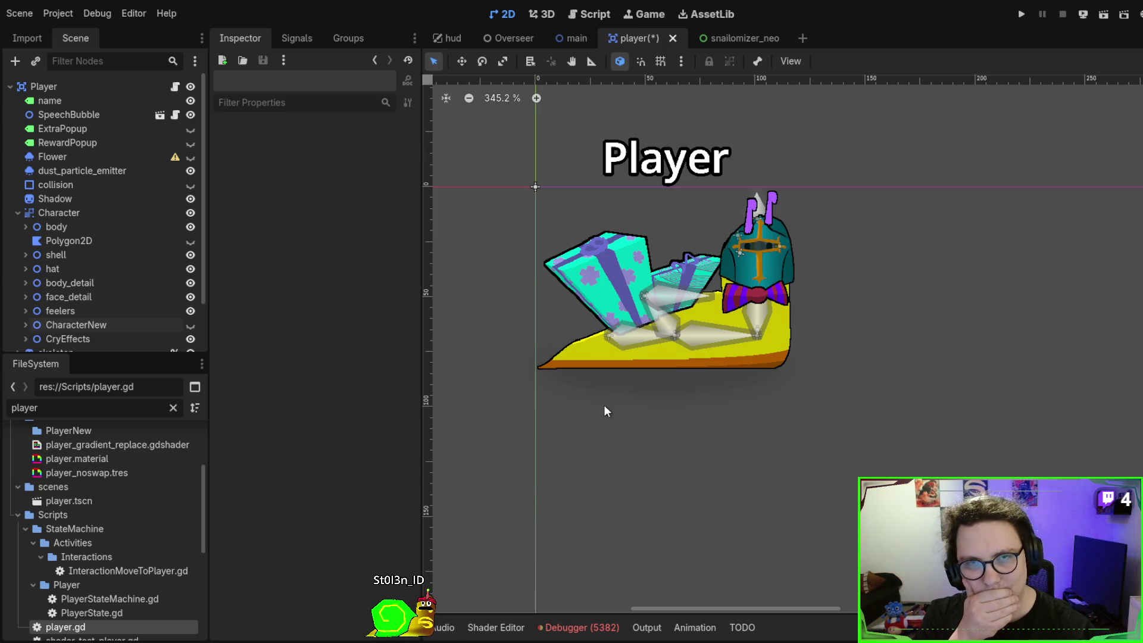
{"action": "left_click", "coordinate": [85, 81]}
{"action": "left_click", "coordinate": [661, 370]}
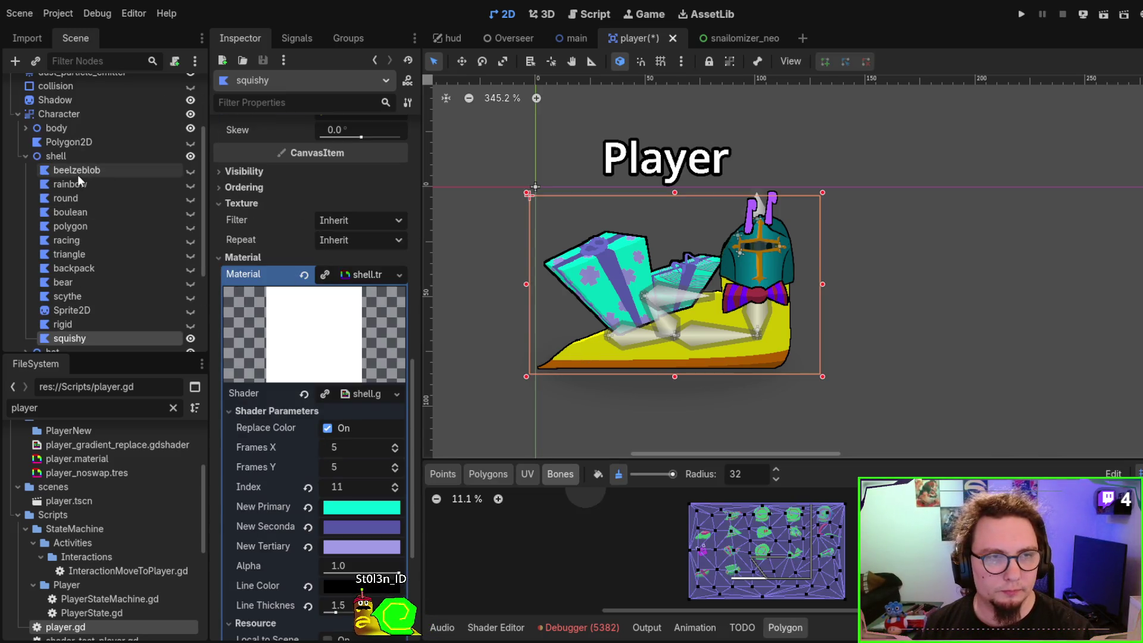
{"action": "left_click", "coordinate": [77, 171]}
{"action": "left_click", "coordinate": [60, 156]}
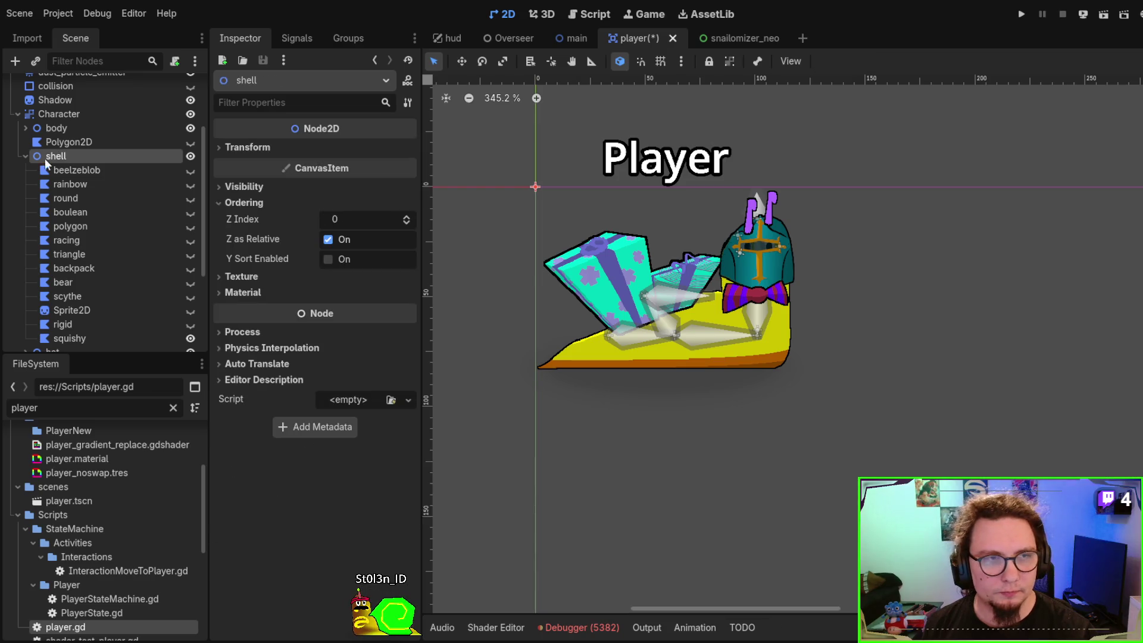
{"action": "left_click", "coordinate": [25, 156]}
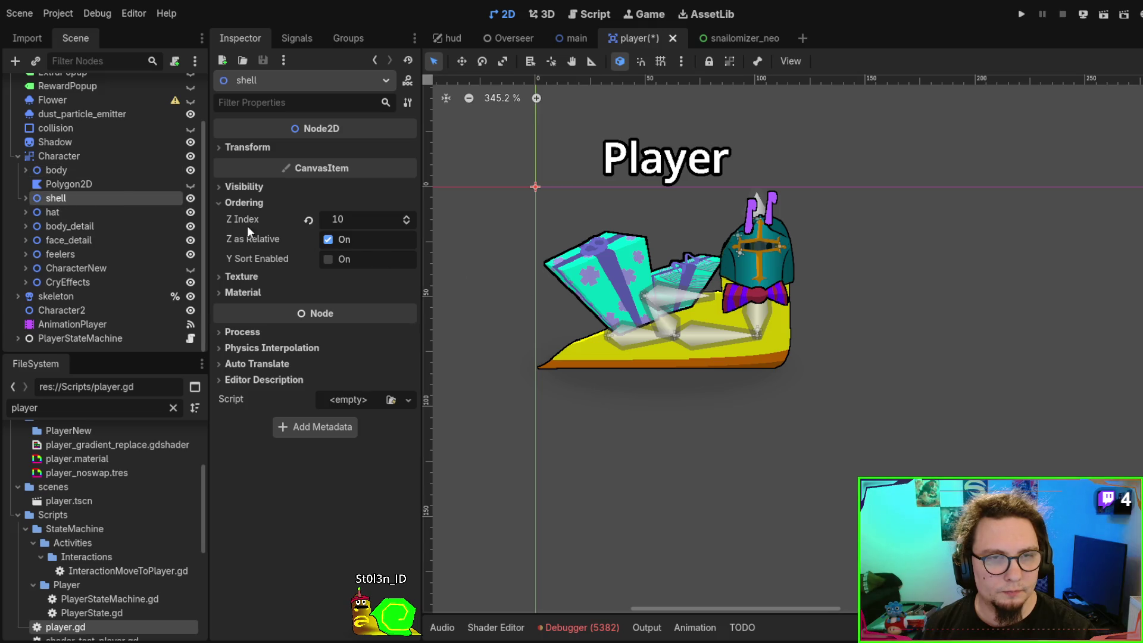
Confirm the shell's Z Index is 10 and the hat's is 20, then save player.tscn
{"action": "left_click", "coordinate": [77, 157]}
{"action": "left_click", "coordinate": [81, 198]}
{"action": "left_click", "coordinate": [85, 212]}
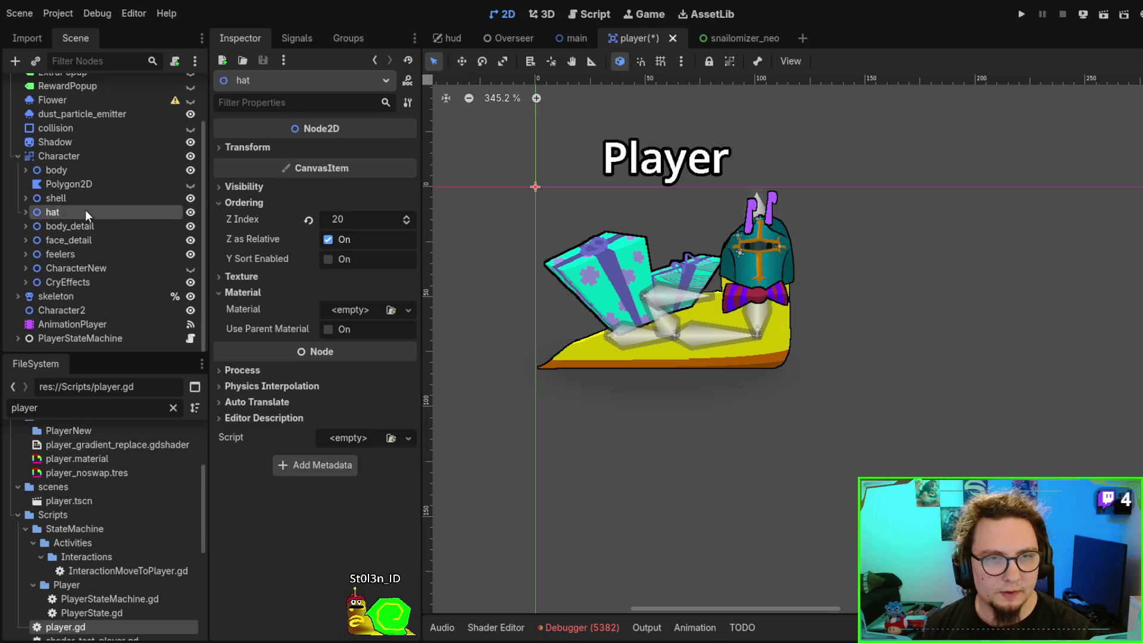
{"action": "key", "text": "ctrl+s"}
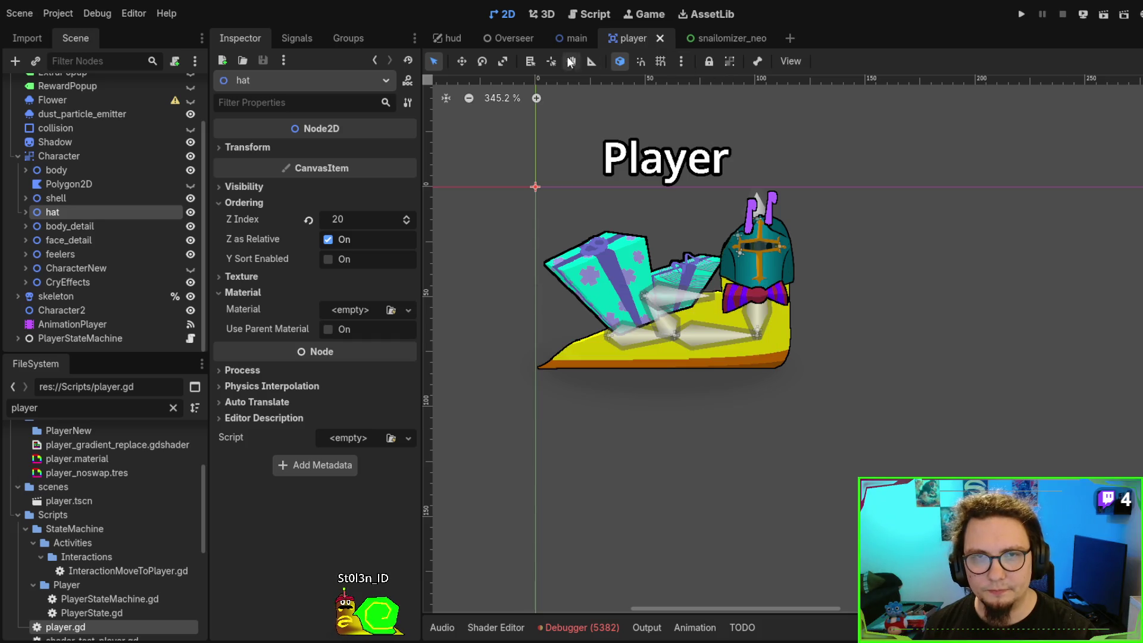
{"action": "left_click", "coordinate": [569, 42]}
Enable Y Sort on the Players node and save the main scene
{"action": "left_click", "coordinate": [96, 170]}
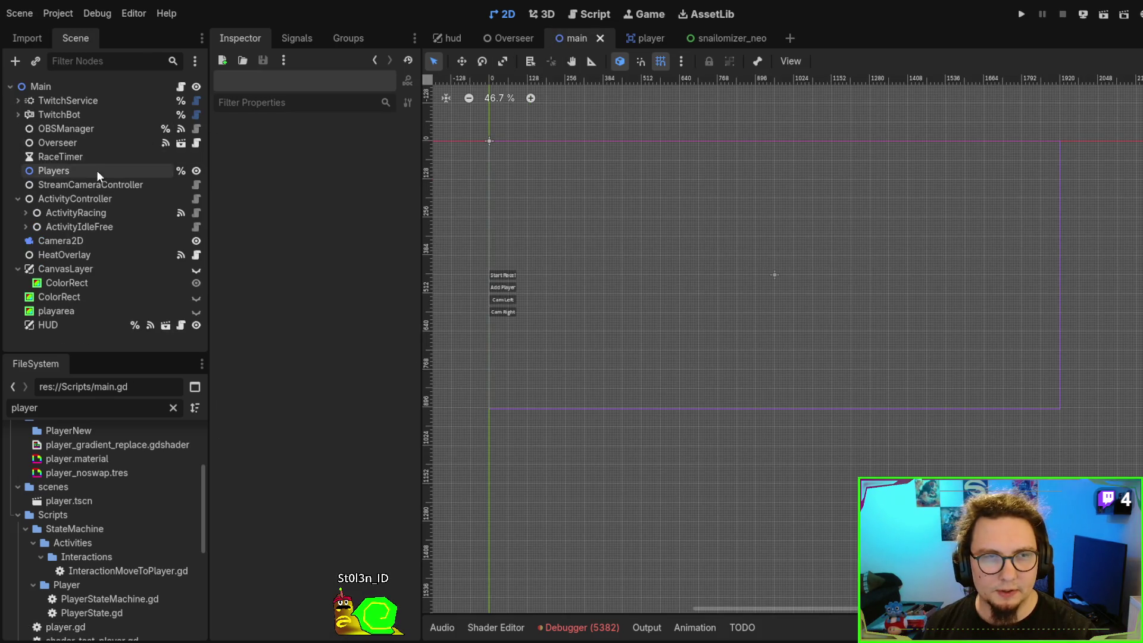
{"action": "left_click", "coordinate": [244, 323]}
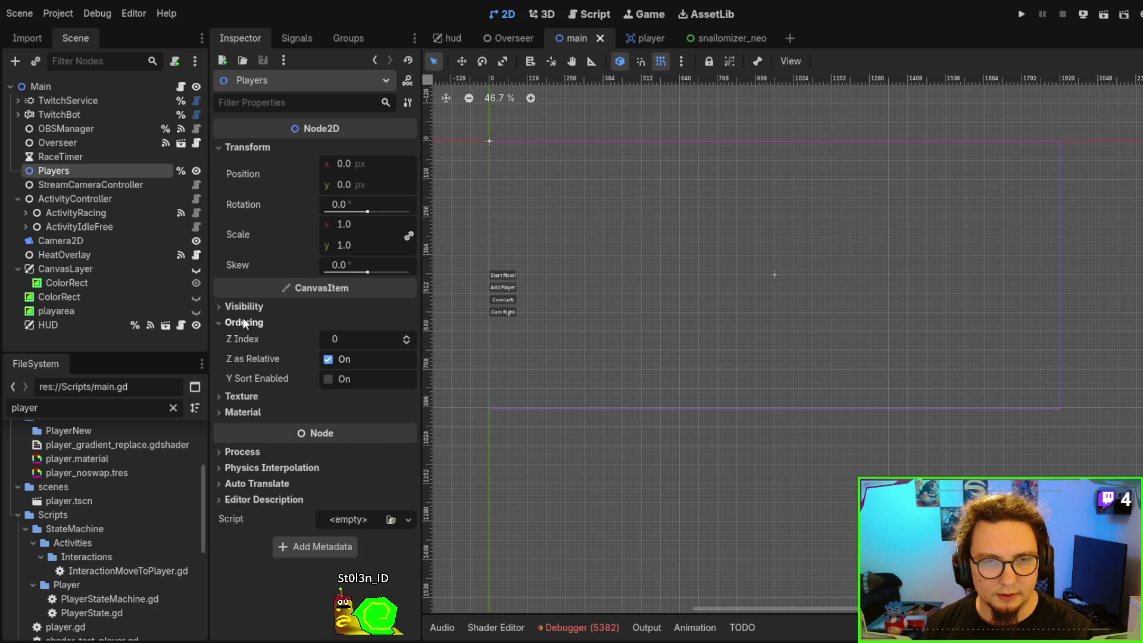
{"action": "left_click", "coordinate": [328, 379]}
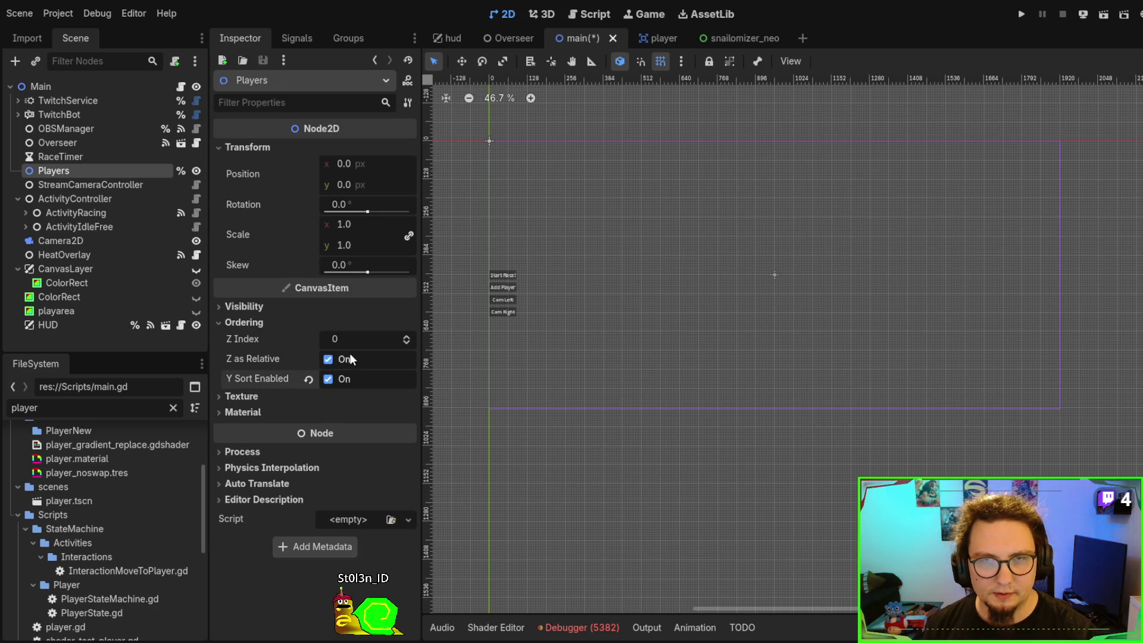
{"action": "key", "text": "ctrl+s"}
Comment out main.gd's _process z_index loop on lines 44–46 and run the game
{"action": "left_click", "coordinate": [590, 13]}
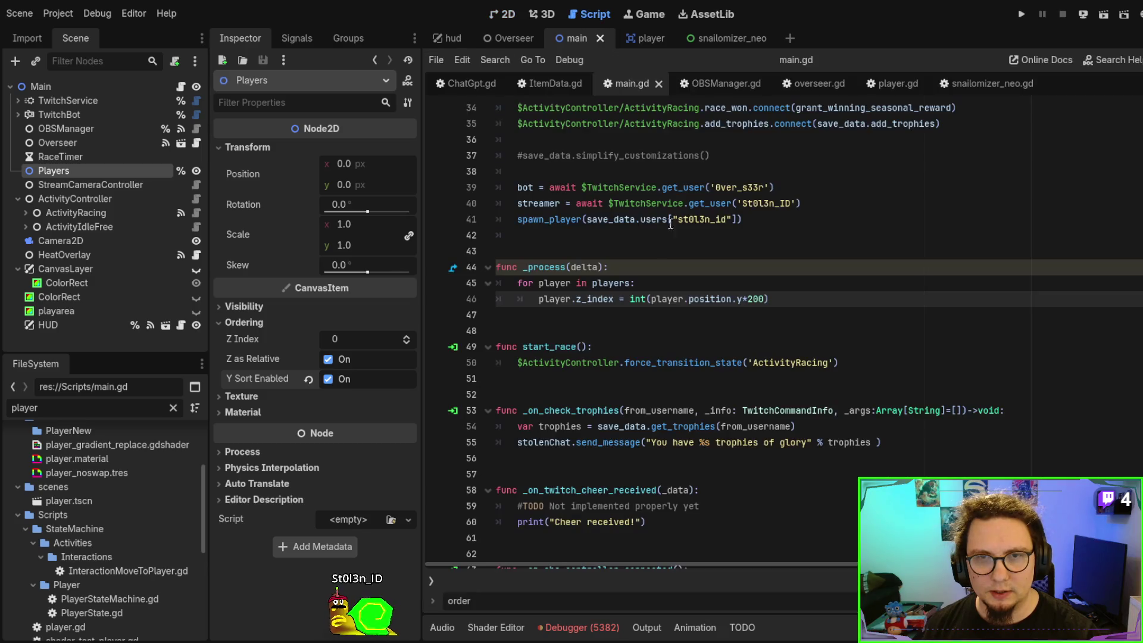
{"action": "left_click", "coordinate": [577, 286]}
{"action": "left_click_drag", "start_coordinate": [563, 267], "coordinate": [588, 299]}
{"action": "key", "text": "ctrl+k"}
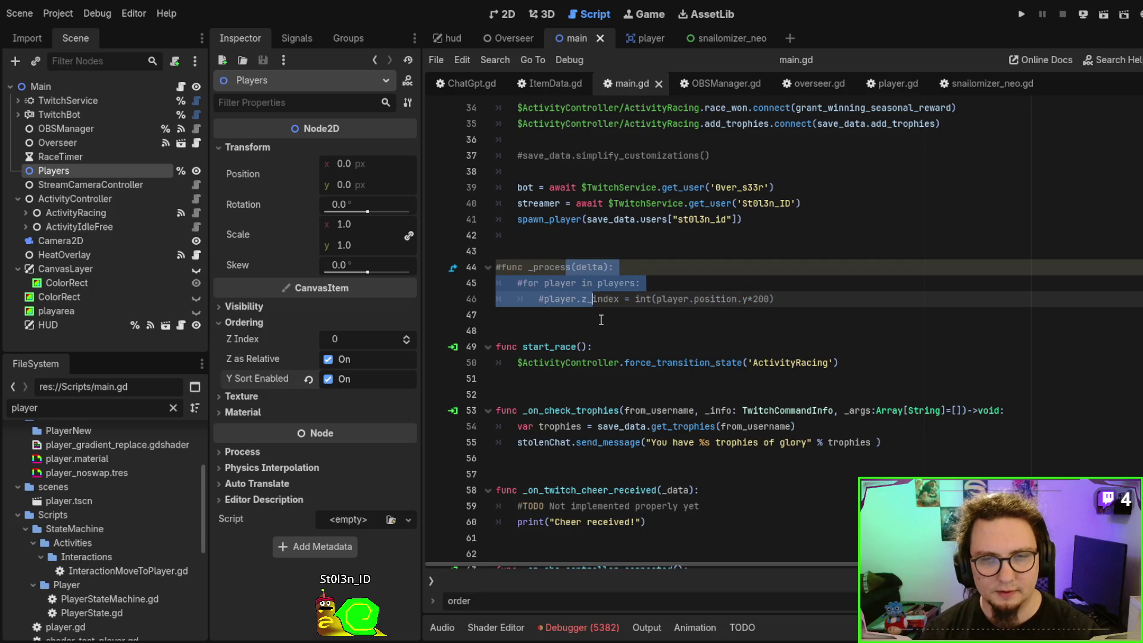
{"action": "key", "text": "F5"}
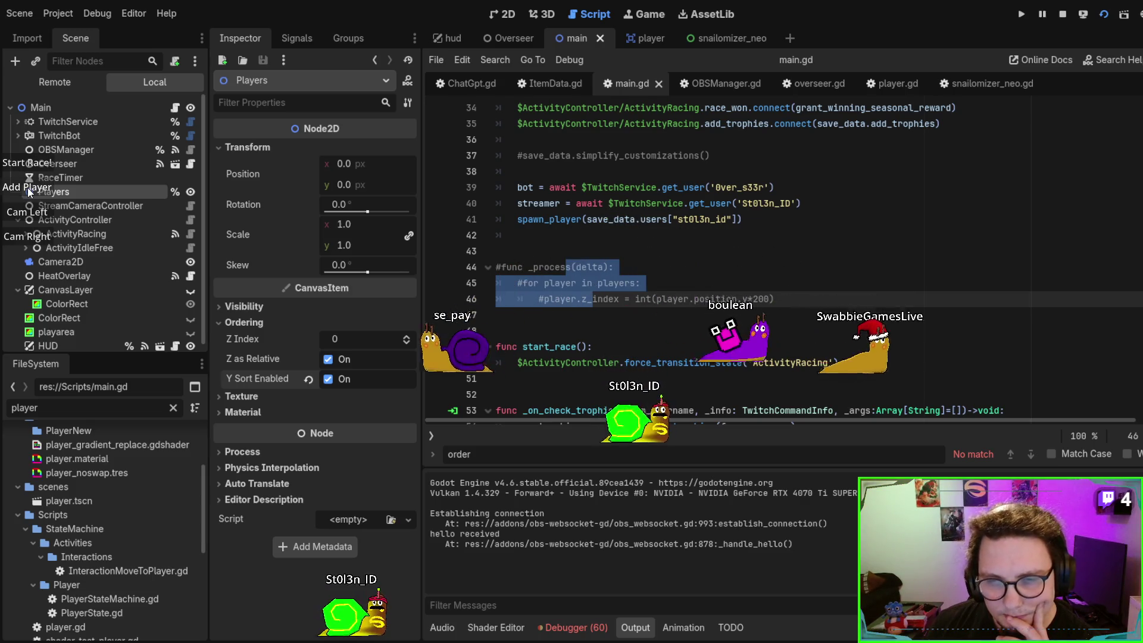
Add another snail, start the Y-sorted race, and stop the game once it finishes
{"action": "left_click", "coordinate": [36, 184]}
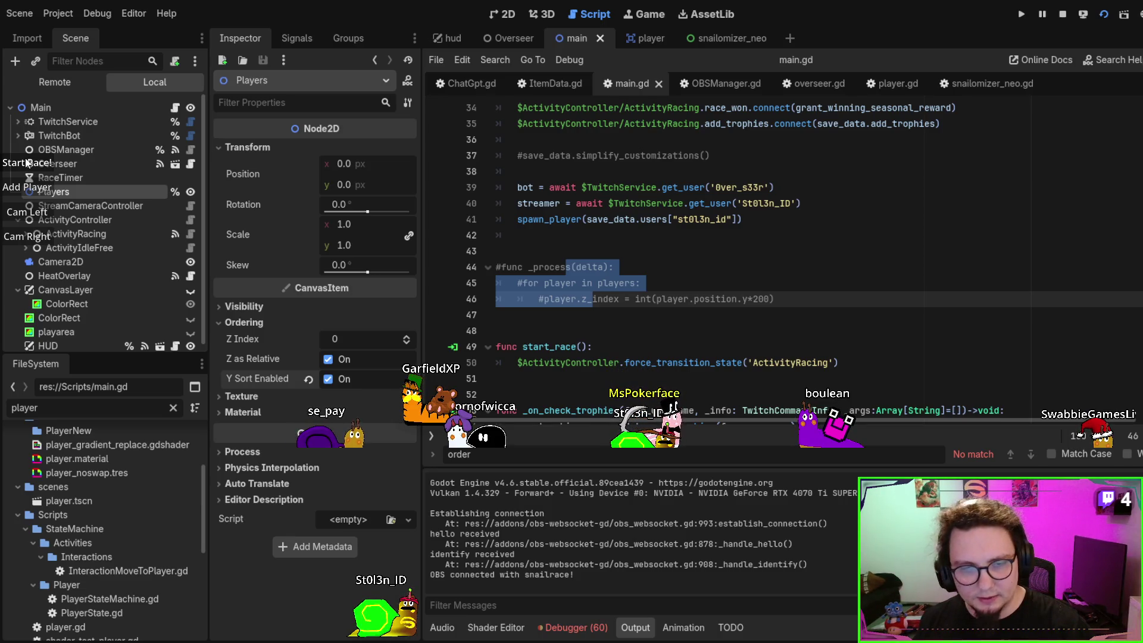
{"action": "left_click", "coordinate": [26, 164]}
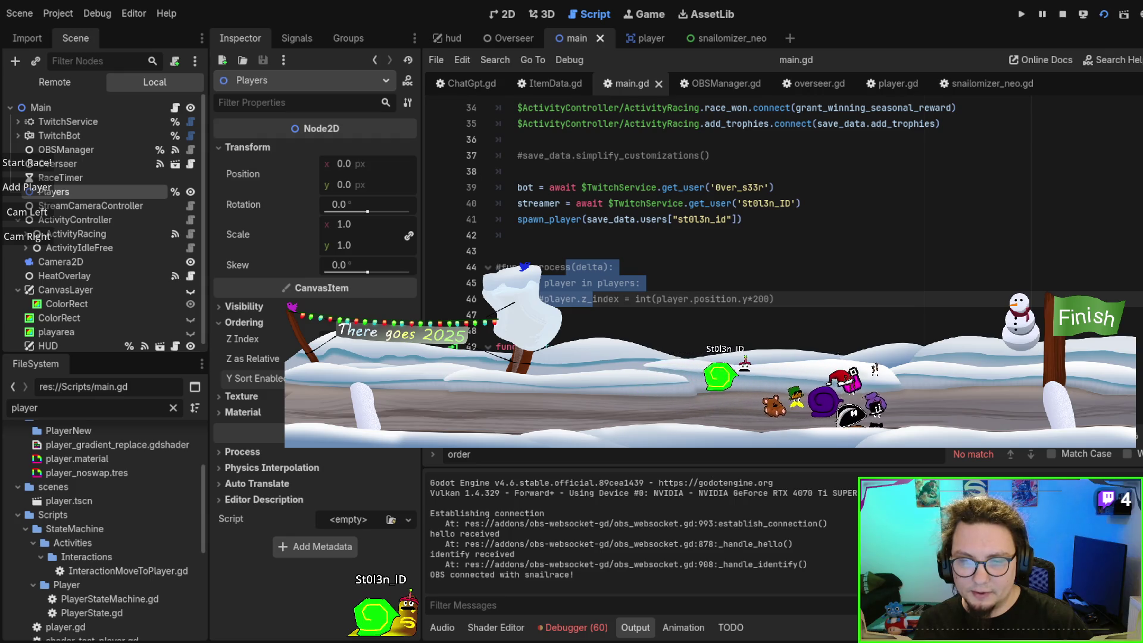
{"action": "key", "text": "F8"}
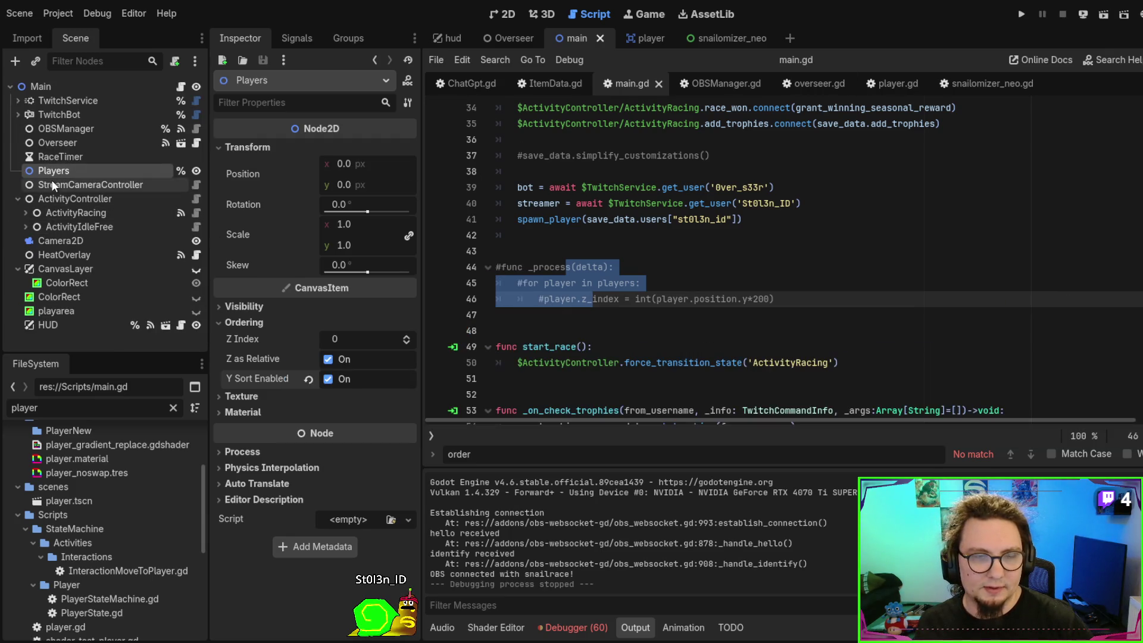
Set the body node's Z Index to 2 in the player scene and save it
{"action": "left_click", "coordinate": [517, 37]}
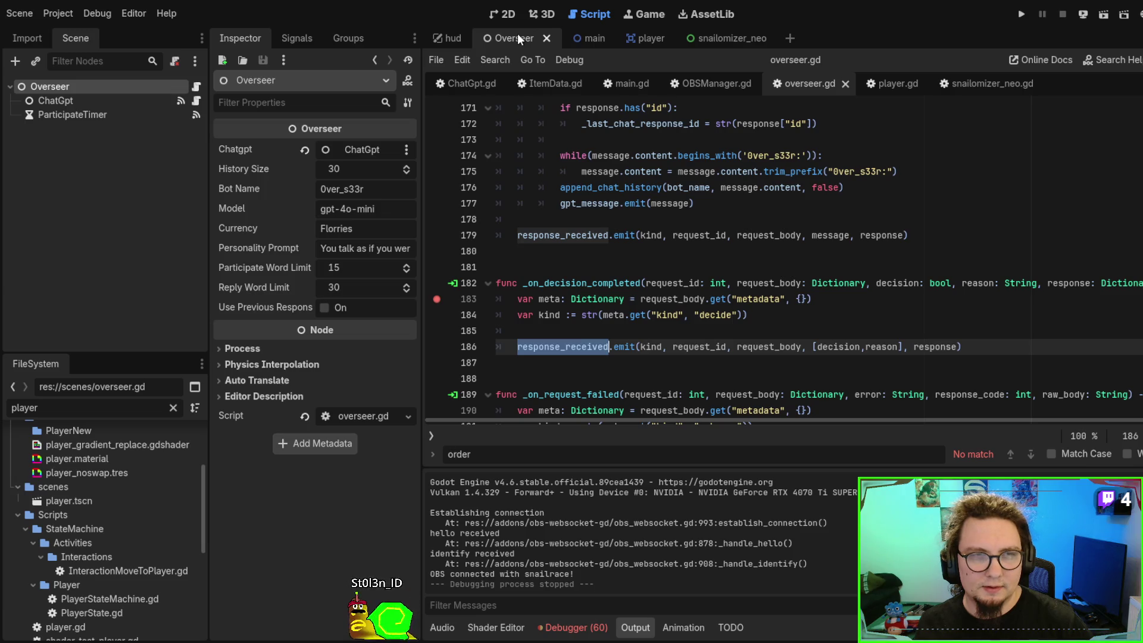
{"action": "left_click", "coordinate": [636, 38]}
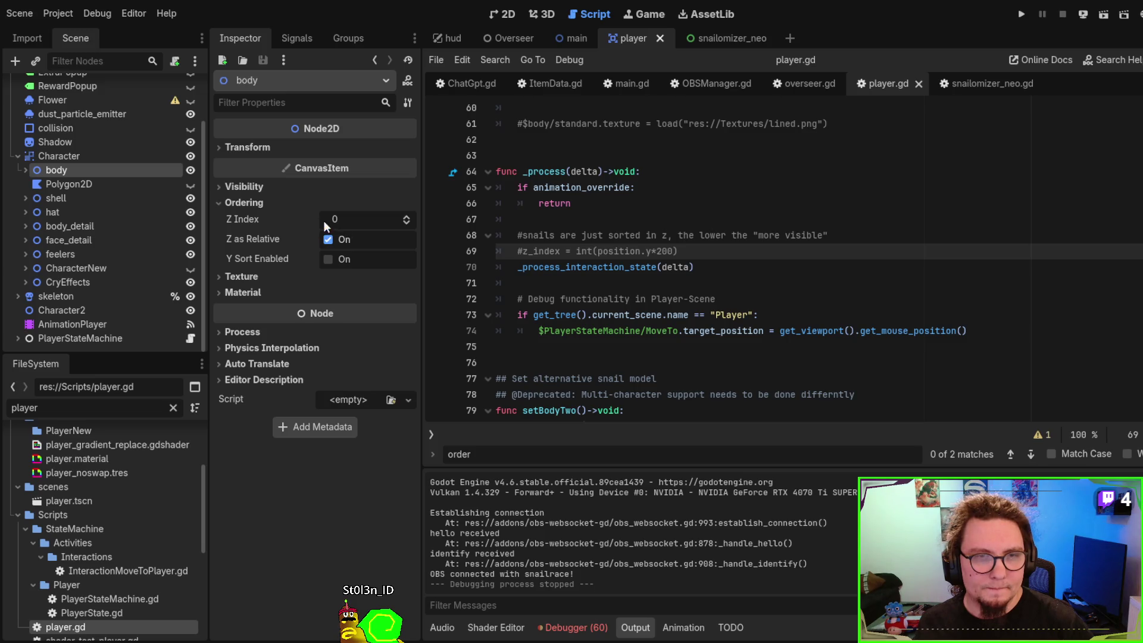
{"action": "left_click", "coordinate": [406, 217]}
{"action": "left_click", "coordinate": [407, 217]}
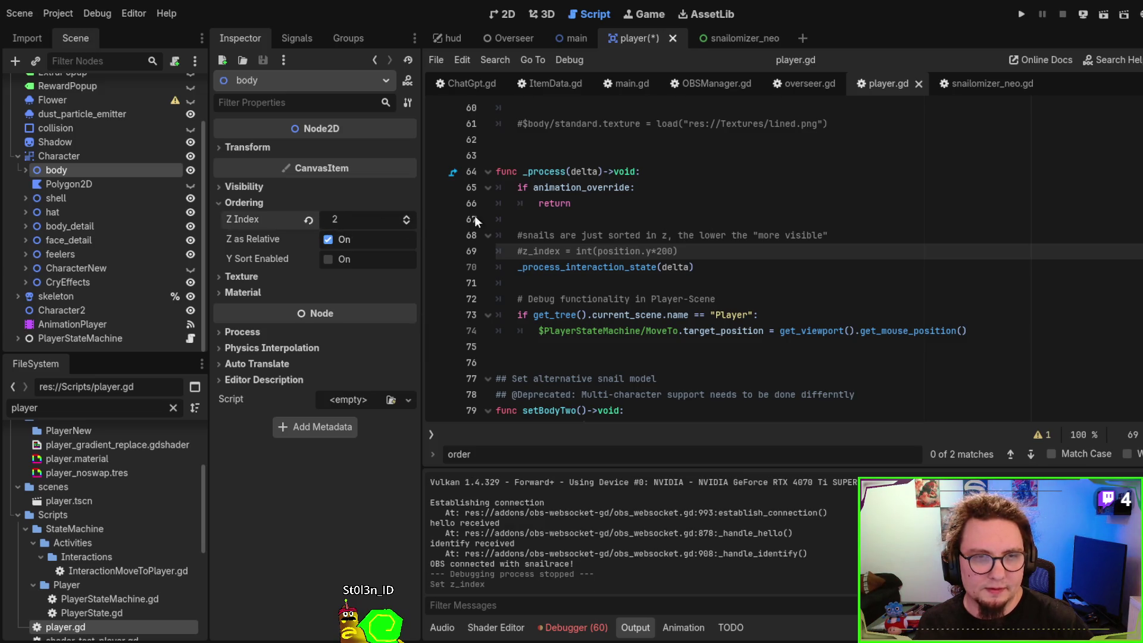
{"action": "left_click", "coordinate": [670, 204]}
{"action": "key", "text": "ctrl+s"}
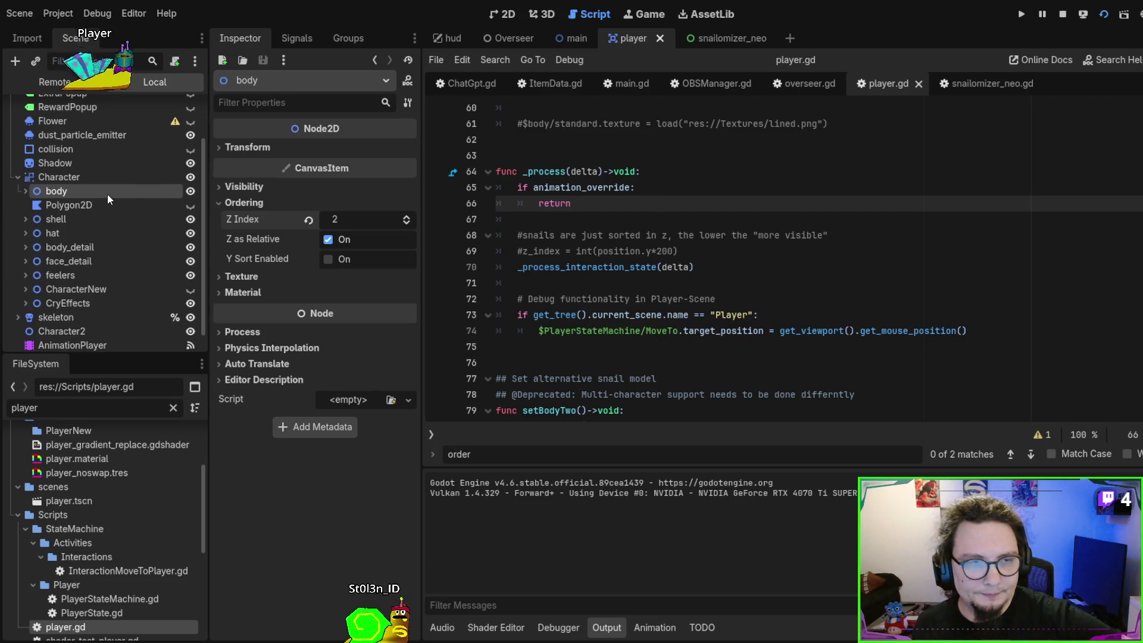
Stop the game, relaunch it from the main scene, and start a new race
{"action": "key", "text": "F8"}
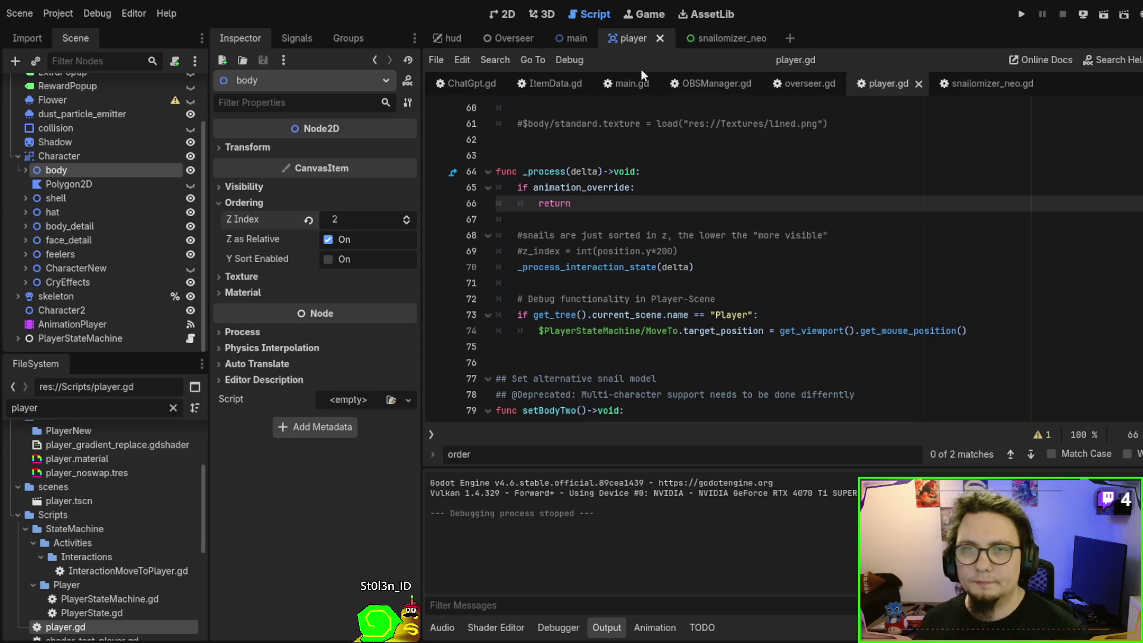
{"action": "left_click", "coordinate": [562, 43]}
{"action": "key", "text": "F5"}
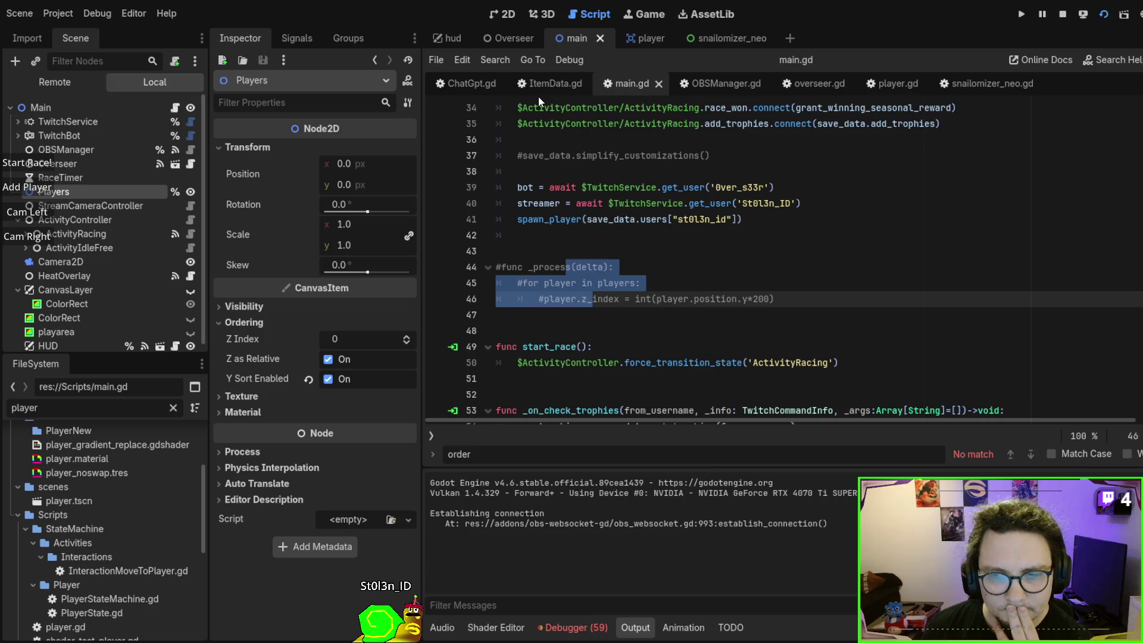
{"action": "left_click", "coordinate": [38, 165]}
Start the race with the Y-sorted snails and stop the game with F8 once they finish
{"action": "left_click", "coordinate": [38, 166]}
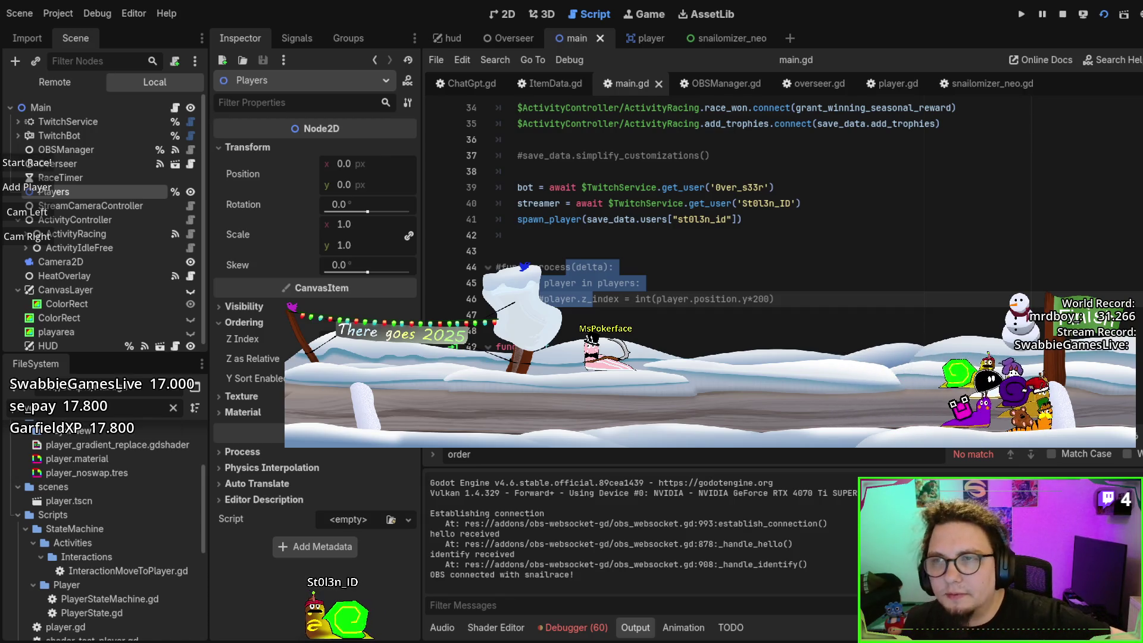
{"action": "key", "text": "F8"}
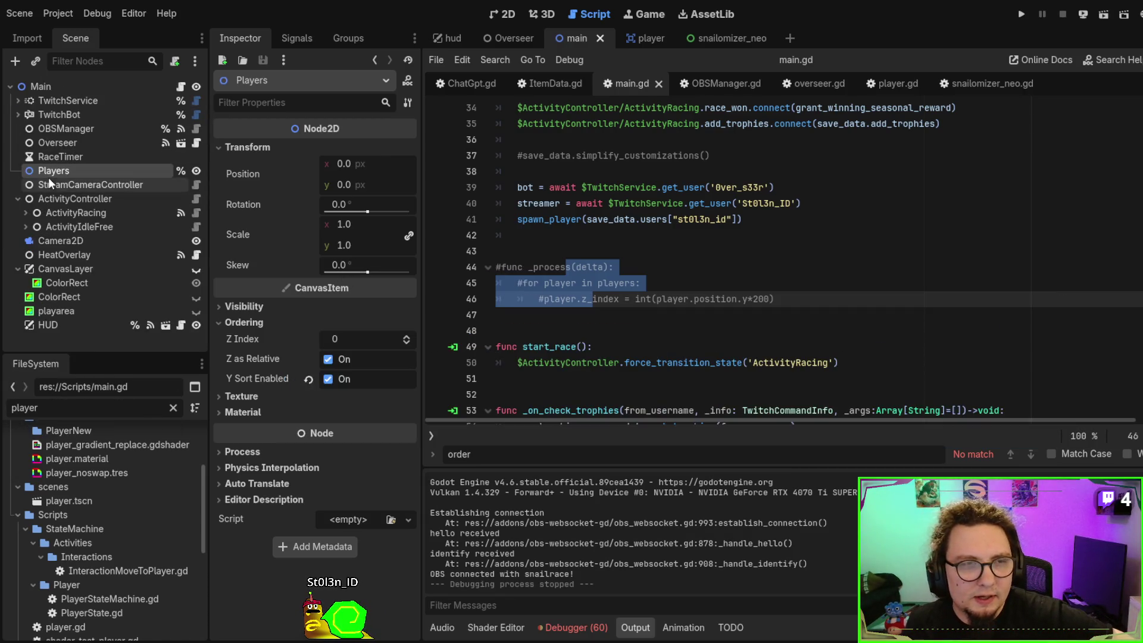
In the player scene, compare the Z Index of the shell, face_detail (40) and feelers (70)
{"action": "left_click", "coordinate": [631, 36]}
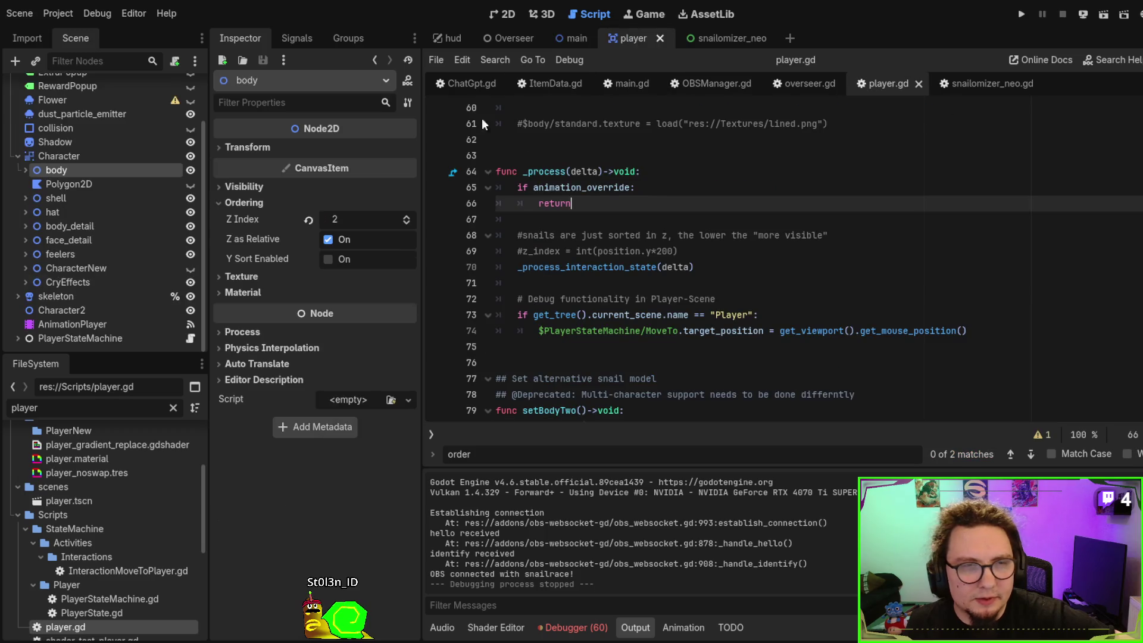
{"action": "left_click", "coordinate": [63, 200]}
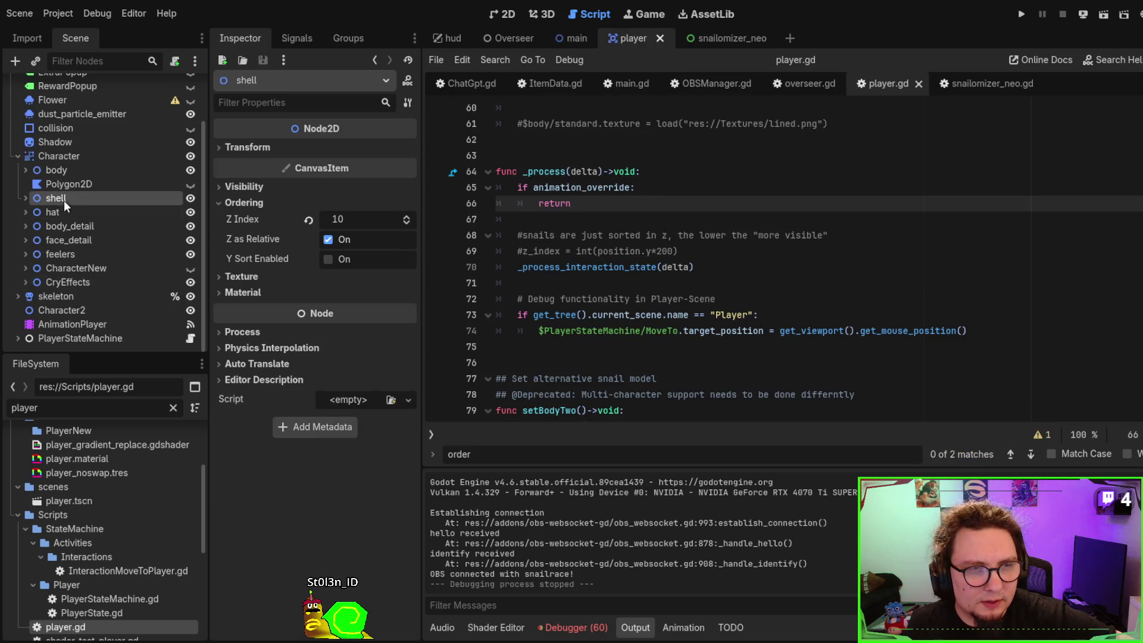
{"action": "left_click", "coordinate": [61, 241]}
{"action": "left_click", "coordinate": [63, 255]}
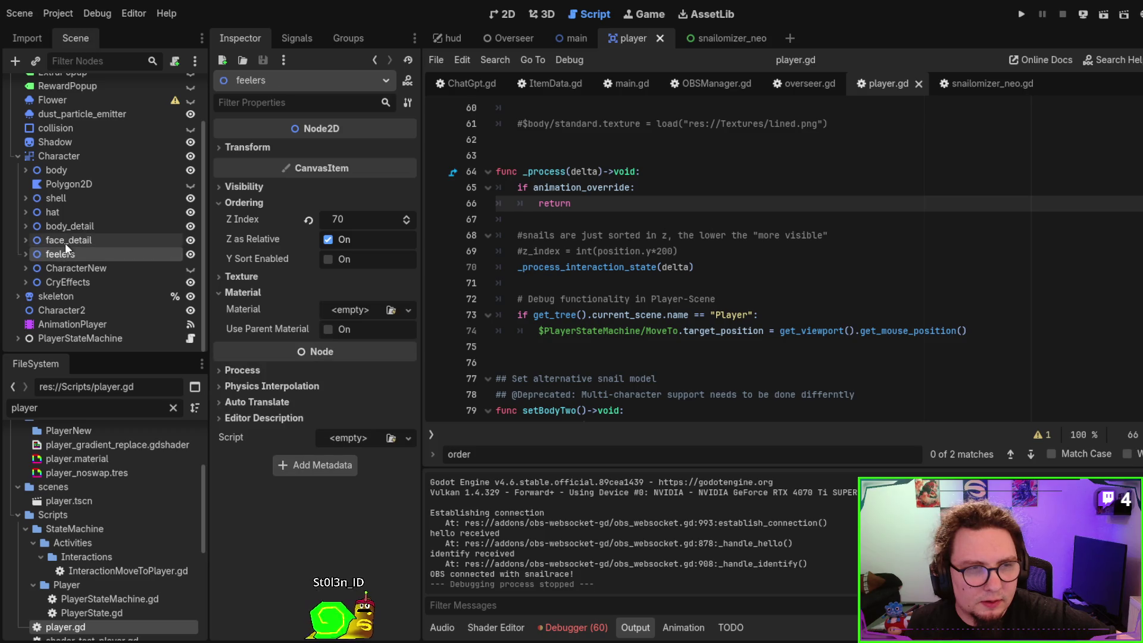
{"action": "left_click", "coordinate": [70, 200]}
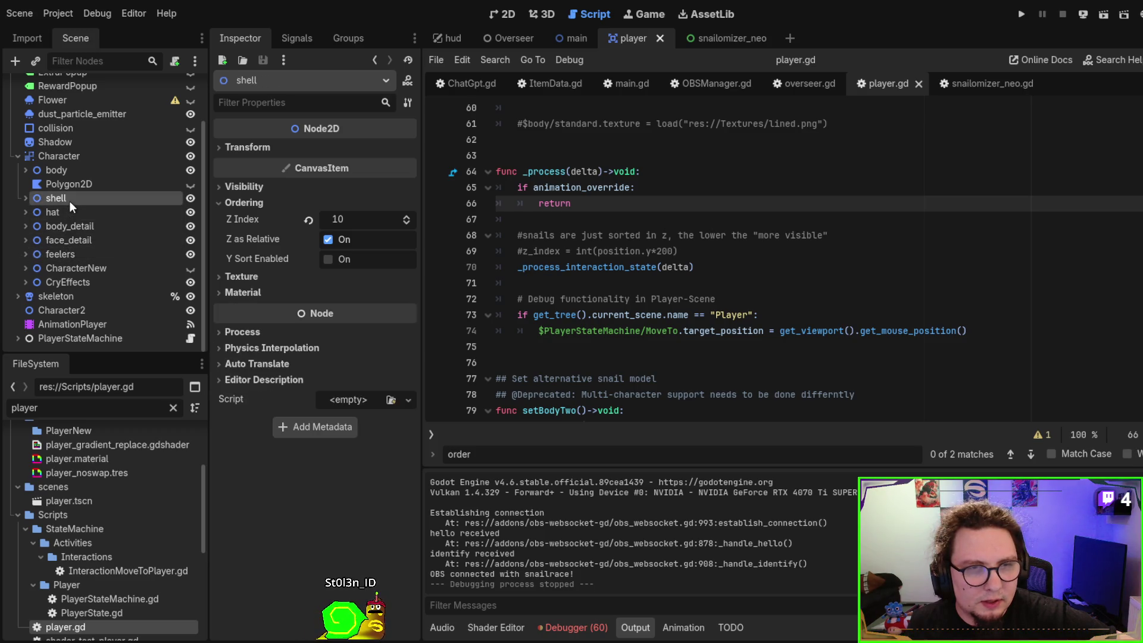
{"action": "left_click", "coordinate": [69, 254]}
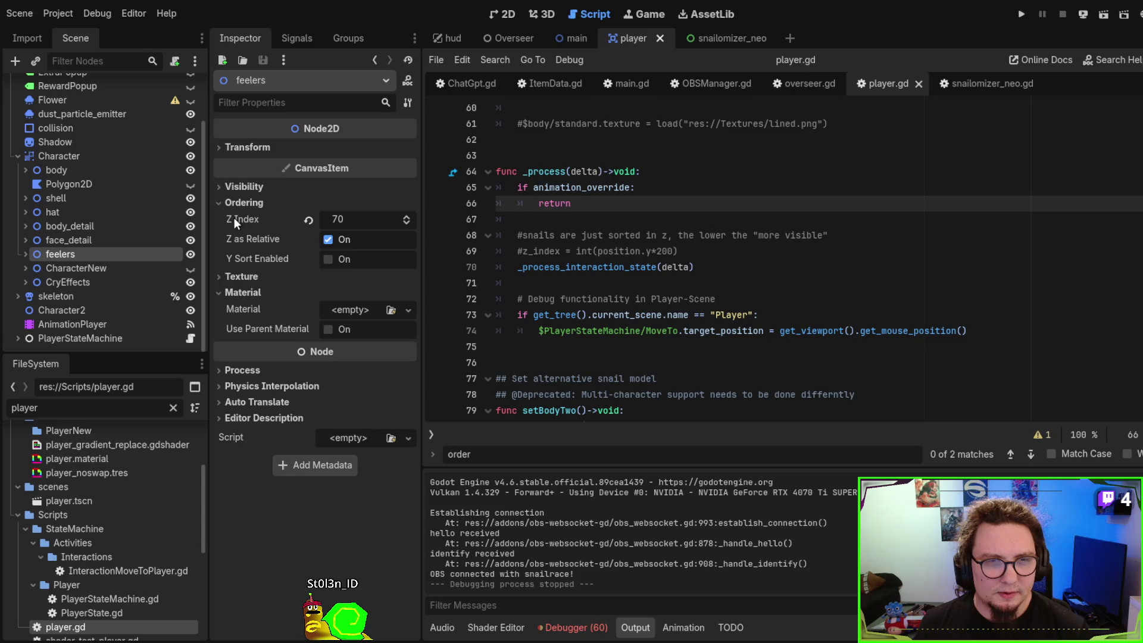
Open the RenderingServer docs at the Constants showing CANVAS_ITEM_Z_MIN/MAX of -4096 to 4096
{"action": "left_click", "coordinate": [417, 256]}
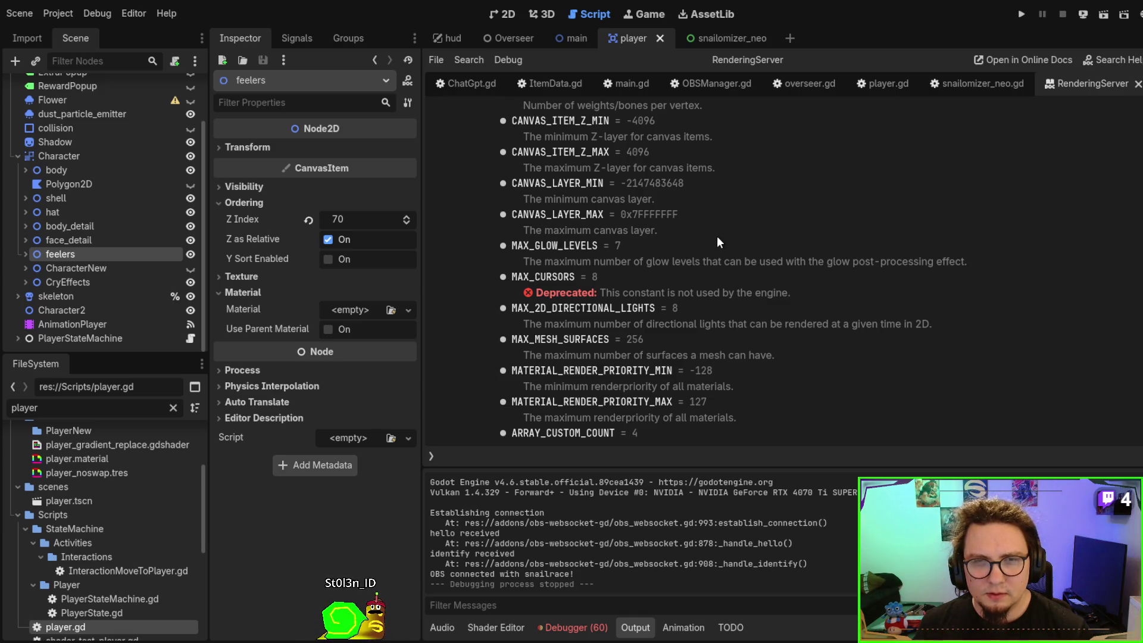
{"action": "scroll", "coordinate": [717, 236], "scroll_direction": "up", "scroll_amount": 3}
{"action": "scroll", "coordinate": [717, 235], "scroll_direction": "down", "scroll_amount": 8}
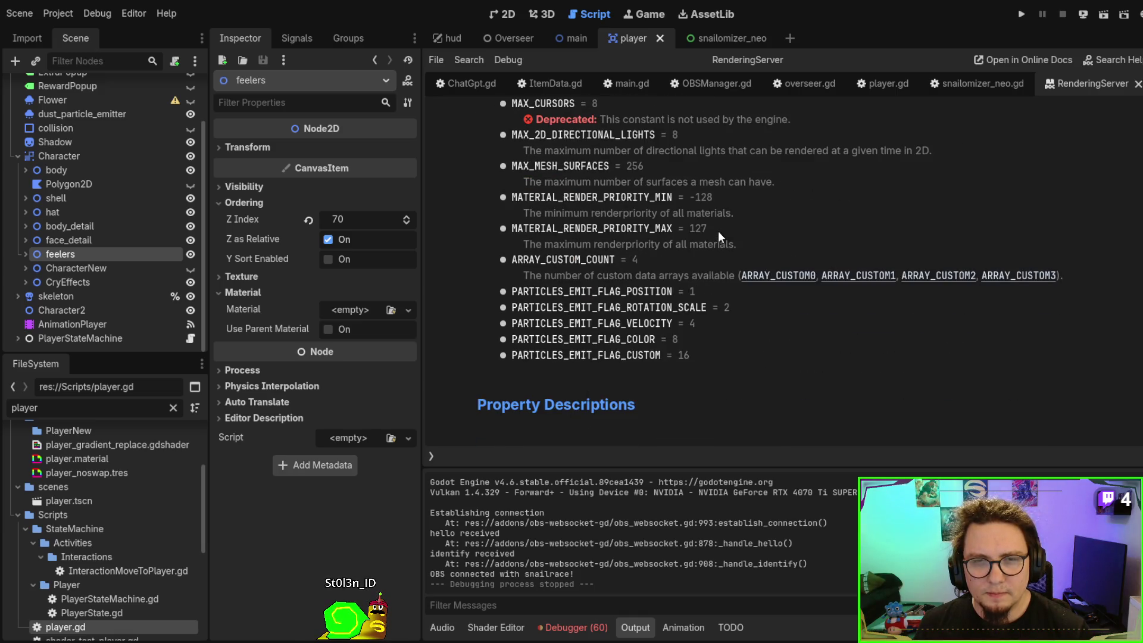
{"action": "scroll", "coordinate": [715, 226], "scroll_direction": "down", "scroll_amount": 4}
{"action": "scroll", "coordinate": [713, 223], "scroll_direction": "up", "scroll_amount": 6}
{"action": "scroll", "coordinate": [714, 222], "scroll_direction": "up", "scroll_amount": 3}
{"action": "scroll", "coordinate": [714, 223], "scroll_direction": "down", "scroll_amount": 7}
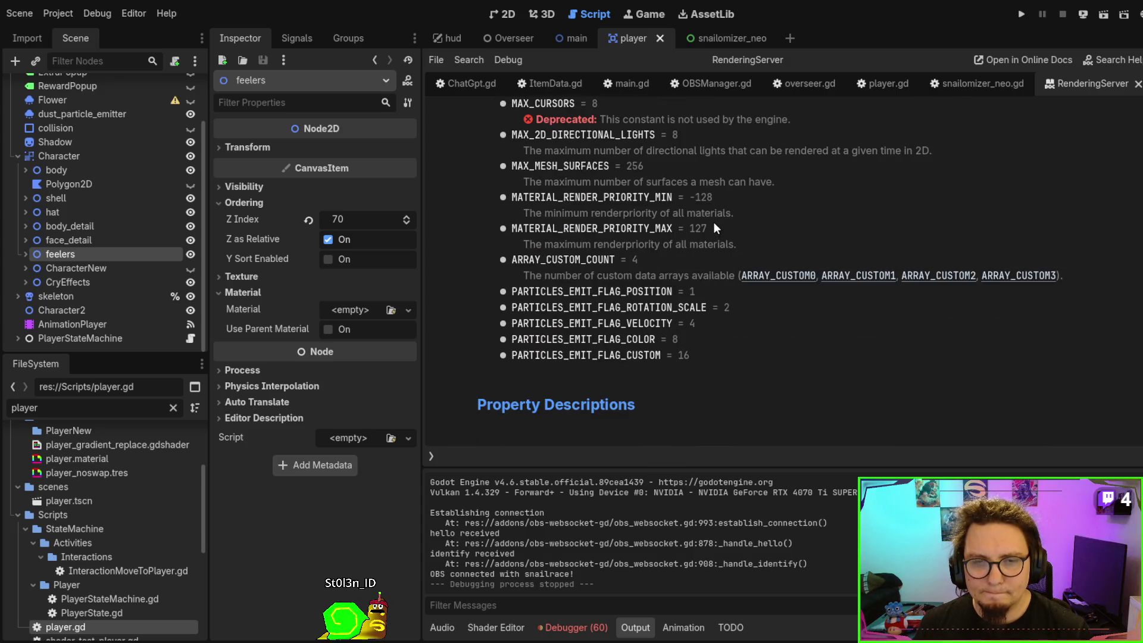
{"action": "scroll", "coordinate": [714, 222], "scroll_direction": "up", "scroll_amount": 3}
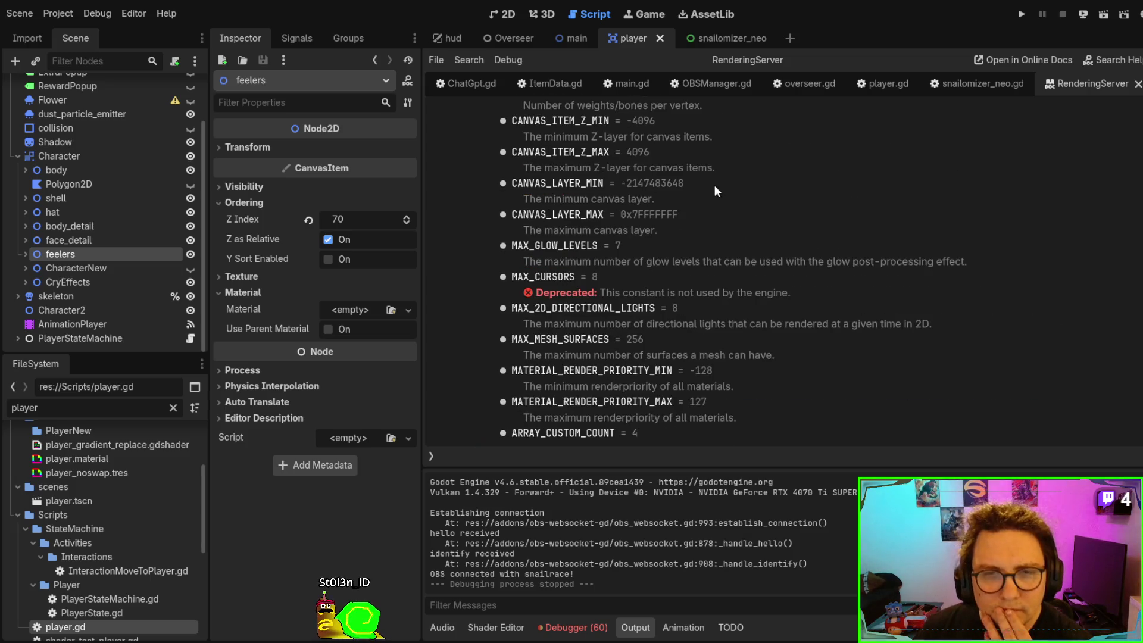
{"action": "scroll", "coordinate": [700, 229], "scroll_direction": "up", "scroll_amount": 2}
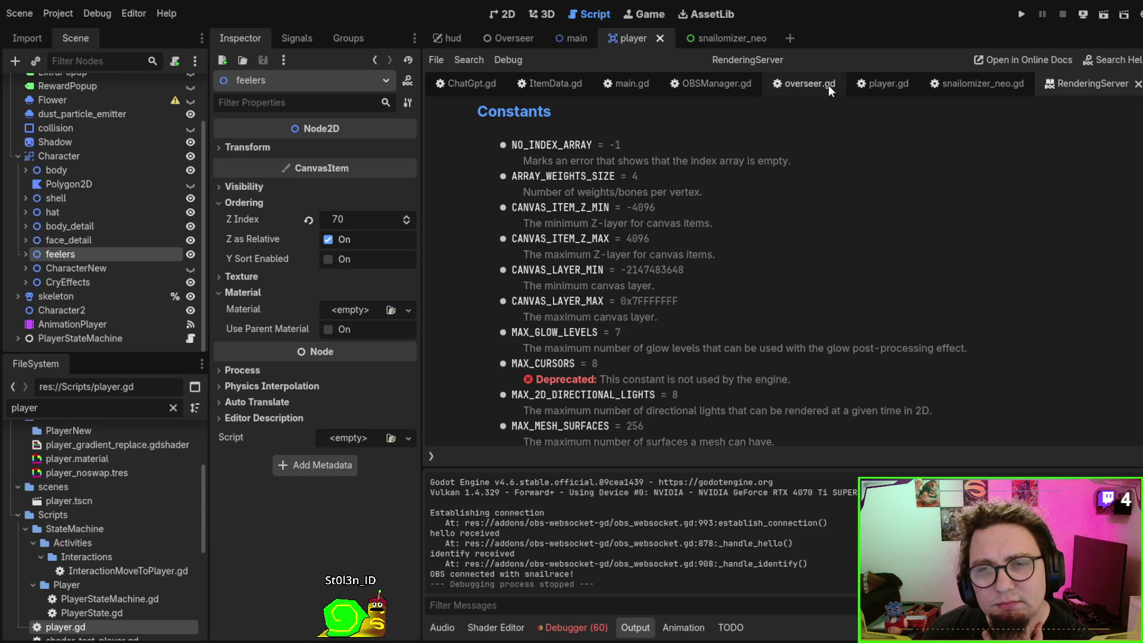
Return to player.gd, select Character, and filter its Inspector properties by 'orrder'
{"action": "left_click", "coordinate": [870, 78]}
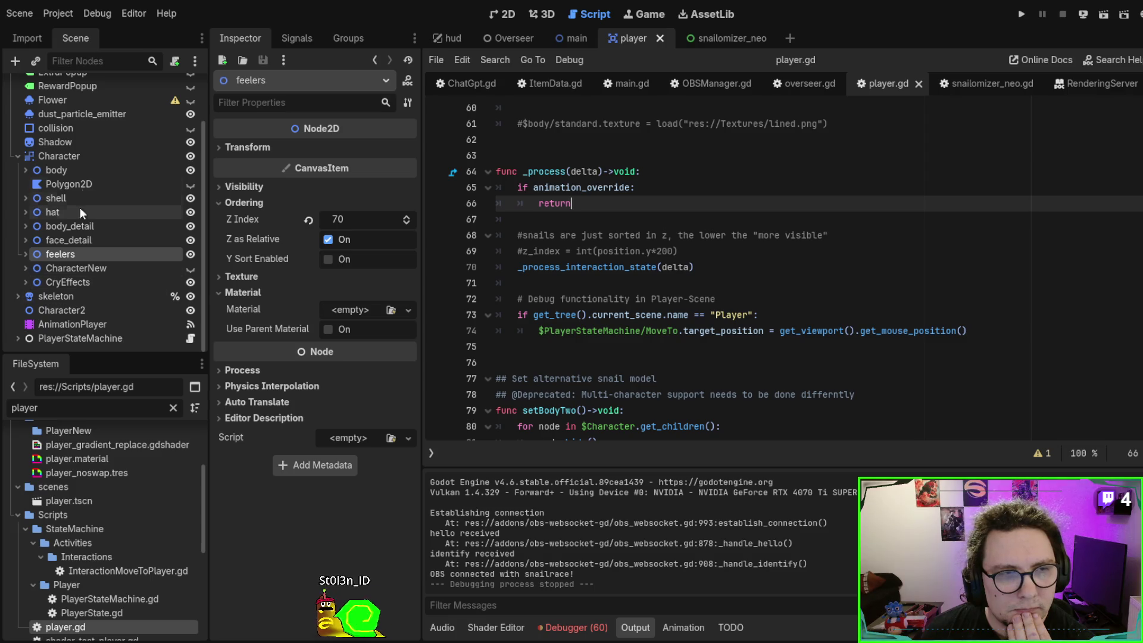
{"action": "left_click", "coordinate": [85, 156]}
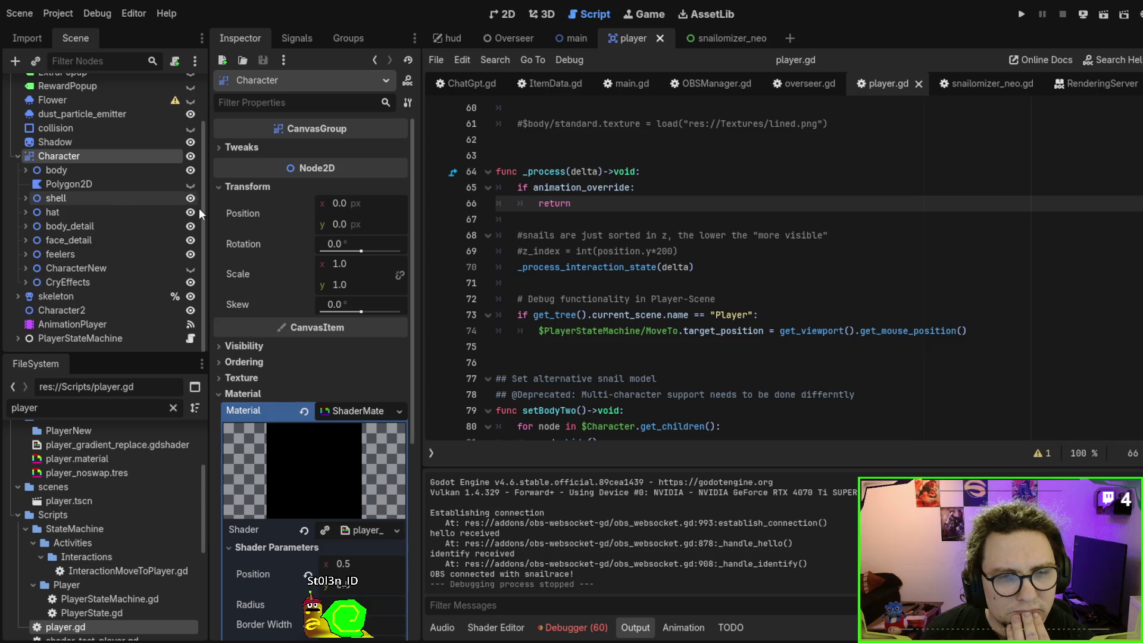
{"action": "scroll", "coordinate": [260, 246], "scroll_direction": "down", "scroll_amount": 5}
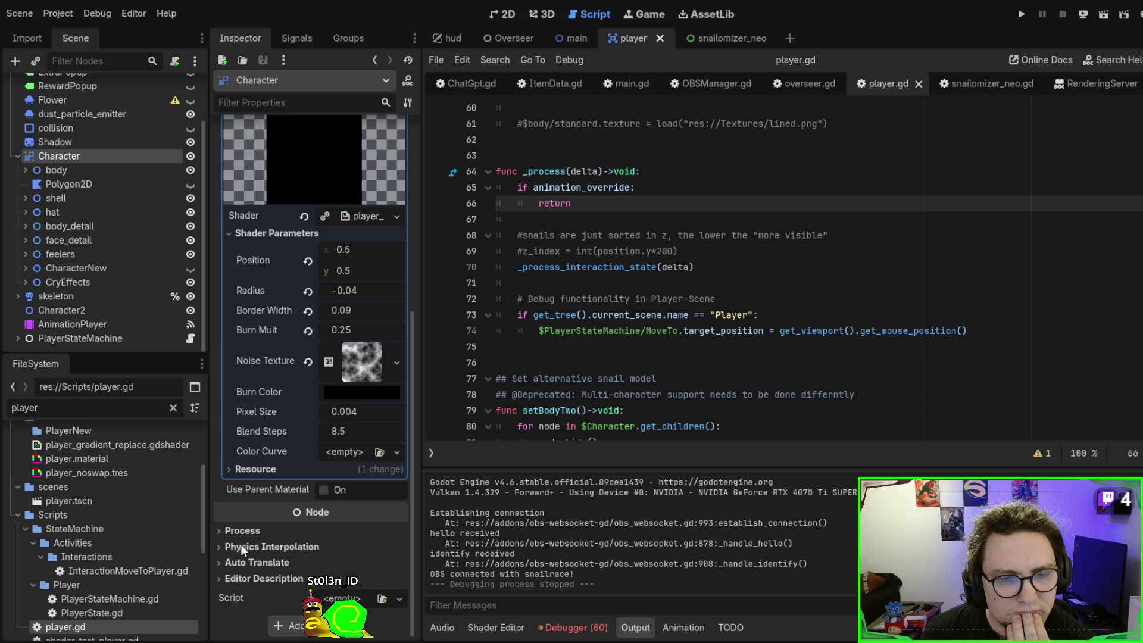
{"action": "left_click", "coordinate": [284, 105]}
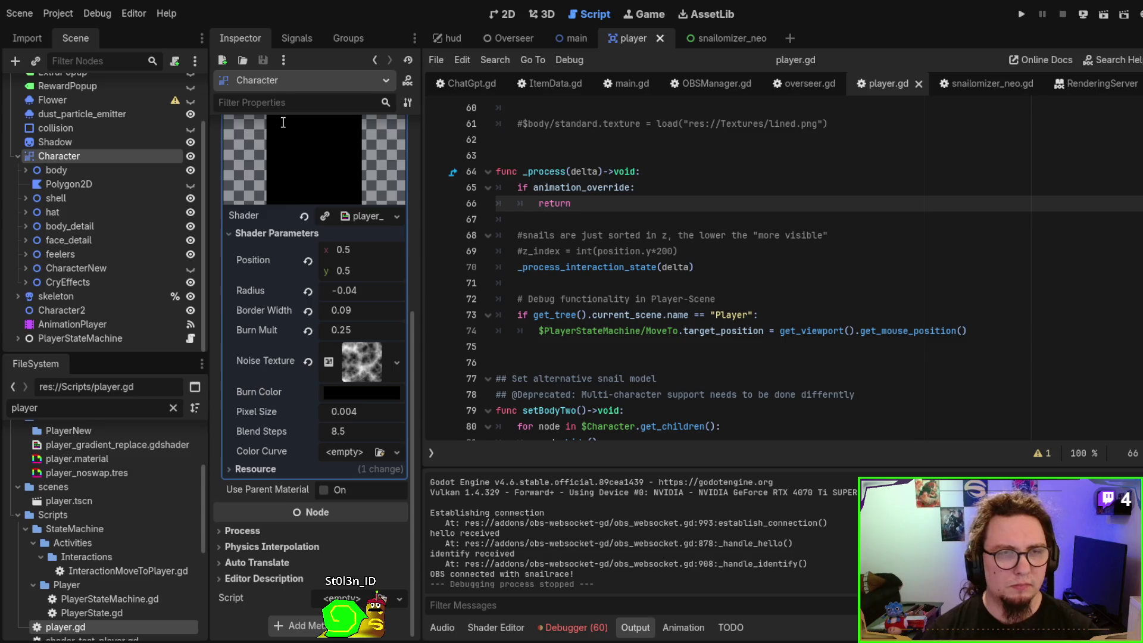
{"action": "type", "text": "orrder"}
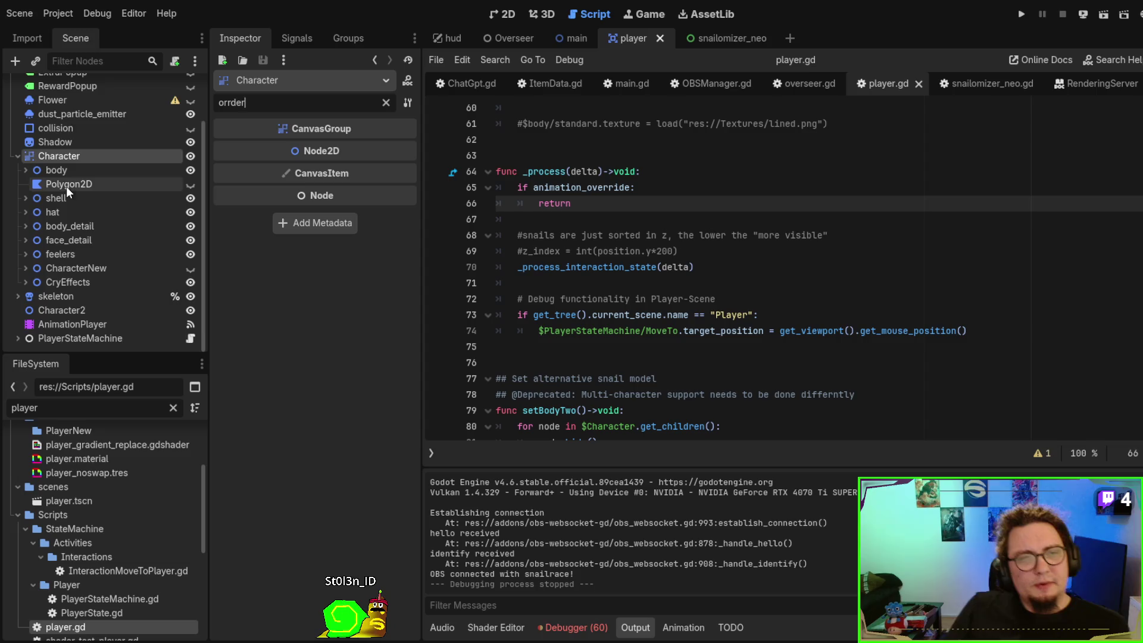
{"action": "scroll", "coordinate": [95, 191], "scroll_direction": "up", "scroll_amount": 1}
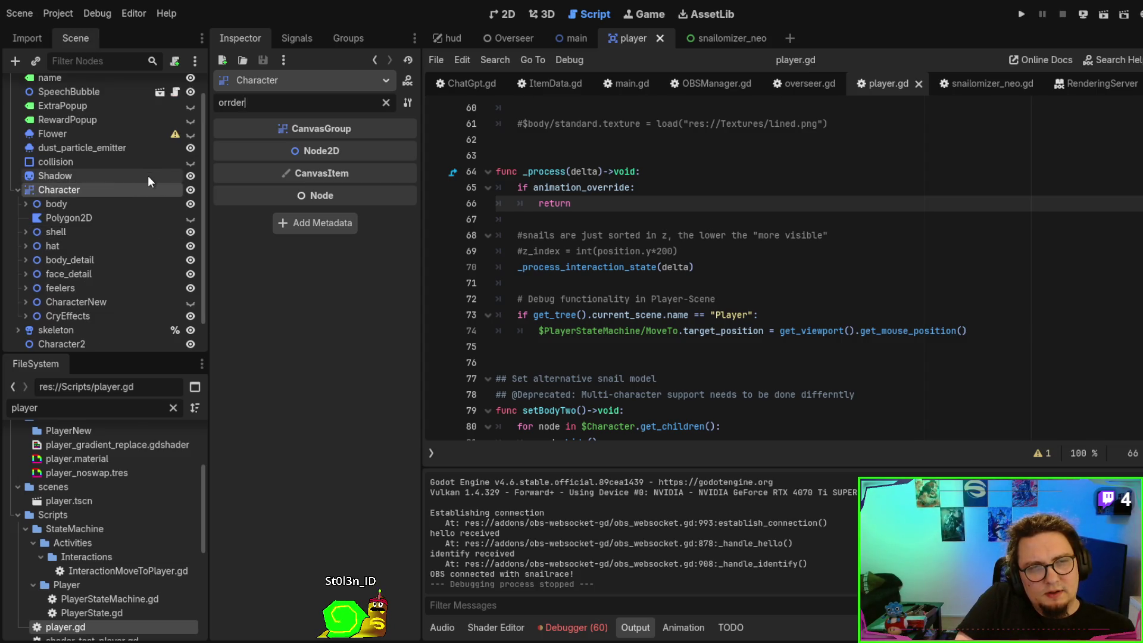
{"action": "scroll", "coordinate": [146, 177], "scroll_direction": "up", "scroll_amount": 1}
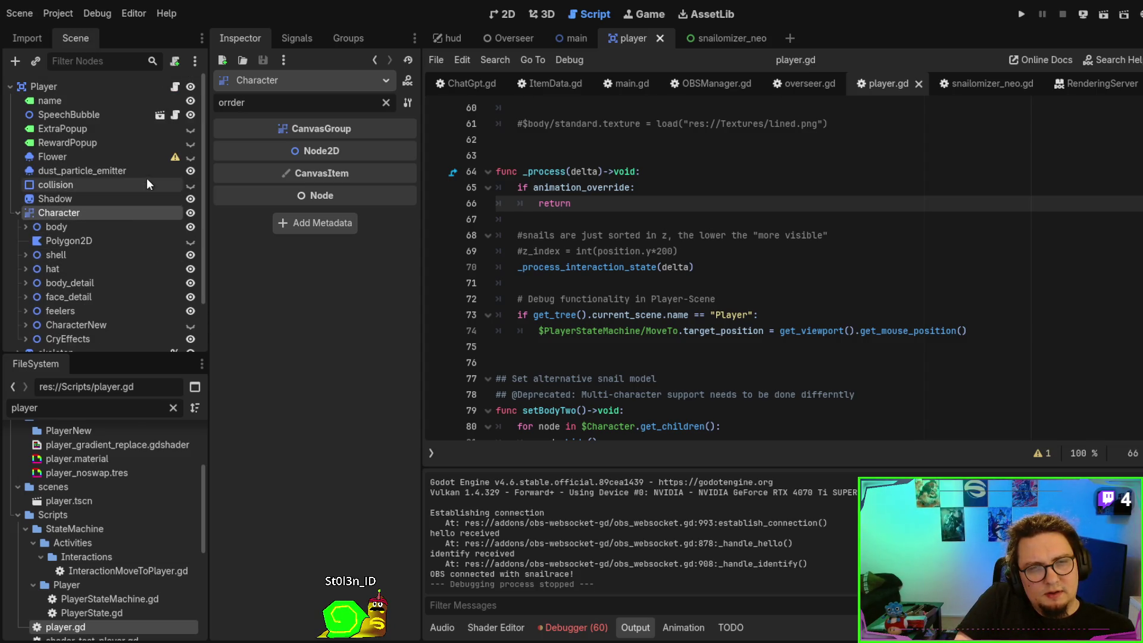
Turn on Y Sort Enabled for the root Player node and review Character's Ordering section
{"action": "left_click", "coordinate": [84, 88]}
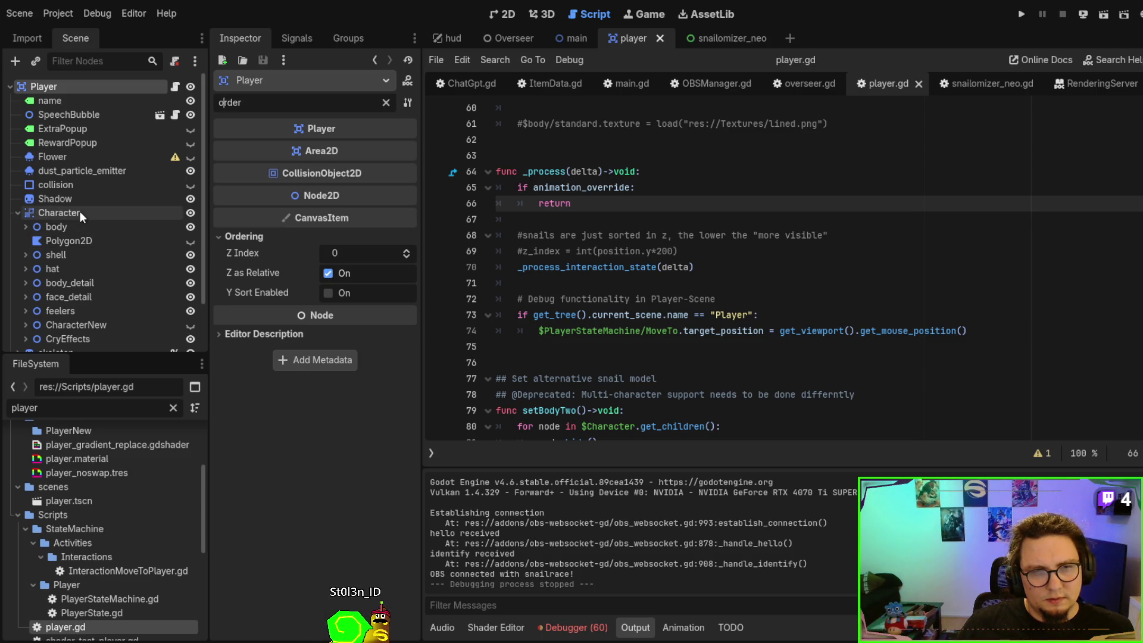
{"action": "left_click", "coordinate": [328, 292]}
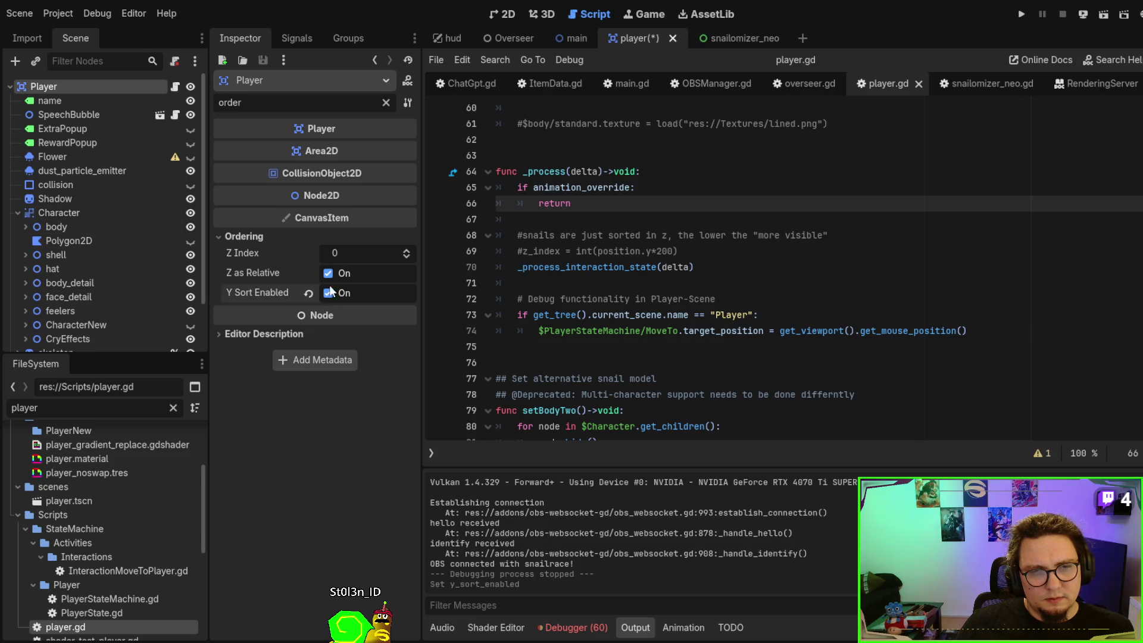
{"action": "left_click", "coordinate": [74, 212]}
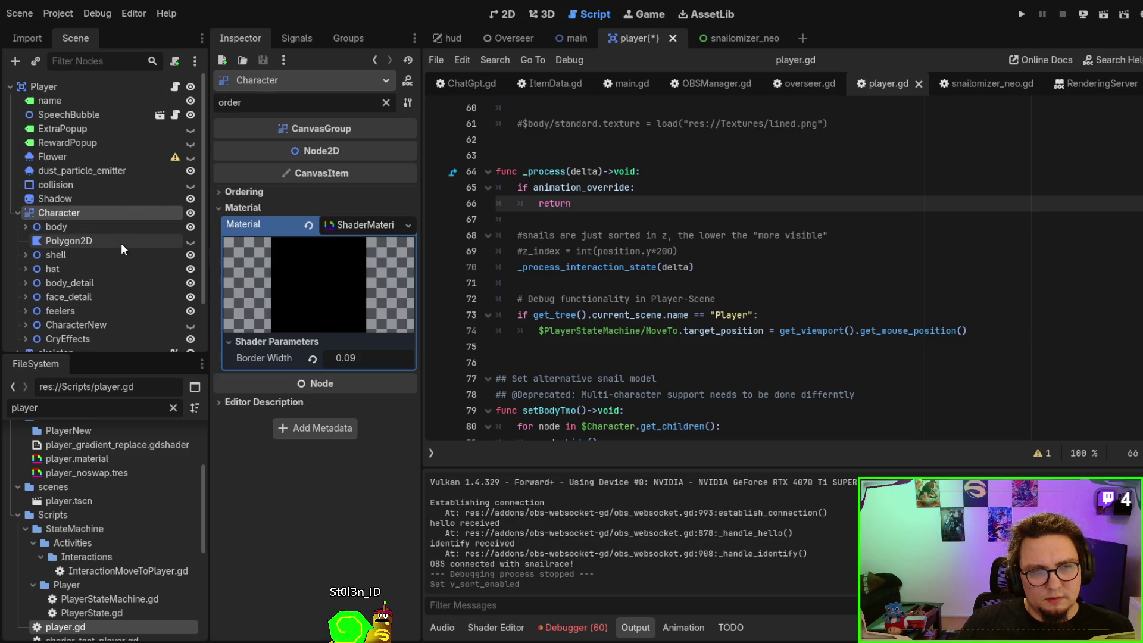
{"action": "left_click", "coordinate": [256, 192]}
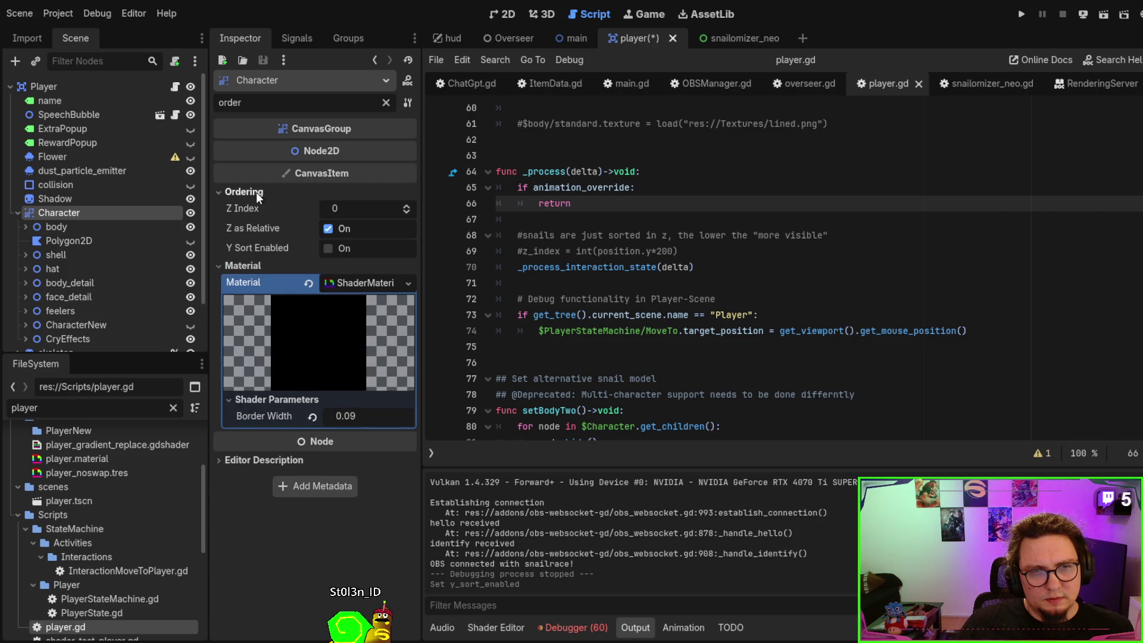
{"action": "left_click", "coordinate": [18, 213]}
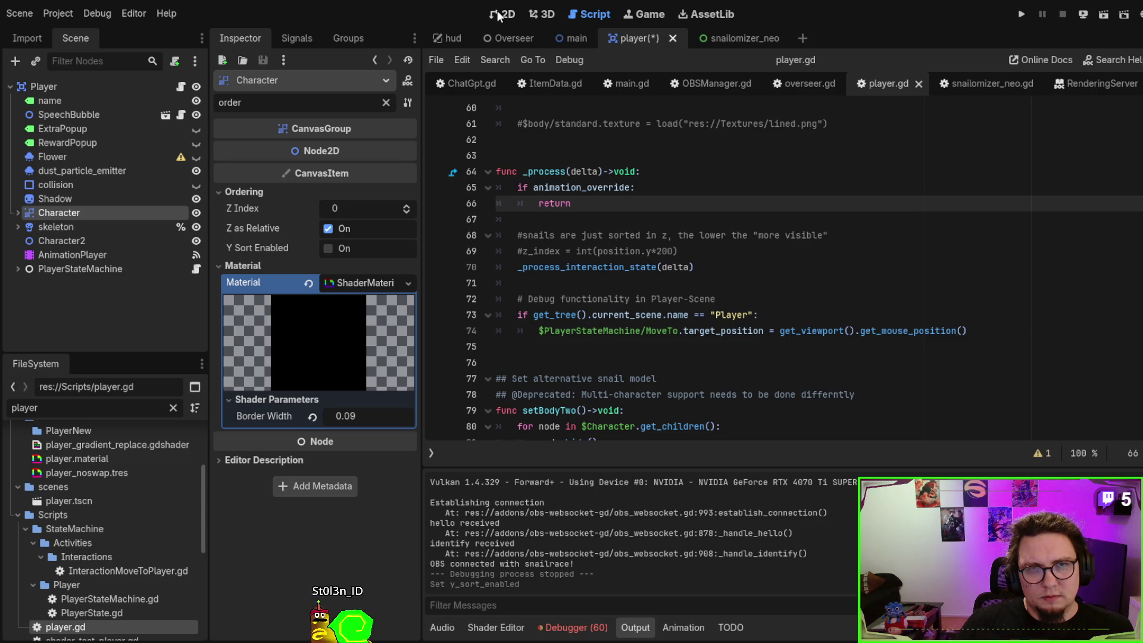
In the 2D view, inspect Polygon2D and frame the Shadow sprite, then save and run player.tscn
{"action": "left_click", "coordinate": [499, 13]}
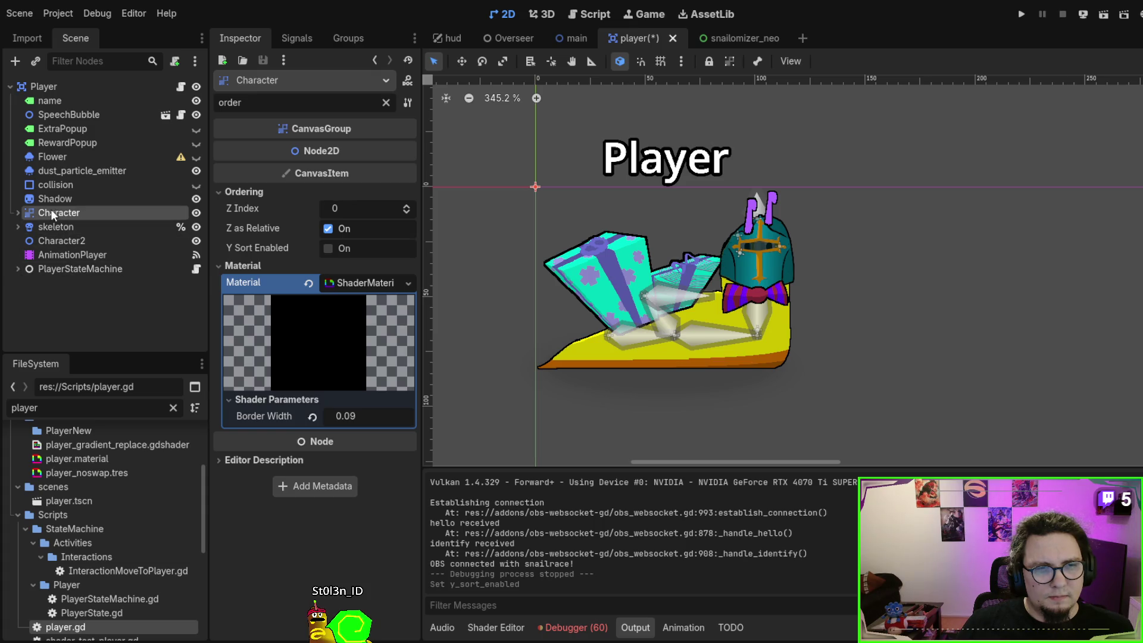
{"action": "left_click", "coordinate": [18, 212]}
{"action": "scroll", "coordinate": [51, 202], "scroll_direction": "down", "scroll_amount": 1}
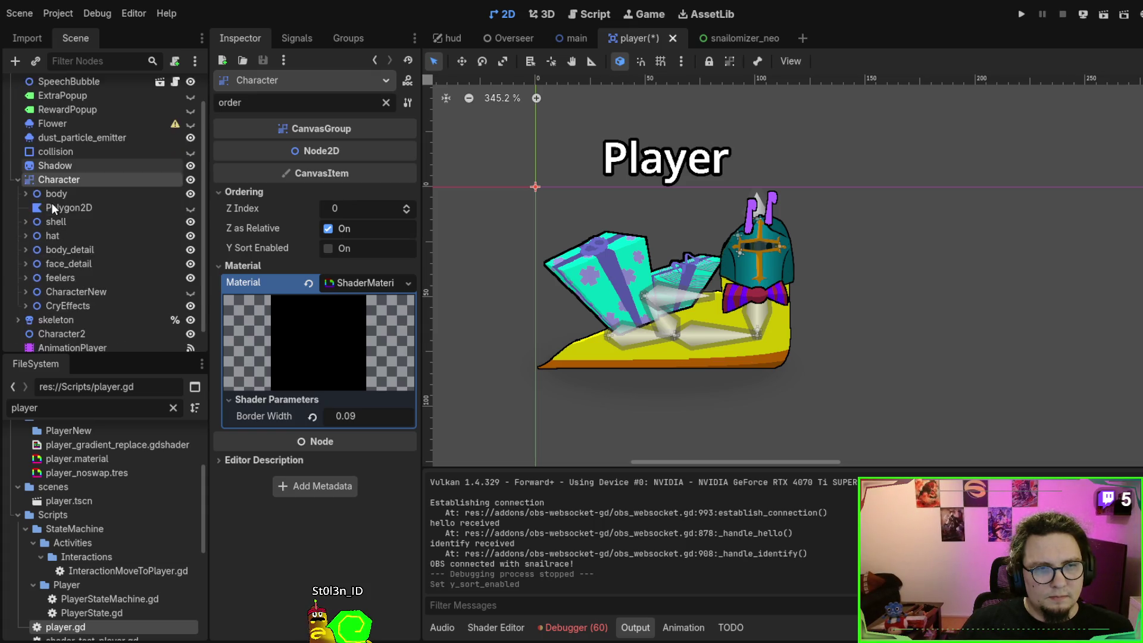
{"action": "scroll", "coordinate": [54, 211], "scroll_direction": "down", "scroll_amount": 1}
{"action": "scroll", "coordinate": [53, 285], "scroll_direction": "up", "scroll_amount": 2}
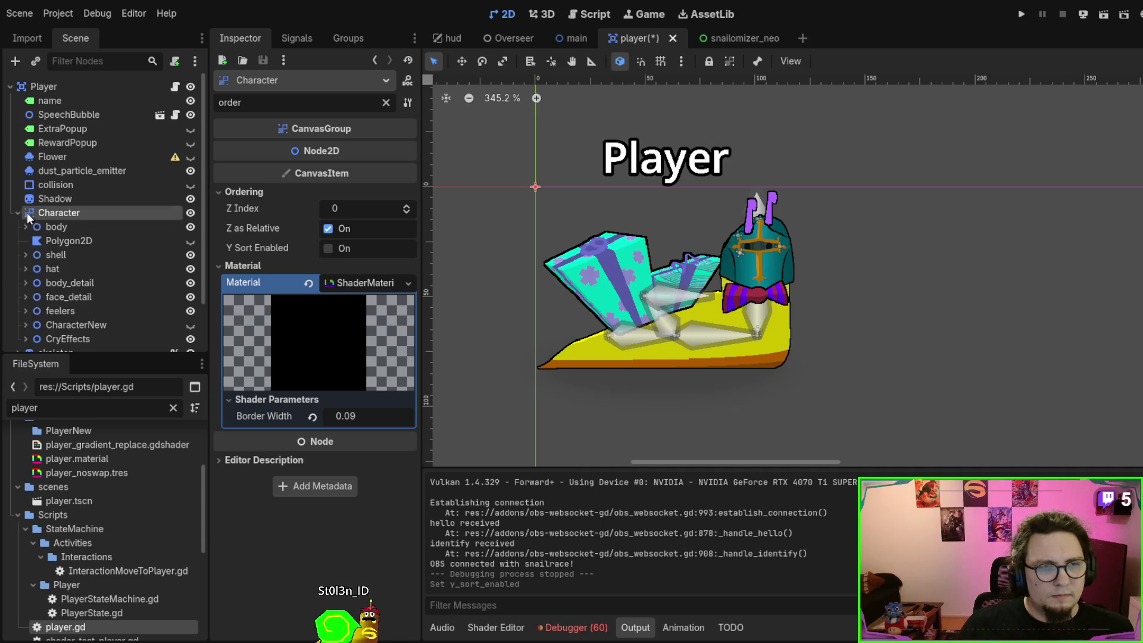
{"action": "left_click", "coordinate": [73, 241]}
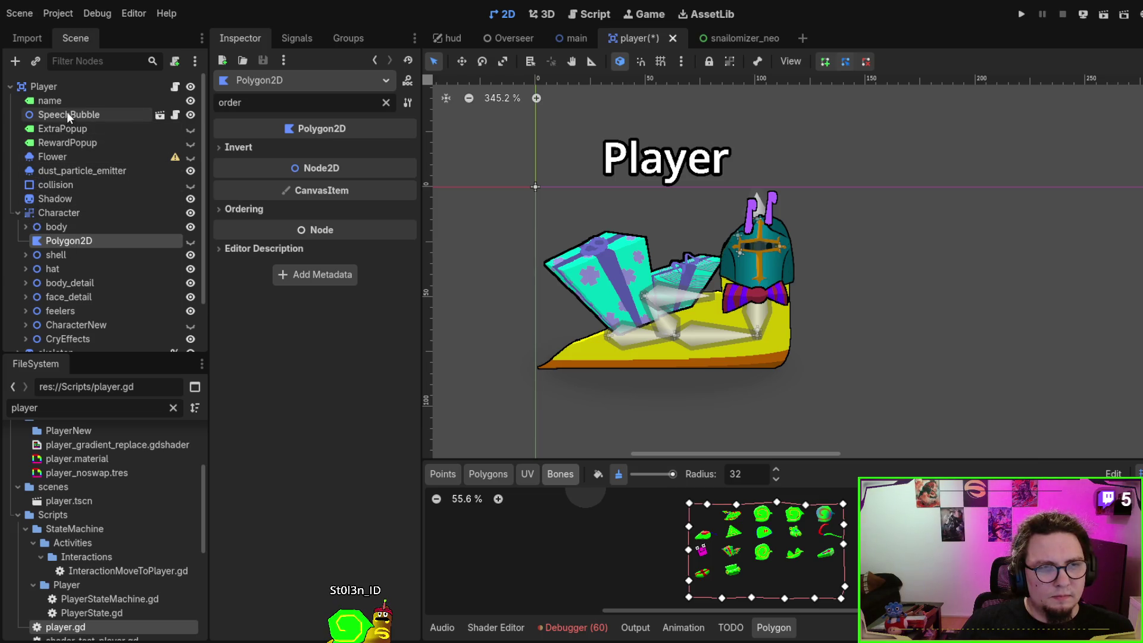
{"action": "left_click", "coordinate": [43, 199]}
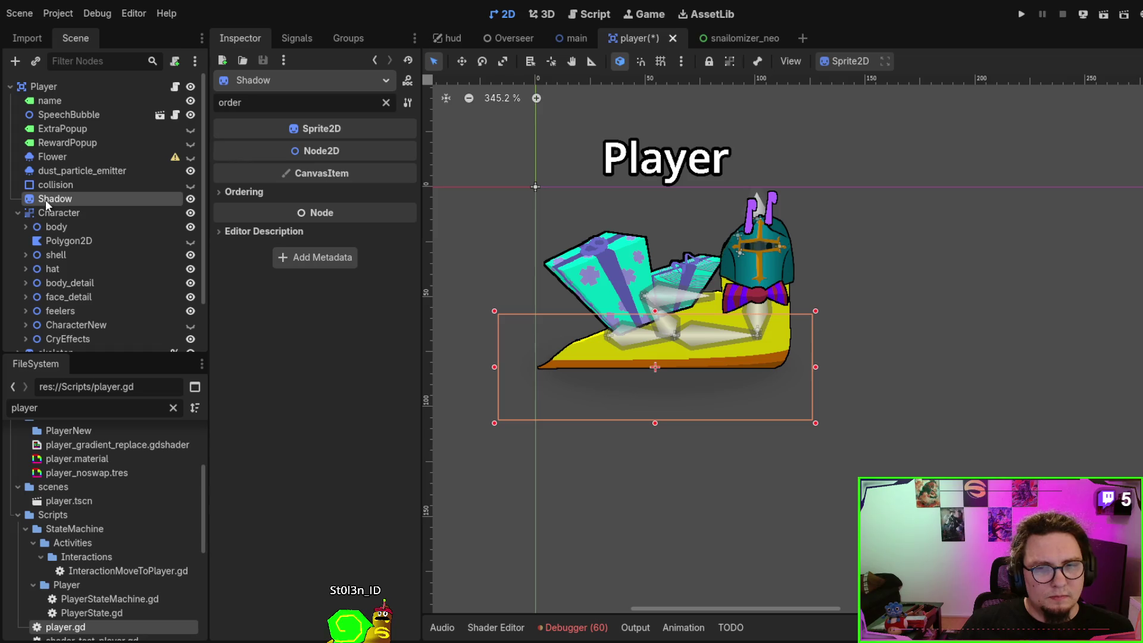
{"action": "key", "text": "f"}
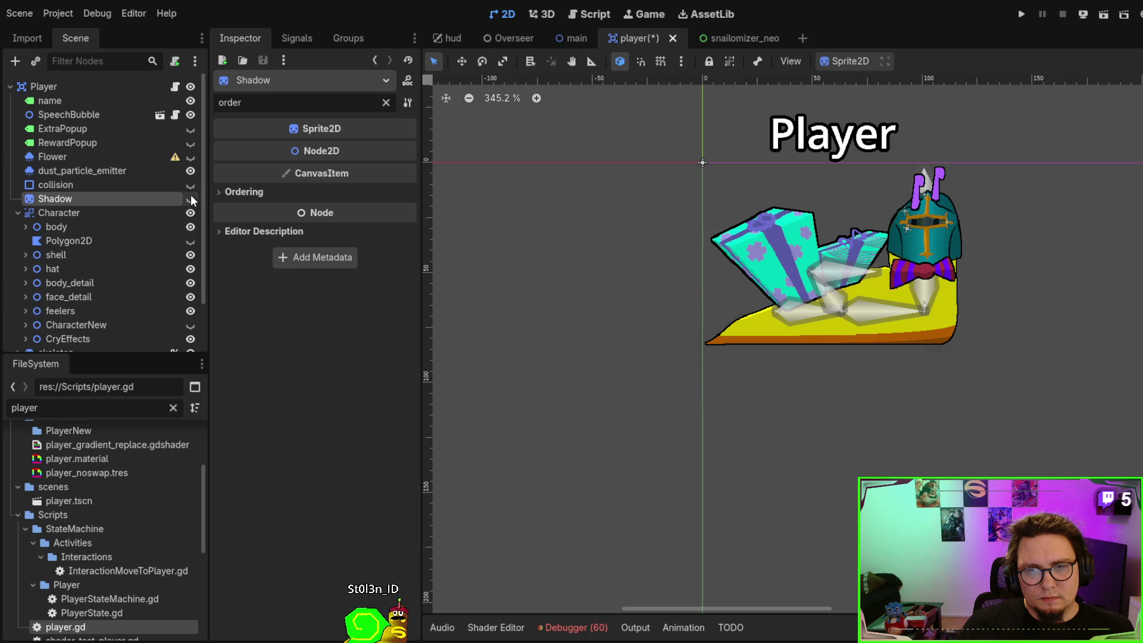
{"action": "left_click", "coordinate": [18, 212]}
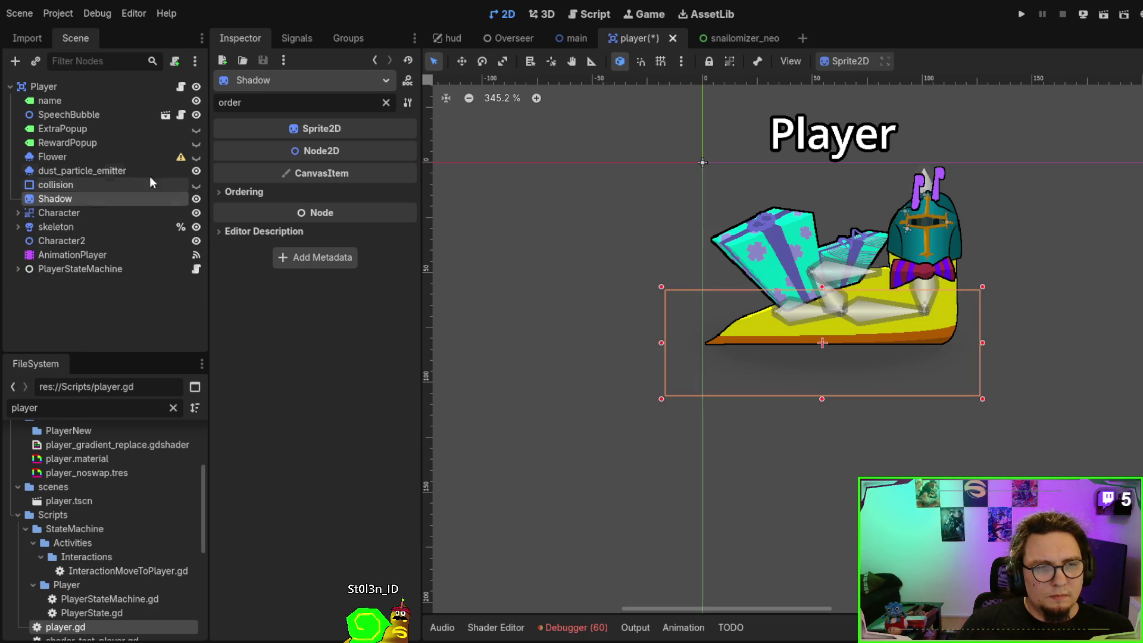
{"action": "key", "text": "F6"}
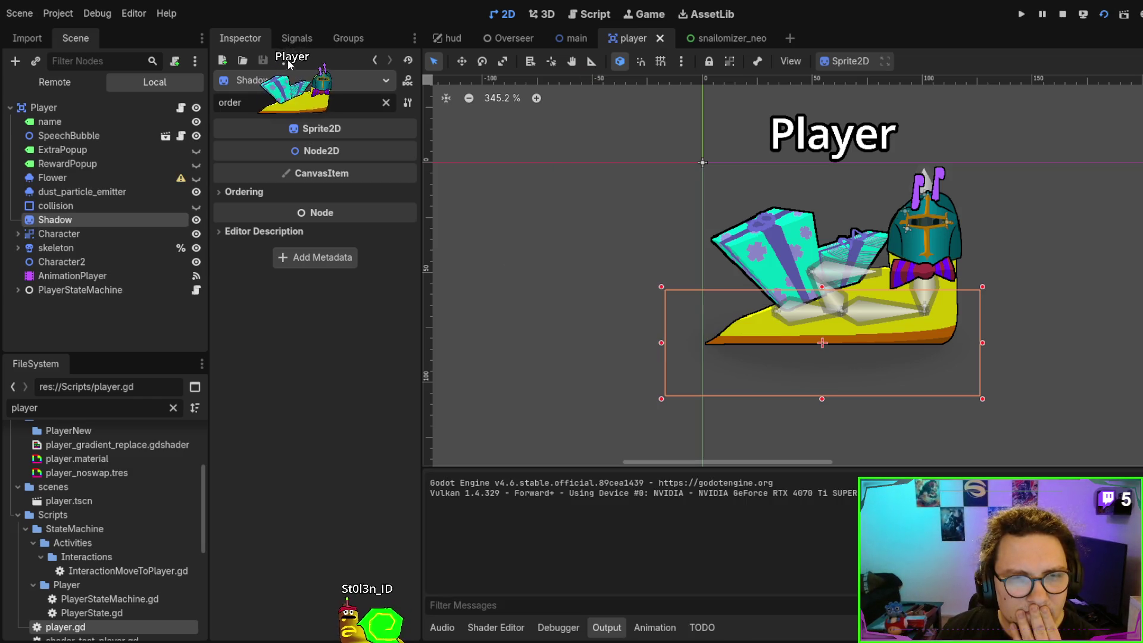
Stop the game and launch it from the main scene with F5
{"action": "key", "text": "F8"}
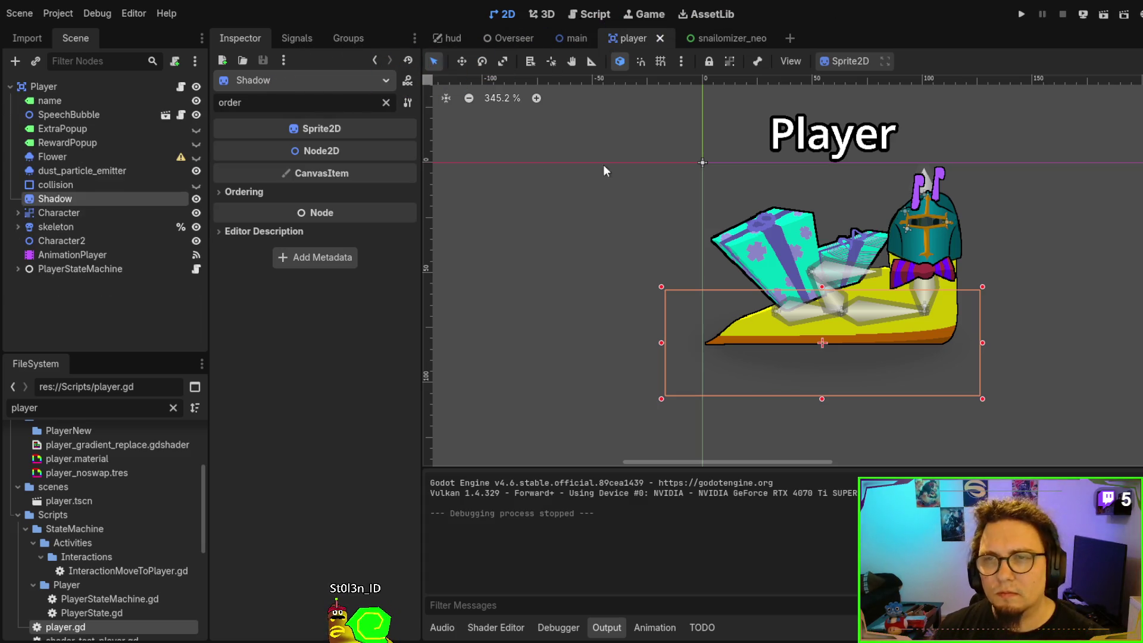
{"action": "left_click", "coordinate": [575, 36]}
{"action": "key", "text": "F5"}
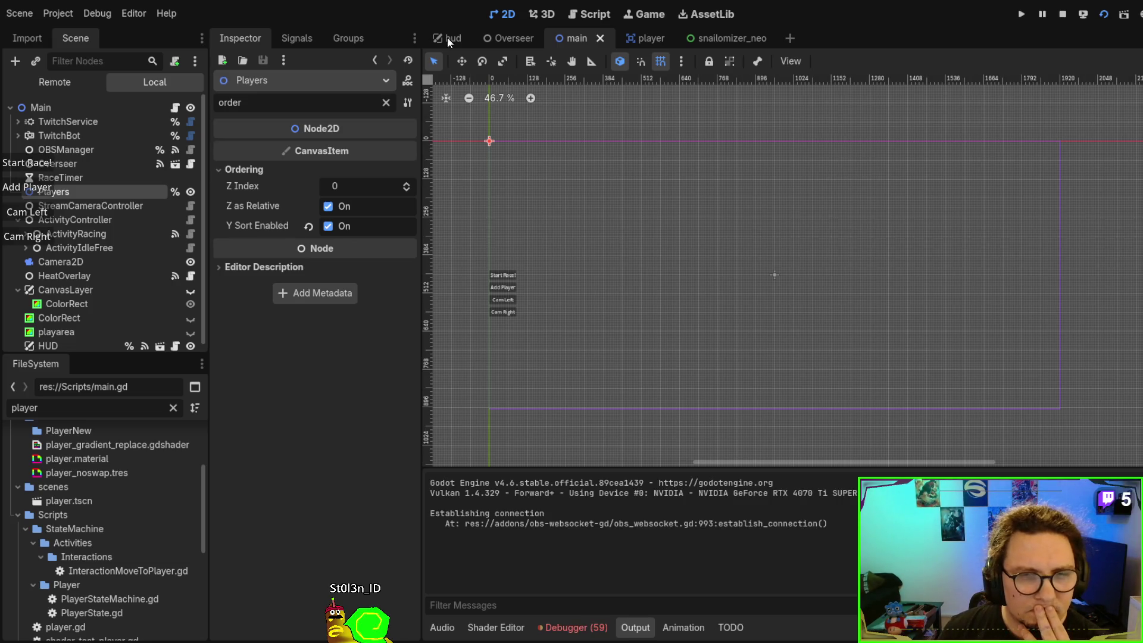
Add three more snail racers, start the race, and stop the game with F8
{"action": "left_click", "coordinate": [22, 190]}
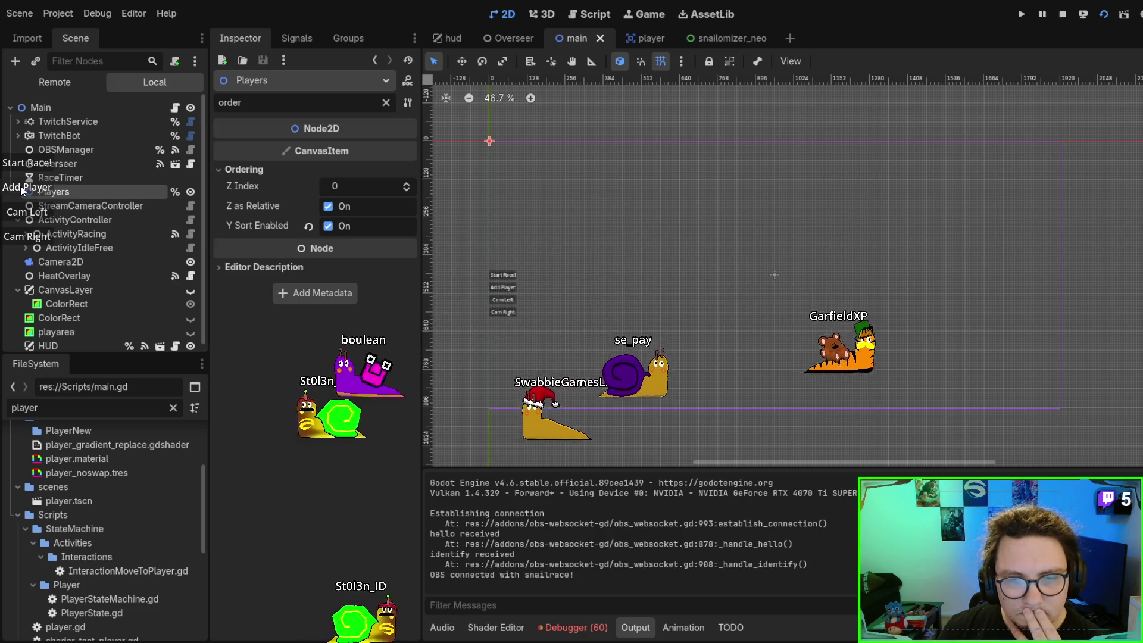
{"action": "left_click", "coordinate": [21, 190]}
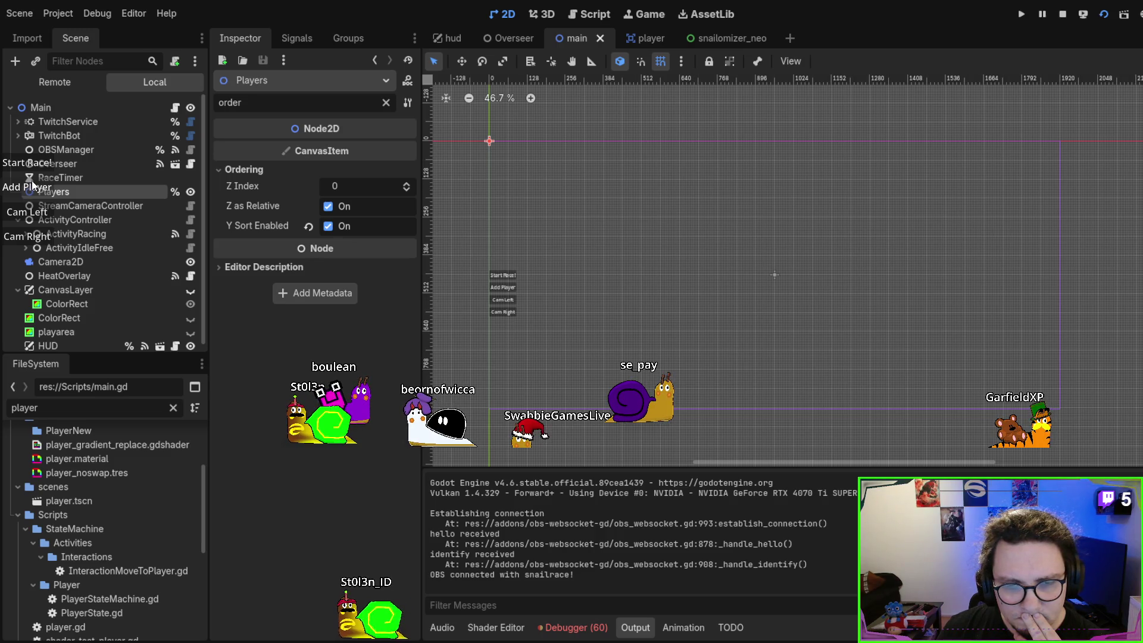
{"action": "left_click", "coordinate": [32, 184]}
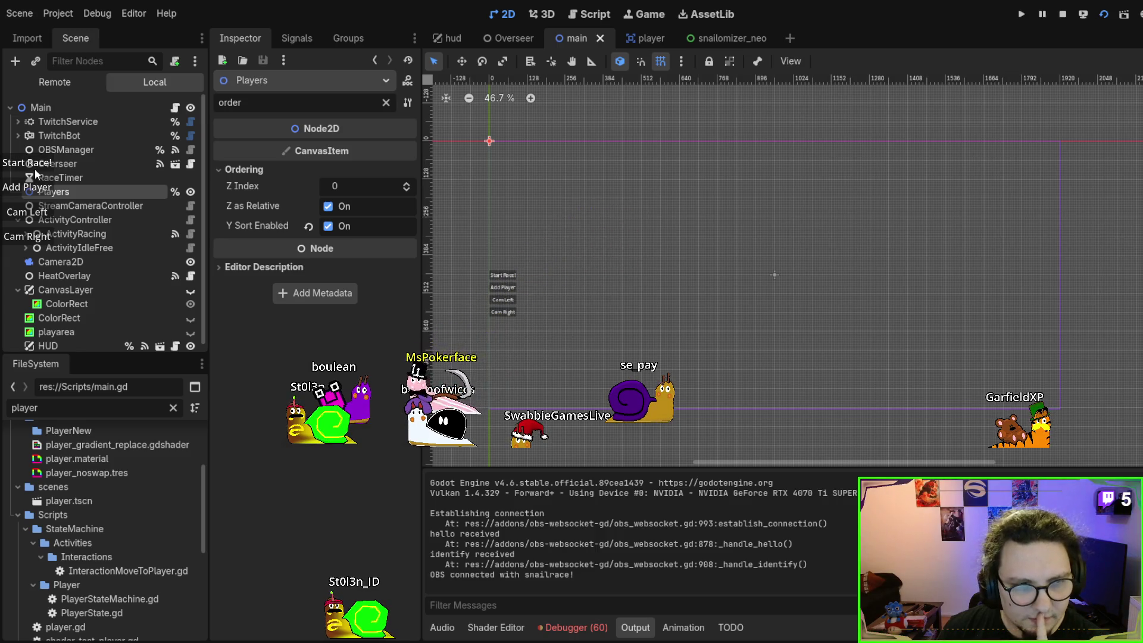
{"action": "left_click", "coordinate": [34, 166]}
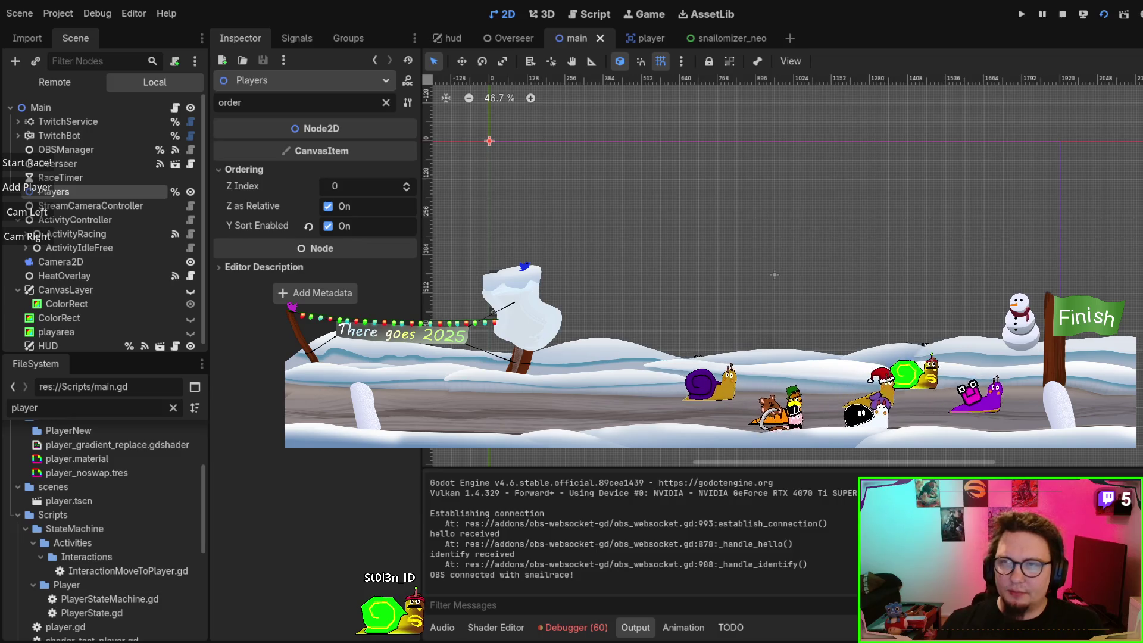
{"action": "key", "text": "F8"}
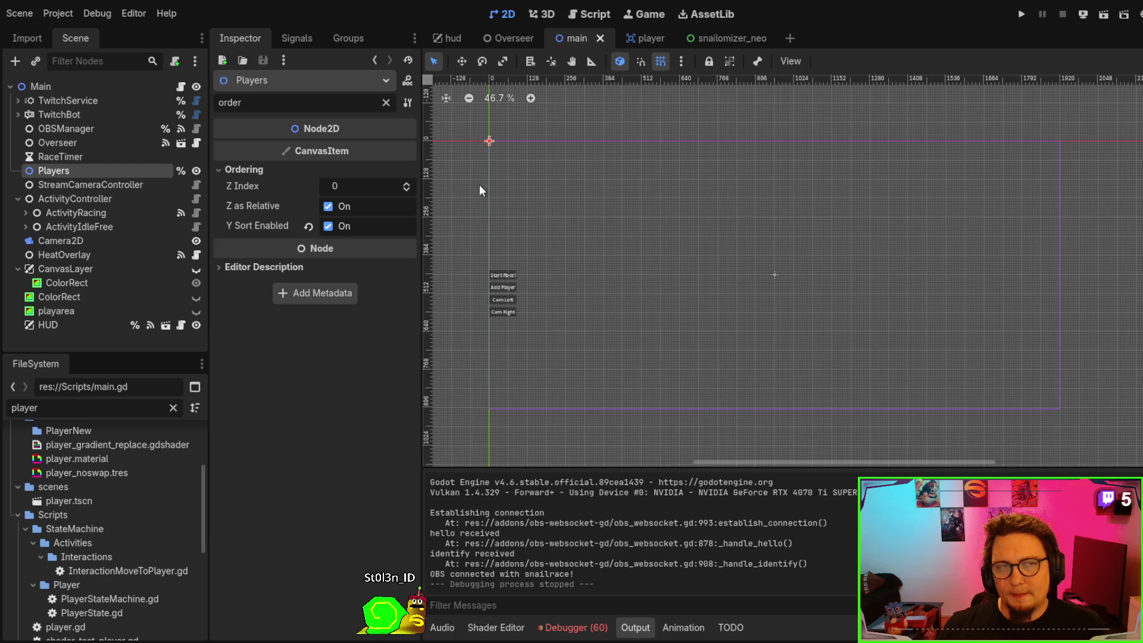
Inspect the Ordering settings of Character, body, the standard polygon, and the Player root
{"action": "left_click", "coordinate": [644, 36]}
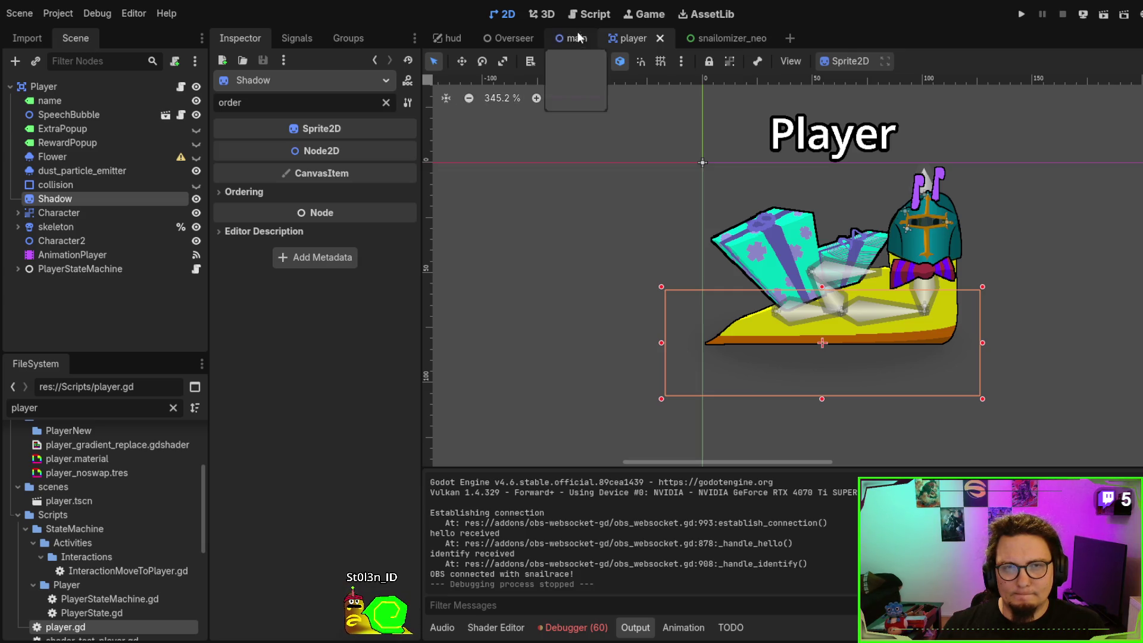
{"action": "left_click", "coordinate": [19, 212]}
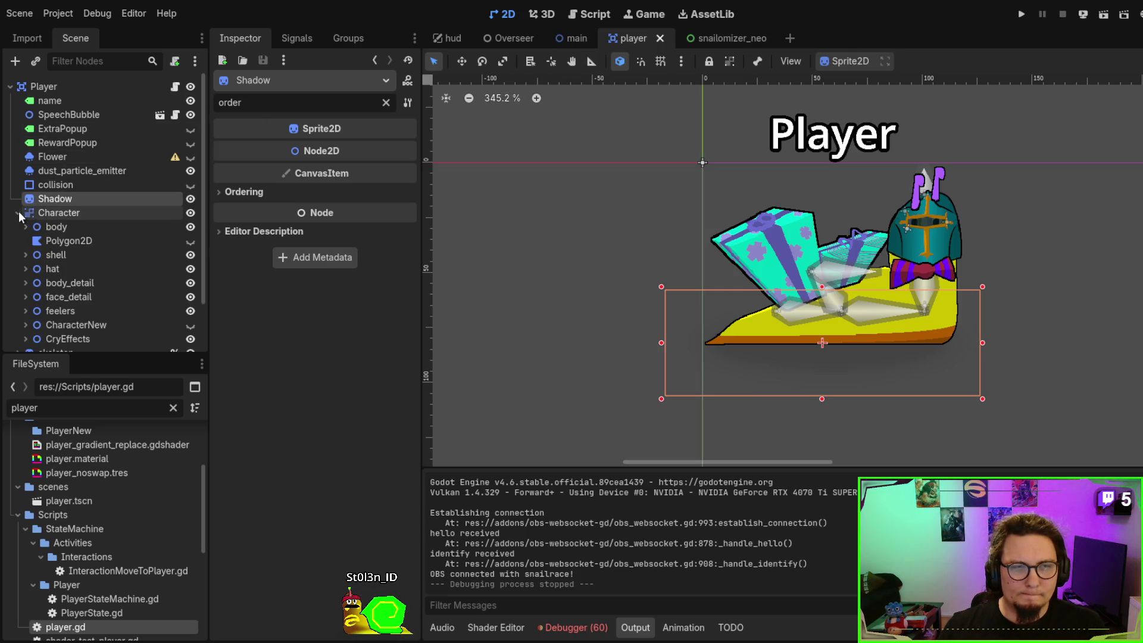
{"action": "left_click", "coordinate": [47, 217]}
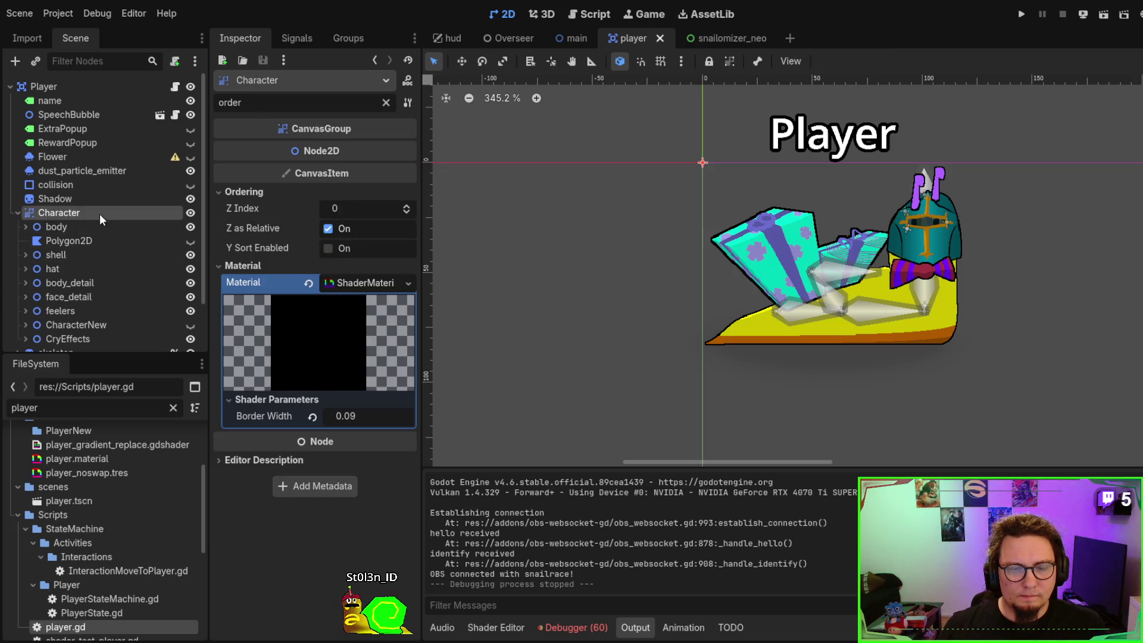
{"action": "left_click", "coordinate": [59, 226]}
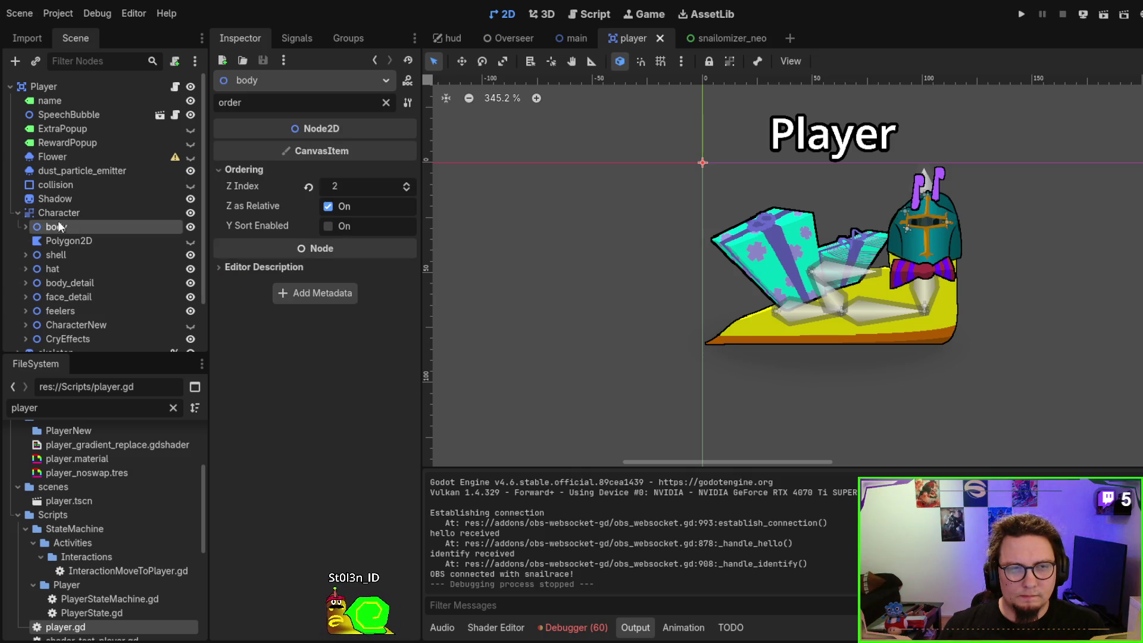
{"action": "left_click", "coordinate": [27, 227]}
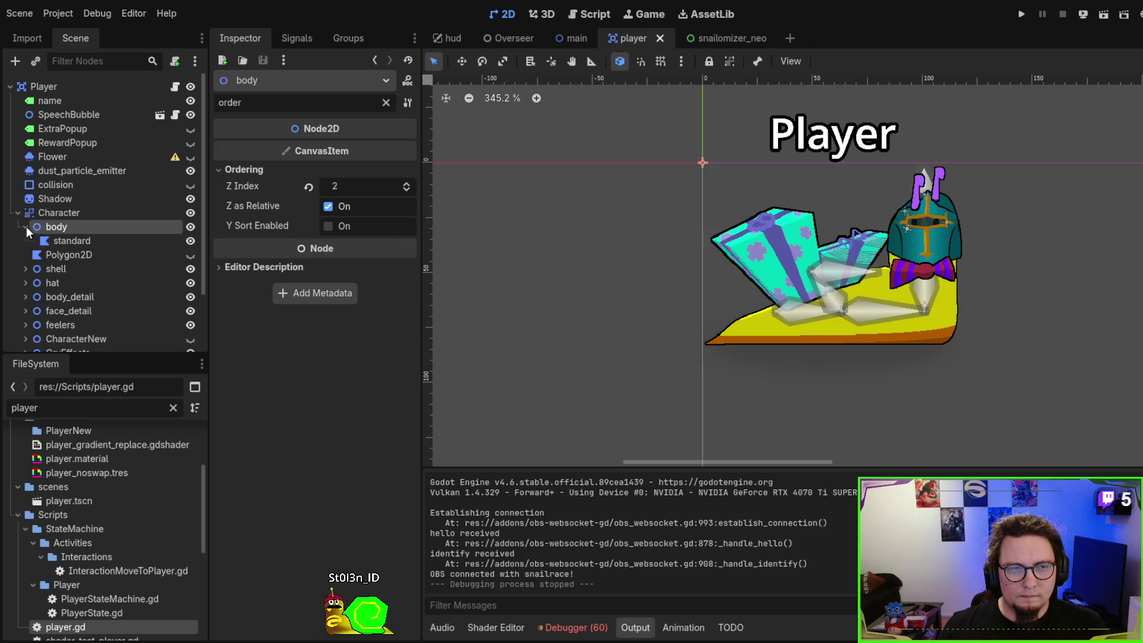
{"action": "left_click", "coordinate": [44, 243]}
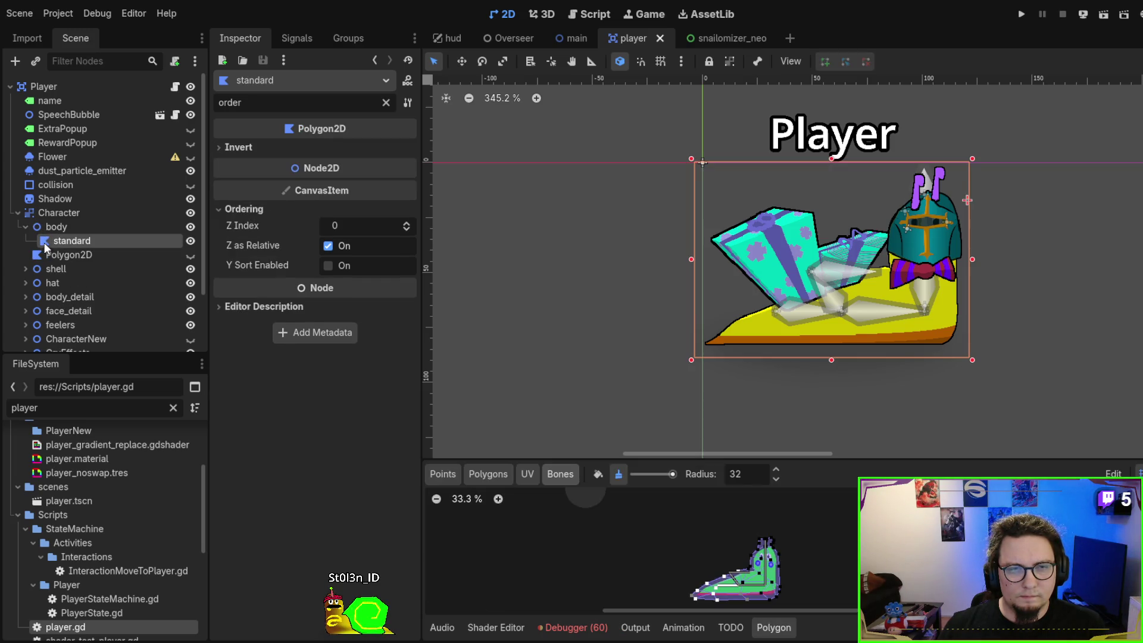
{"action": "left_click", "coordinate": [30, 224]}
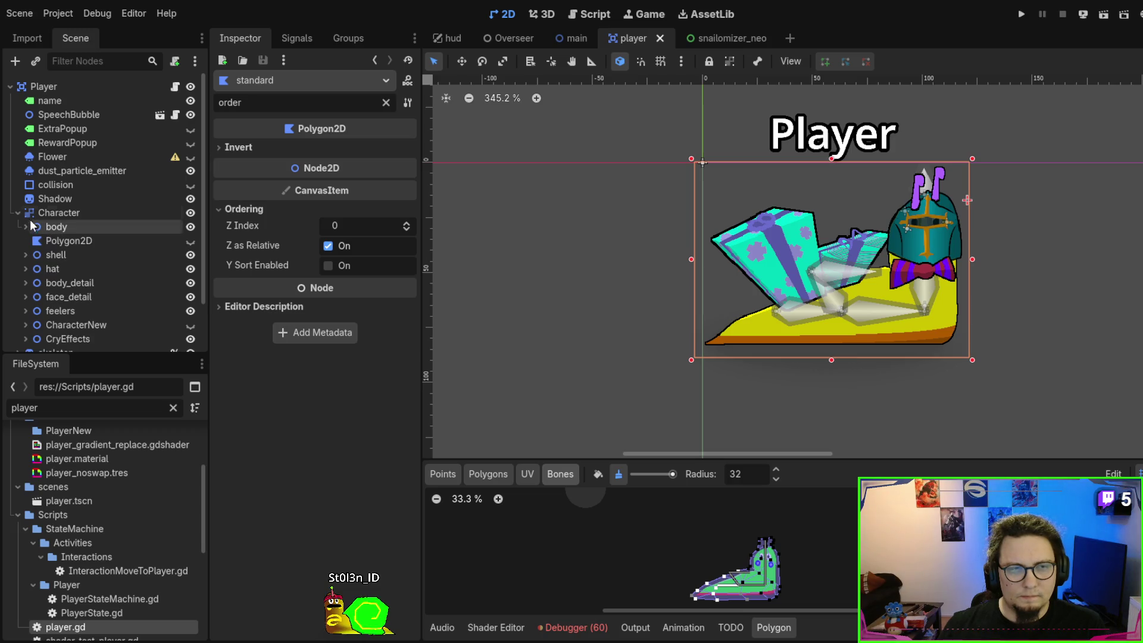
{"action": "left_click", "coordinate": [37, 212]}
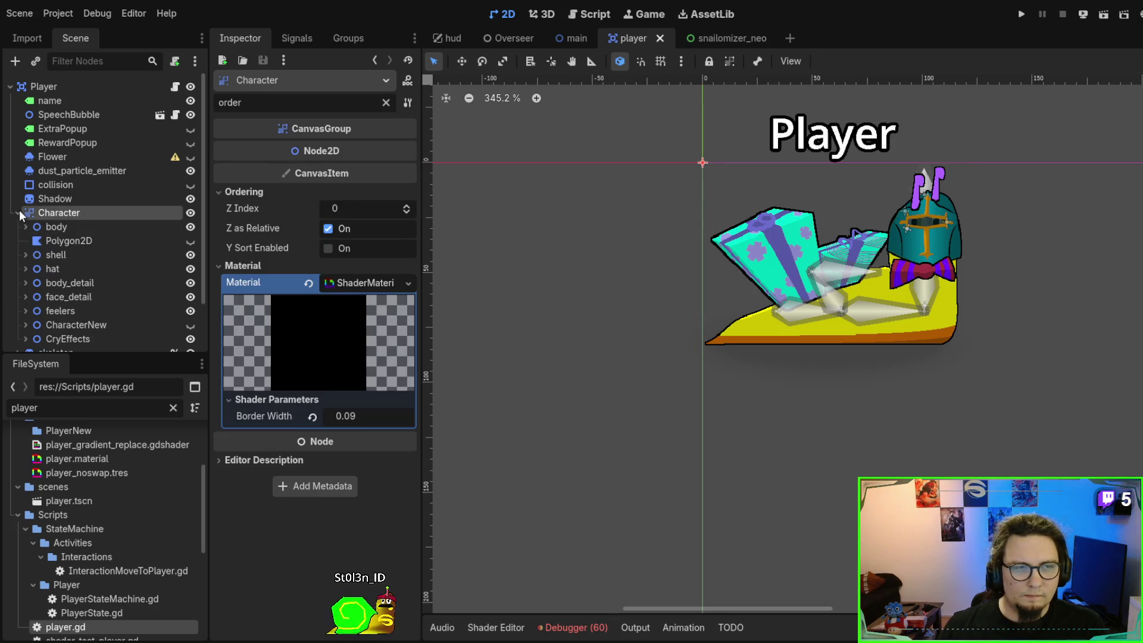
{"action": "left_click", "coordinate": [19, 212]}
{"action": "left_click", "coordinate": [52, 84]}
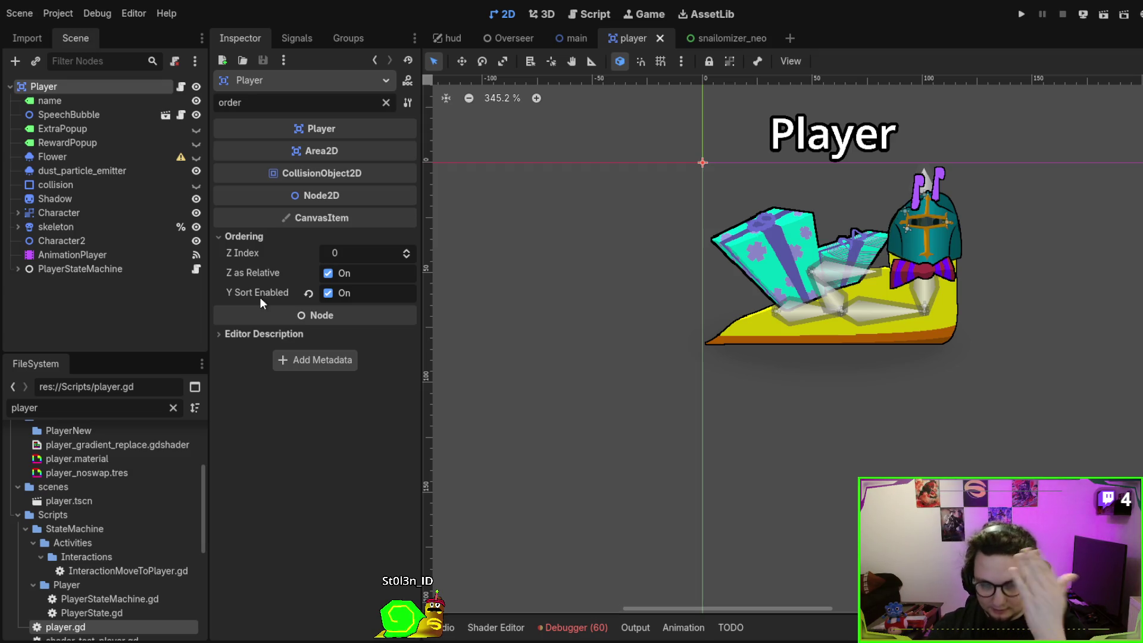
{"action": "left_click", "coordinate": [69, 215]}
{"action": "left_click", "coordinate": [18, 213]}
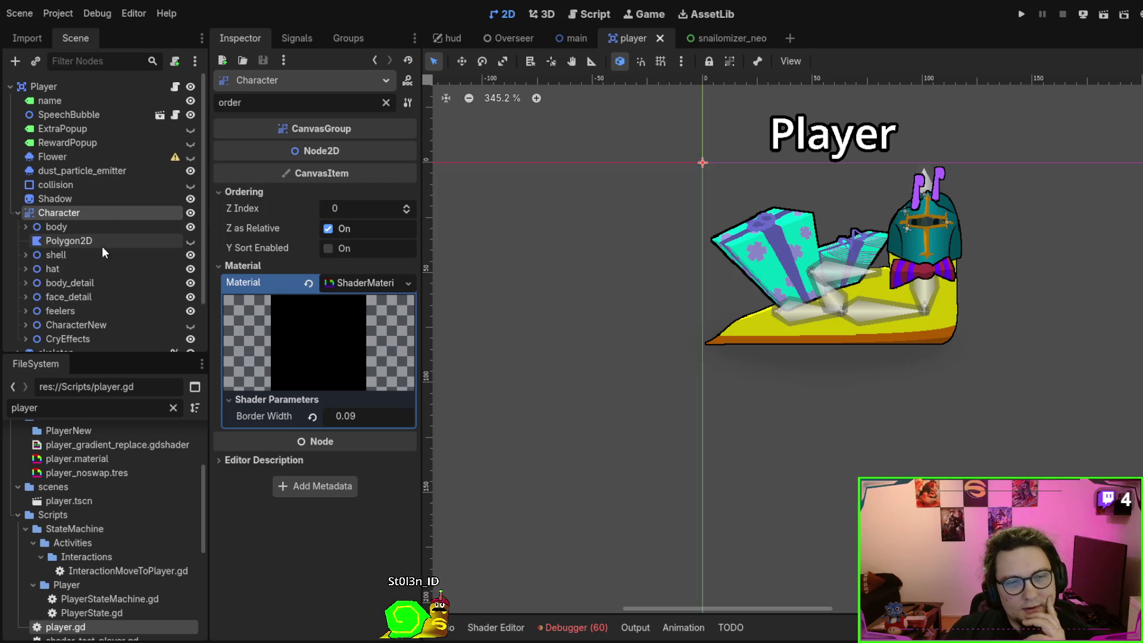
{"action": "scroll", "coordinate": [95, 250], "scroll_direction": "down", "scroll_amount": 2}
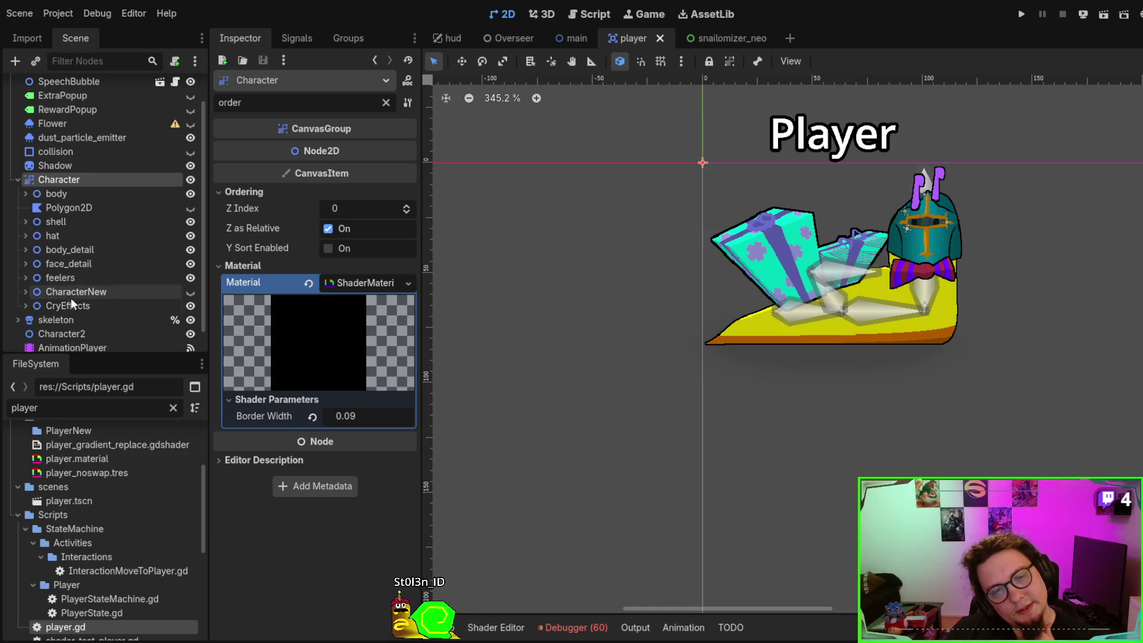
{"action": "left_click", "coordinate": [73, 306]}
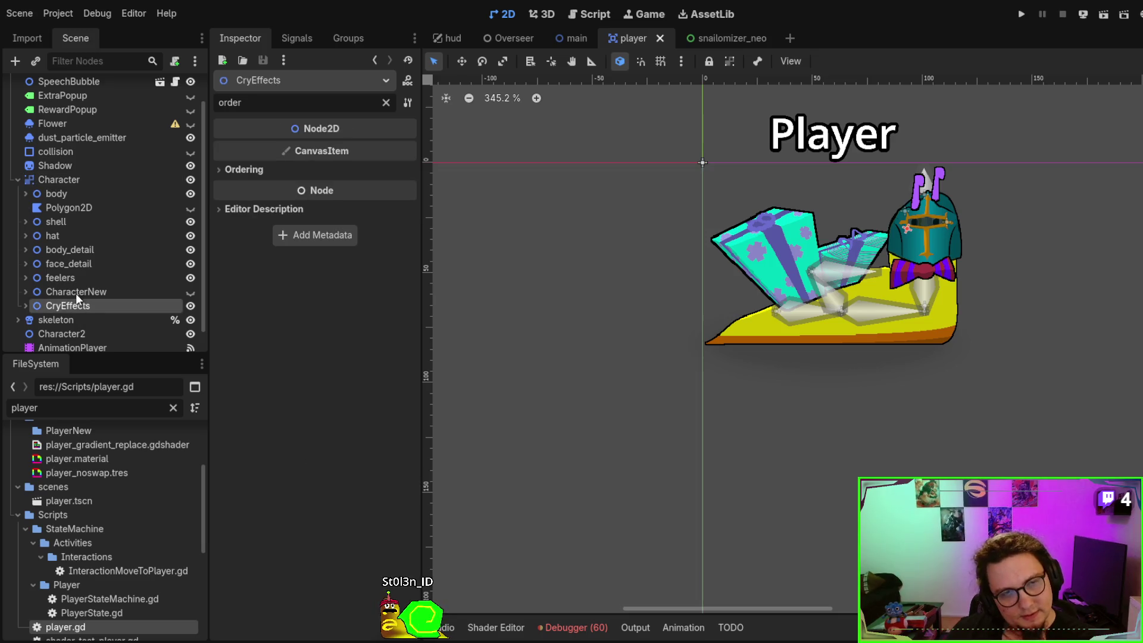
{"action": "left_click", "coordinate": [245, 167]}
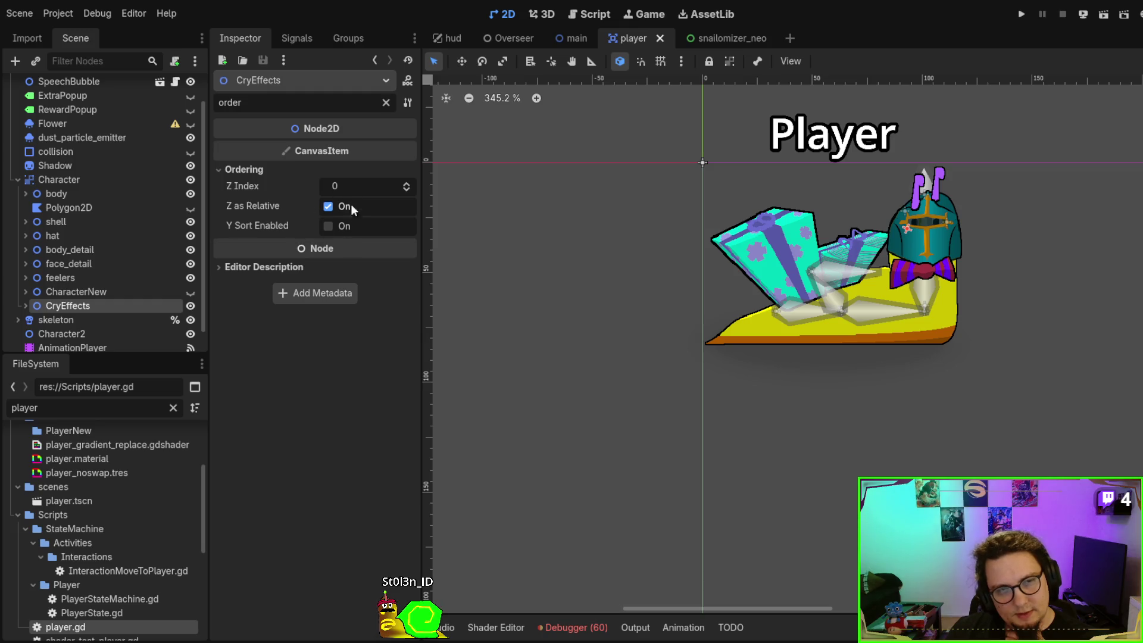
{"action": "left_click", "coordinate": [88, 276]}
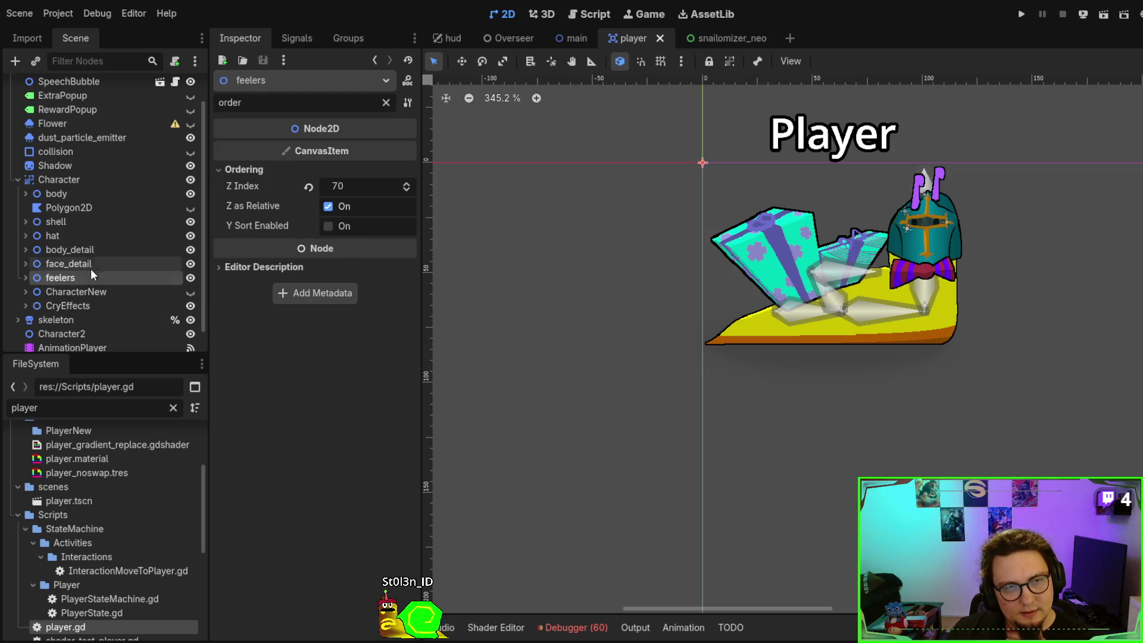
{"action": "left_click", "coordinate": [92, 263]}
{"action": "left_click", "coordinate": [90, 250]}
{"action": "left_click", "coordinate": [86, 266]}
{"action": "left_click", "coordinate": [87, 245]}
{"action": "left_click", "coordinate": [87, 238]}
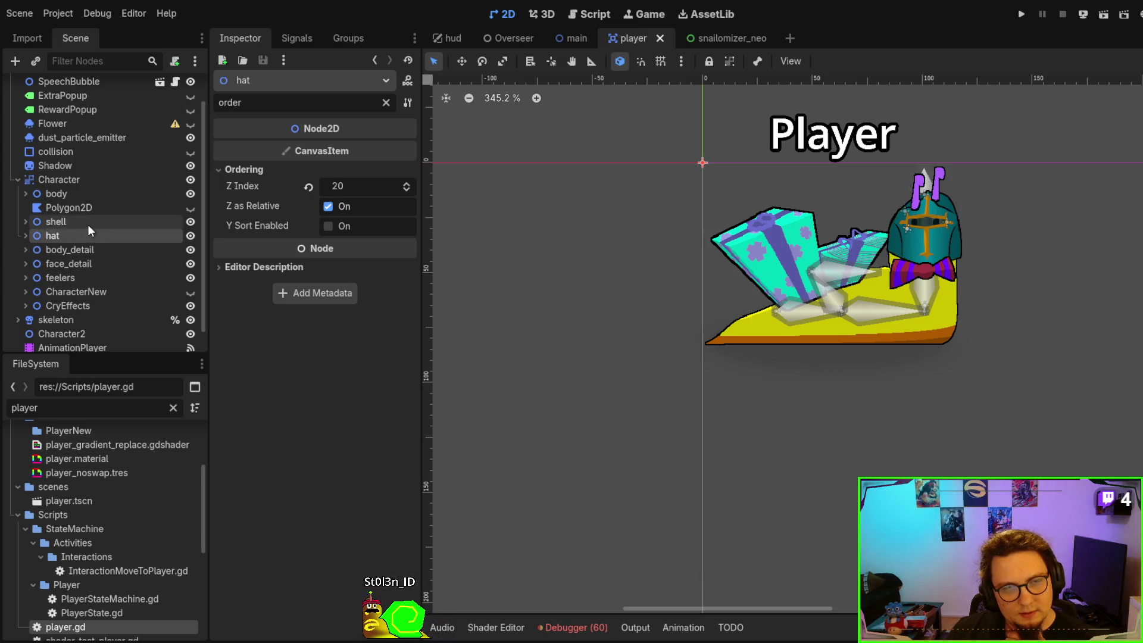
{"action": "left_click", "coordinate": [87, 224]}
{"action": "left_click", "coordinate": [90, 207]}
{"action": "left_click", "coordinate": [88, 194]}
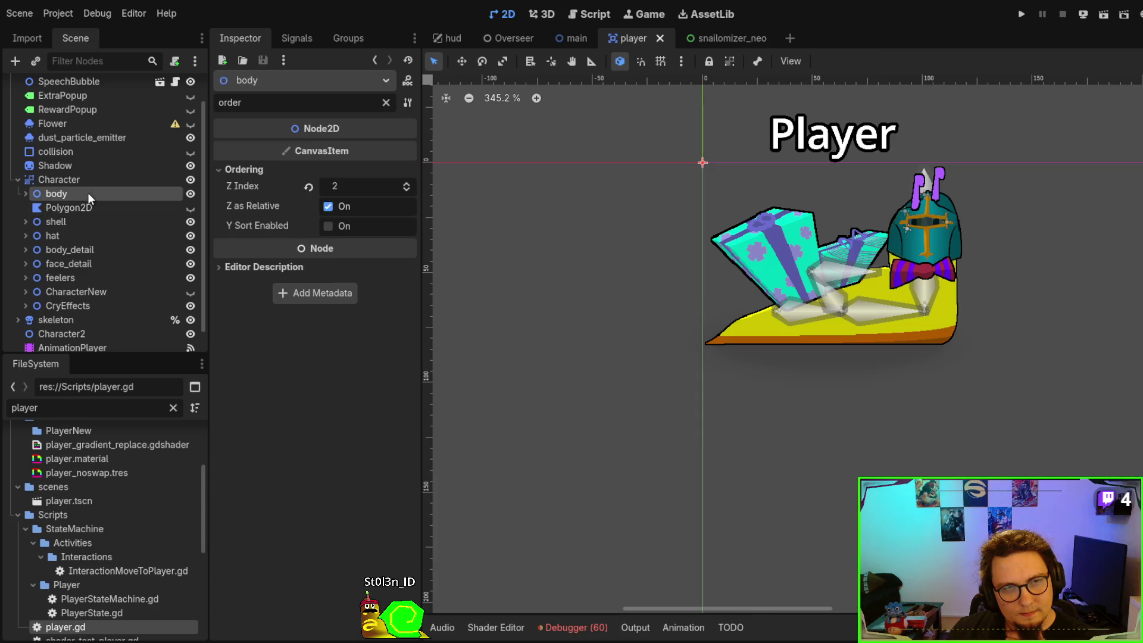
{"action": "left_click", "coordinate": [85, 222]}
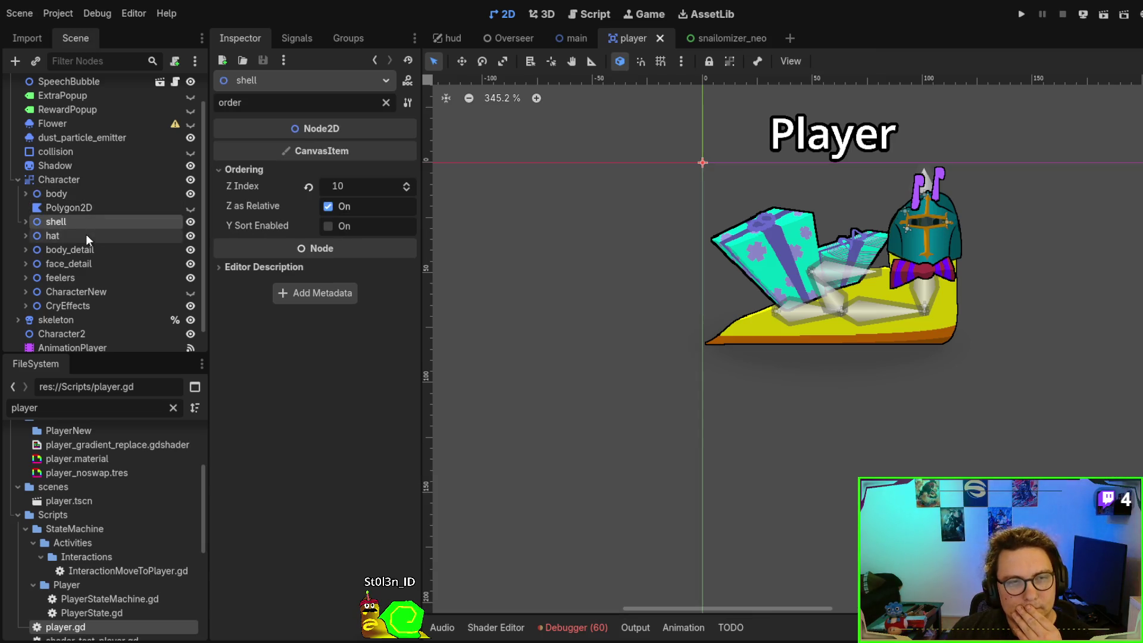
{"action": "left_click", "coordinate": [87, 237]}
{"action": "left_click", "coordinate": [91, 245]}
{"action": "left_click", "coordinate": [94, 263]}
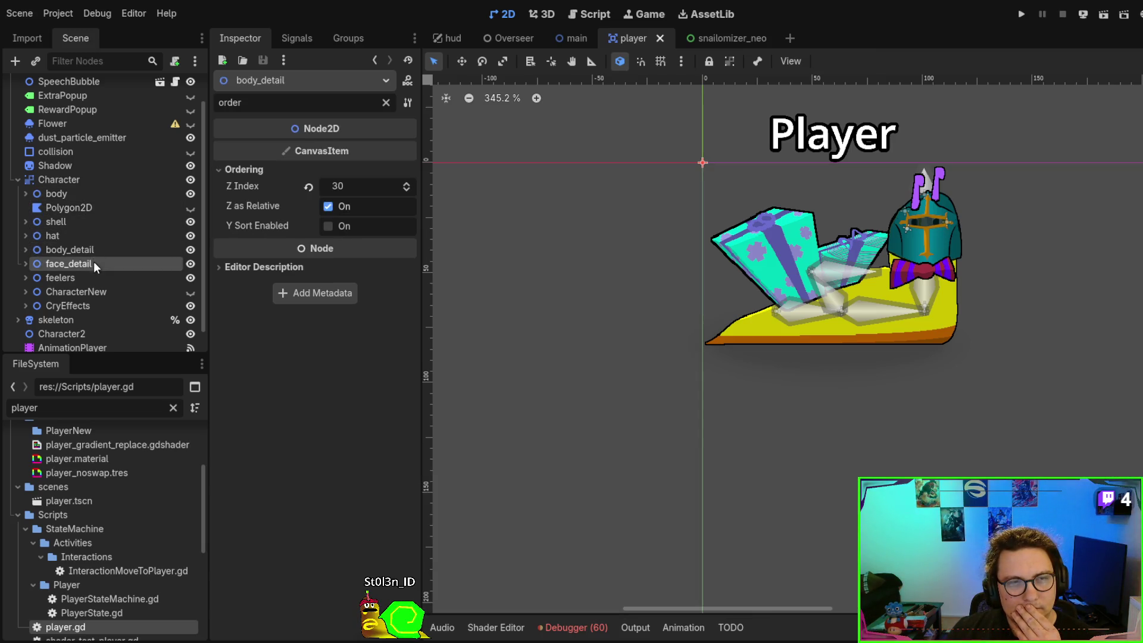
{"action": "left_click", "coordinate": [81, 184]}
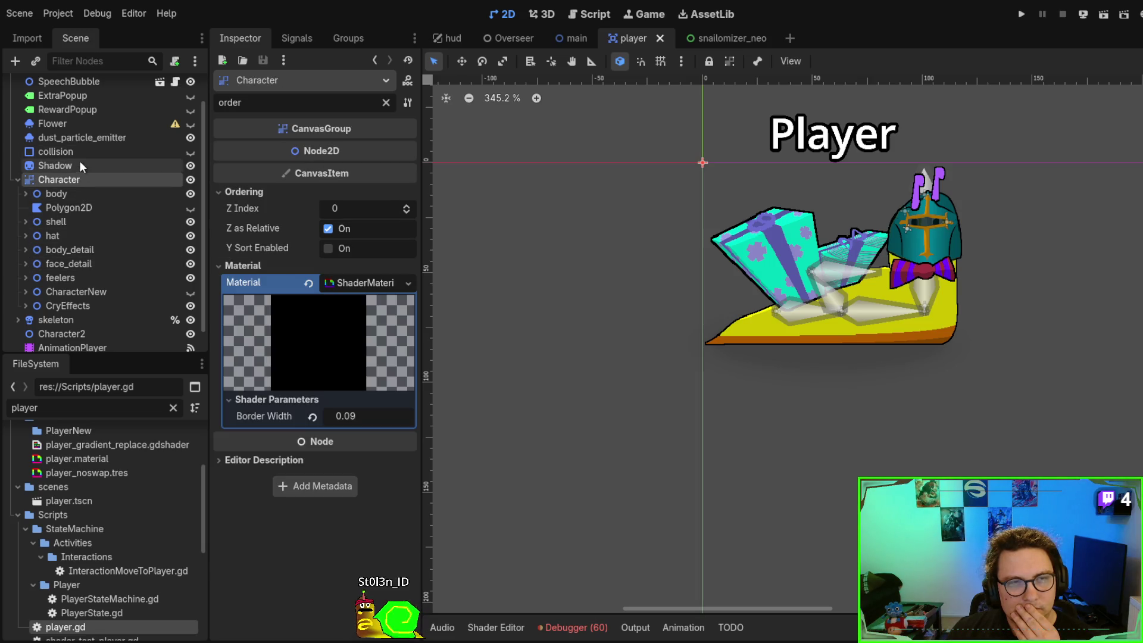
{"action": "left_click", "coordinate": [18, 179]}
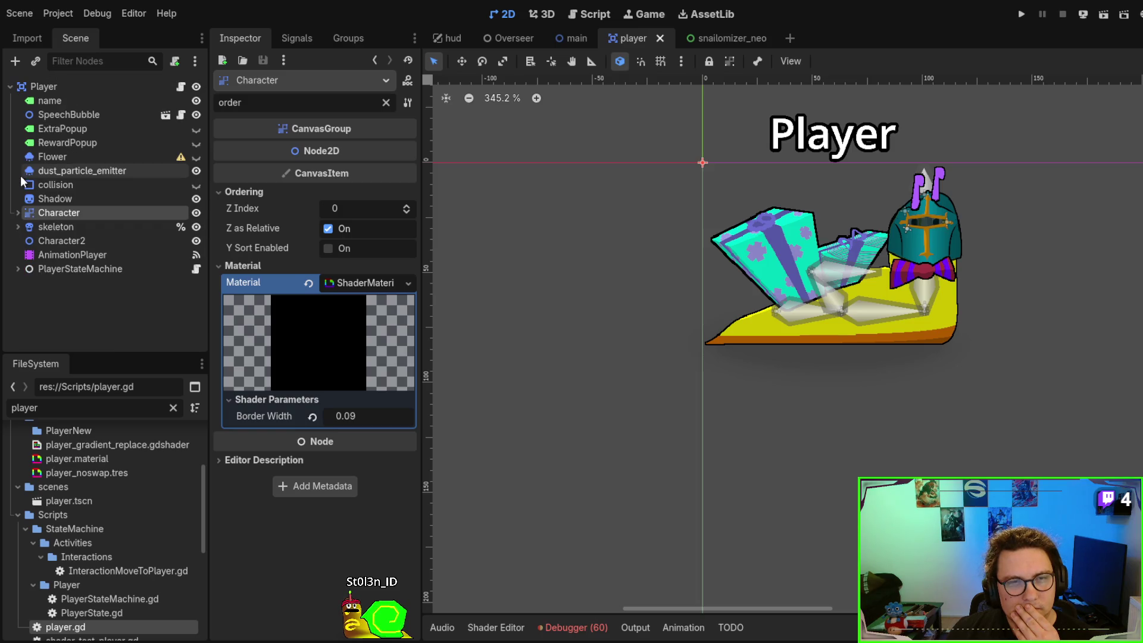
Inspect the skeleton node and hide its bones from the canvas
{"action": "left_click", "coordinate": [55, 226]}
{"action": "left_click", "coordinate": [58, 237]}
{"action": "left_click", "coordinate": [62, 222]}
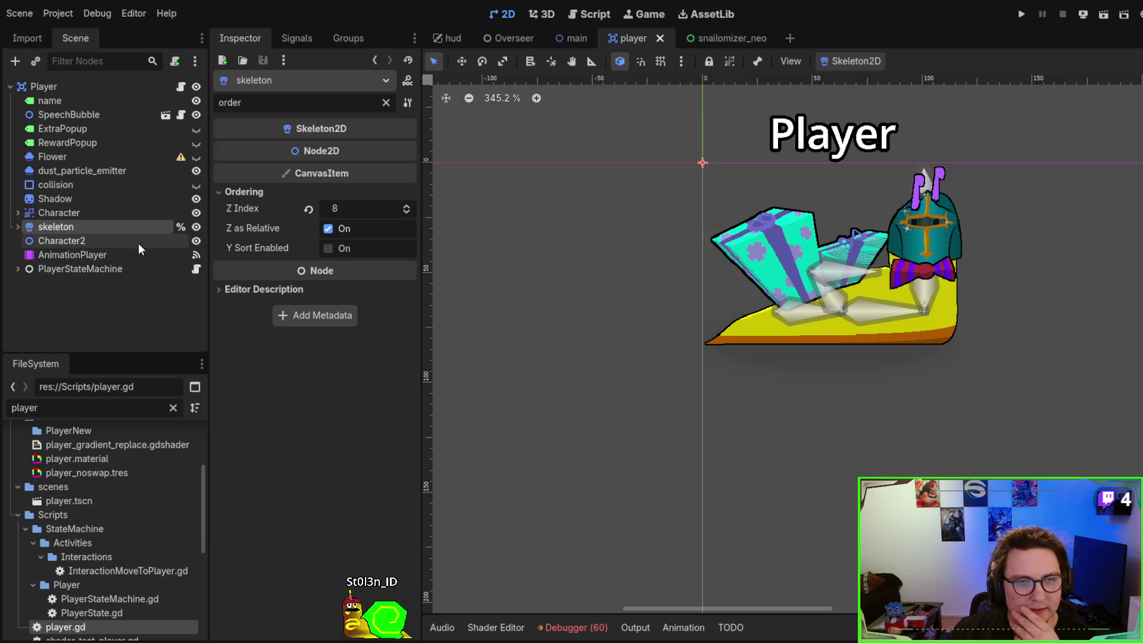
{"action": "left_click", "coordinate": [195, 227]}
{"action": "left_click", "coordinate": [195, 227]}
{"action": "left_click", "coordinate": [195, 228]}
{"action": "left_click", "coordinate": [196, 228]}
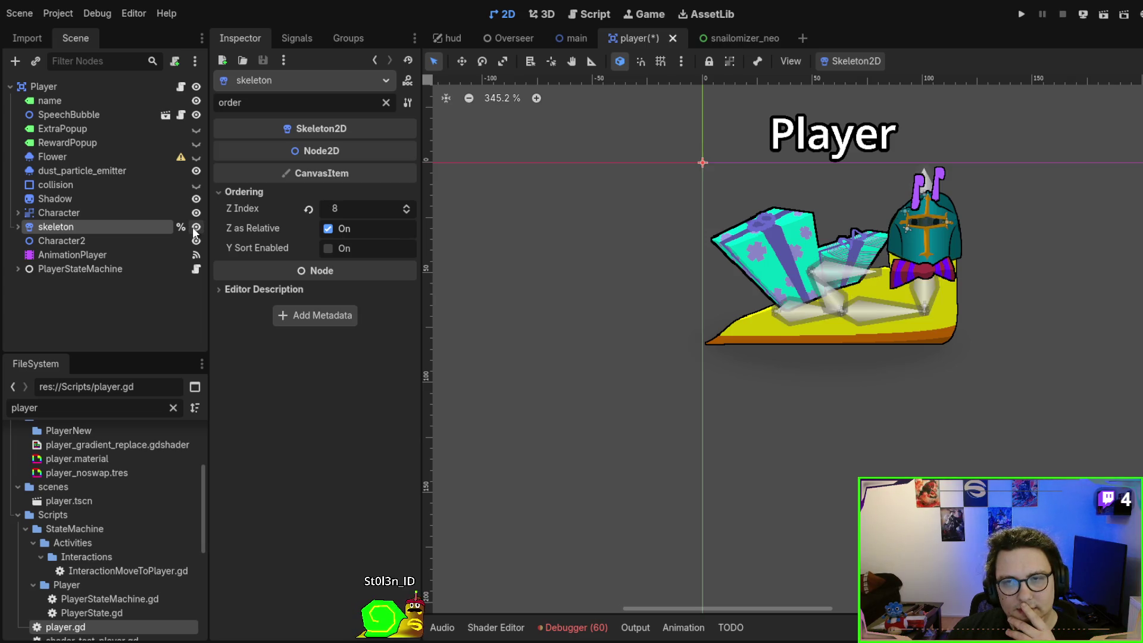
{"action": "left_click", "coordinate": [195, 228]}
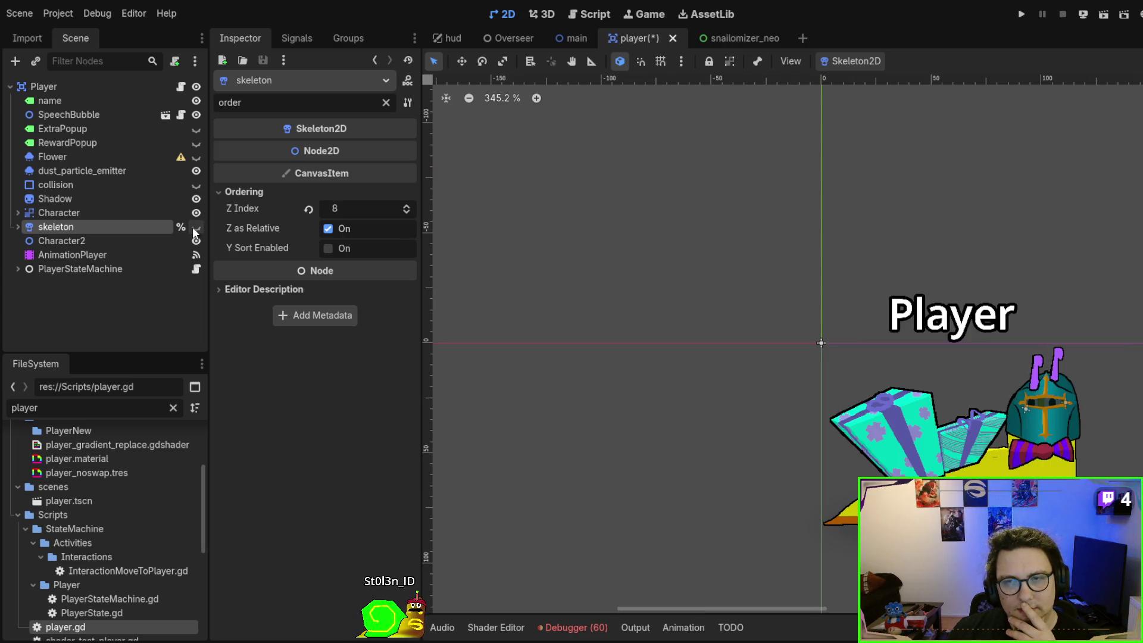
Check the Ordering settings of the collision shape, Flower, Shadow and Player root, then open main
{"action": "left_click", "coordinate": [63, 212]}
{"action": "left_click", "coordinate": [66, 198]}
{"action": "left_click", "coordinate": [66, 185]}
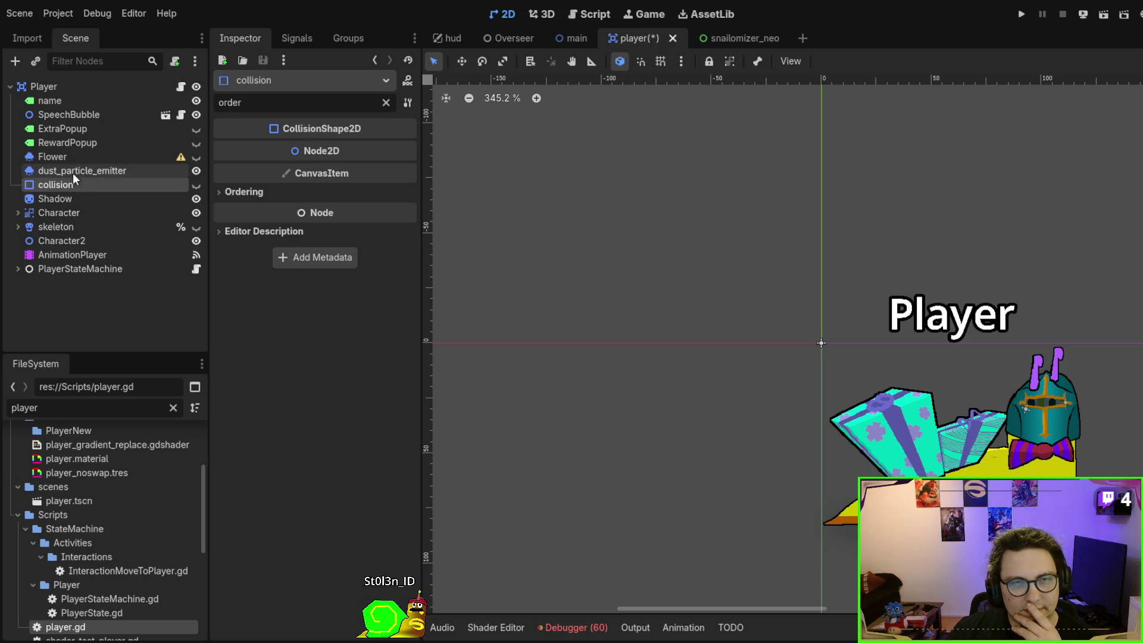
{"action": "left_click", "coordinate": [244, 191]}
{"action": "left_click", "coordinate": [90, 155]}
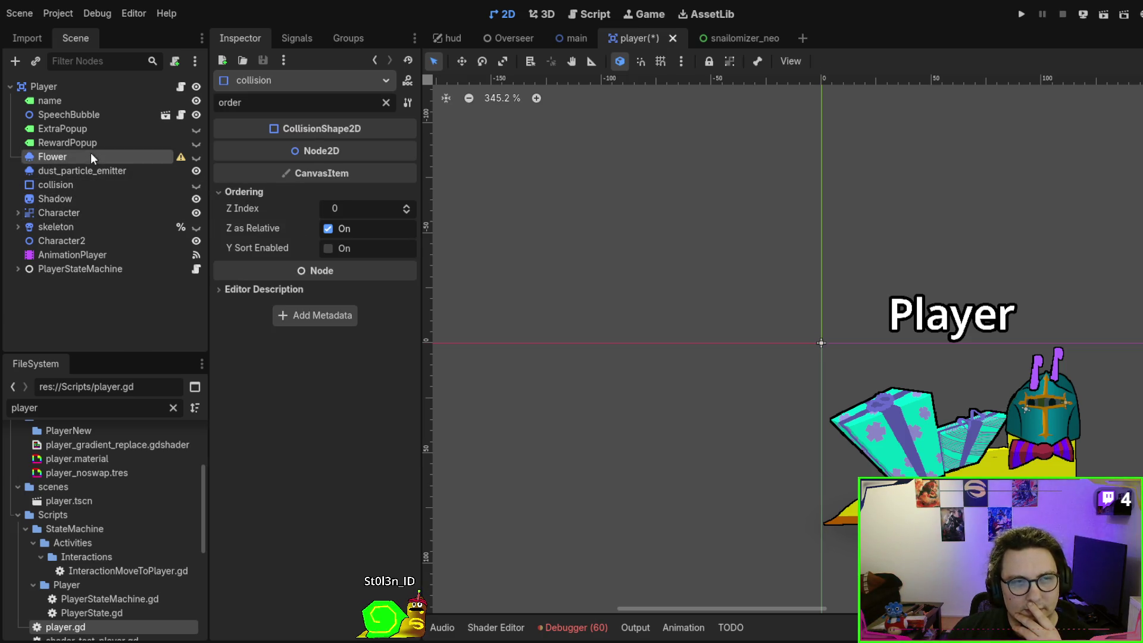
{"action": "left_click", "coordinate": [238, 208]}
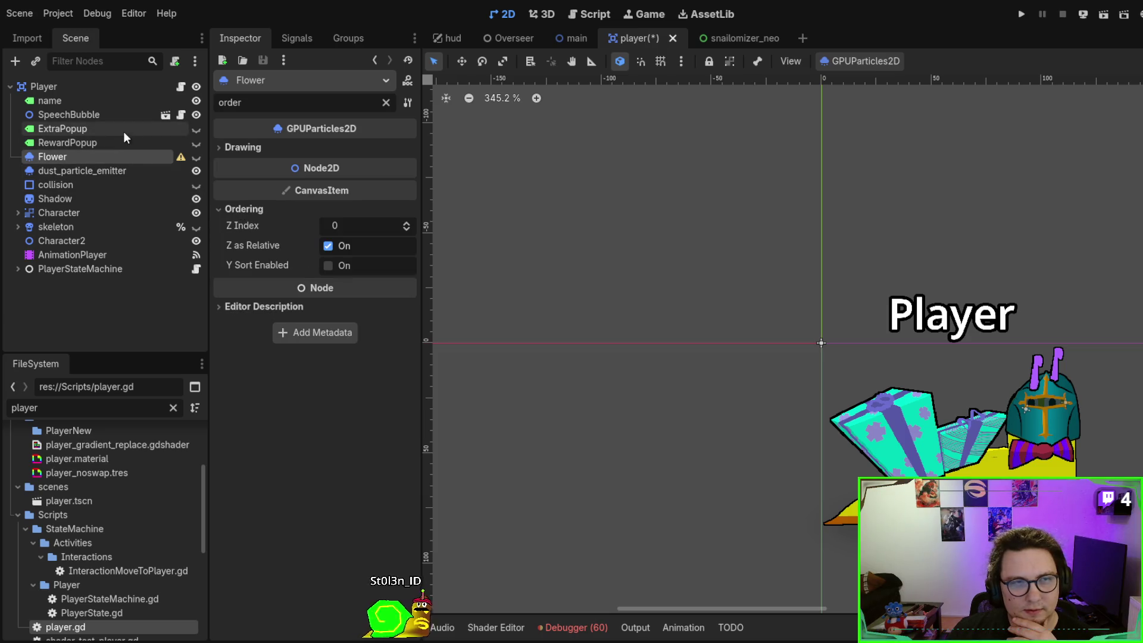
{"action": "left_click", "coordinate": [99, 197]}
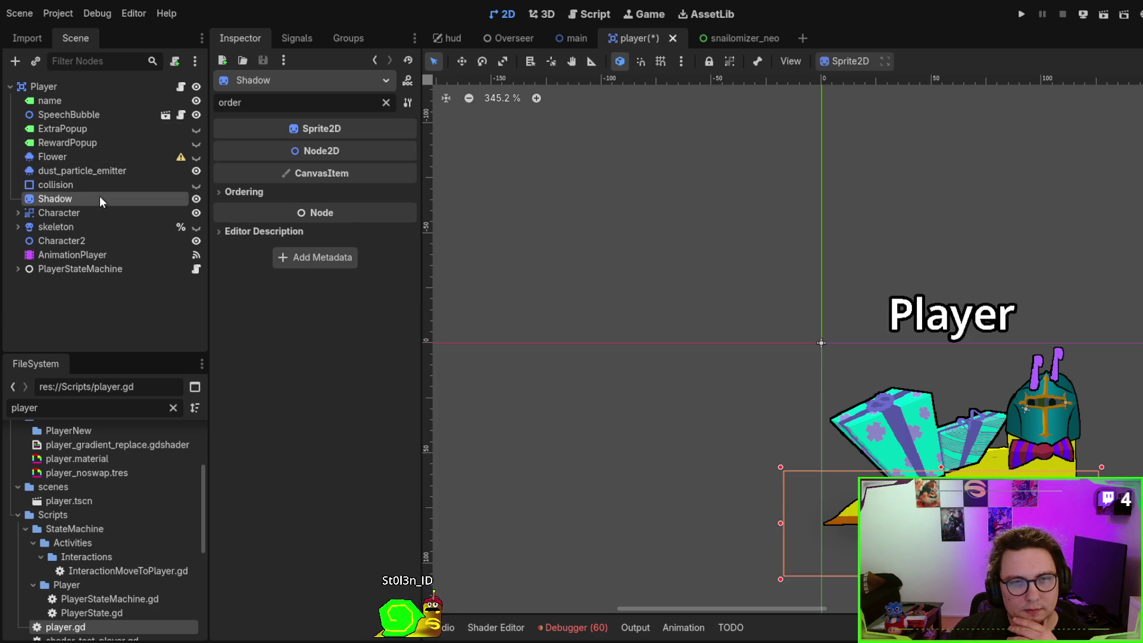
{"action": "left_click", "coordinate": [245, 192]}
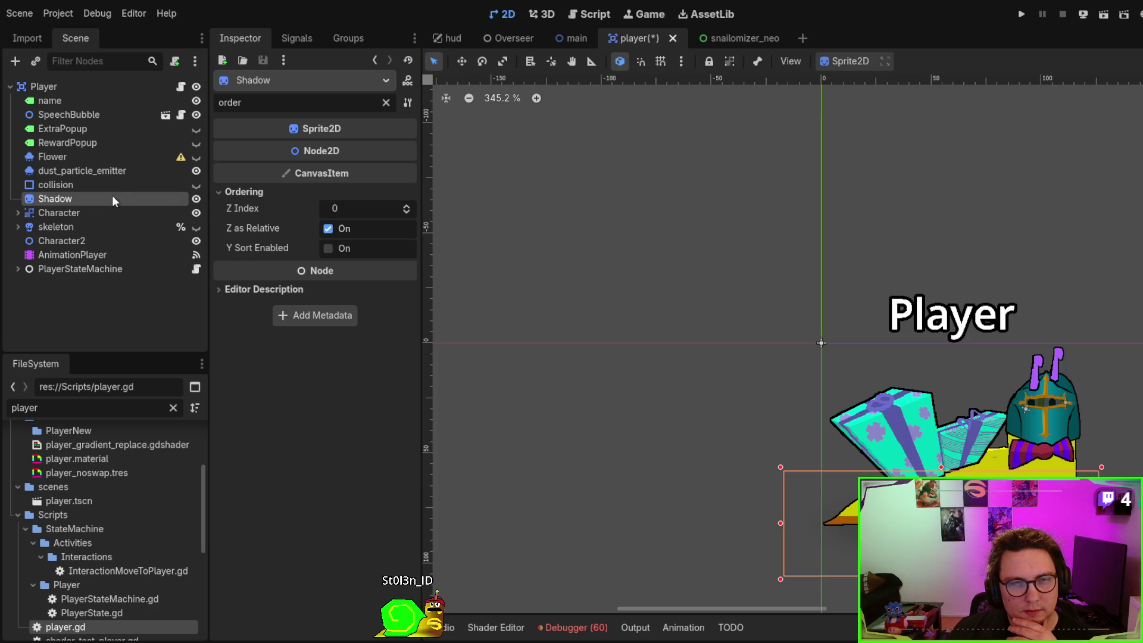
{"action": "left_click", "coordinate": [75, 85]}
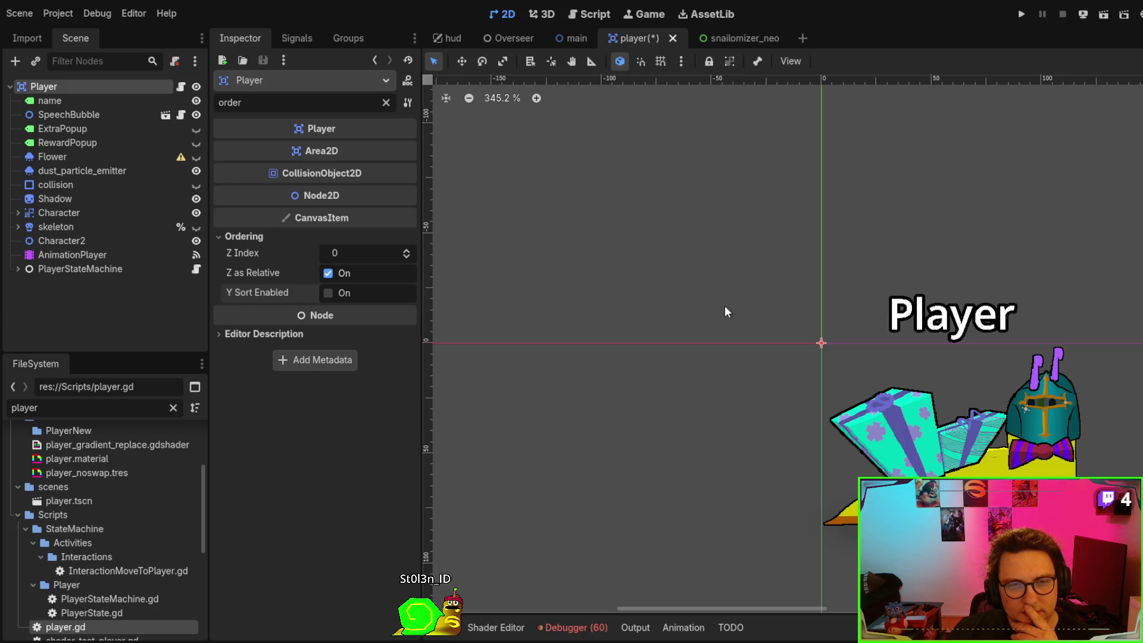
{"action": "left_click", "coordinate": [573, 37]}
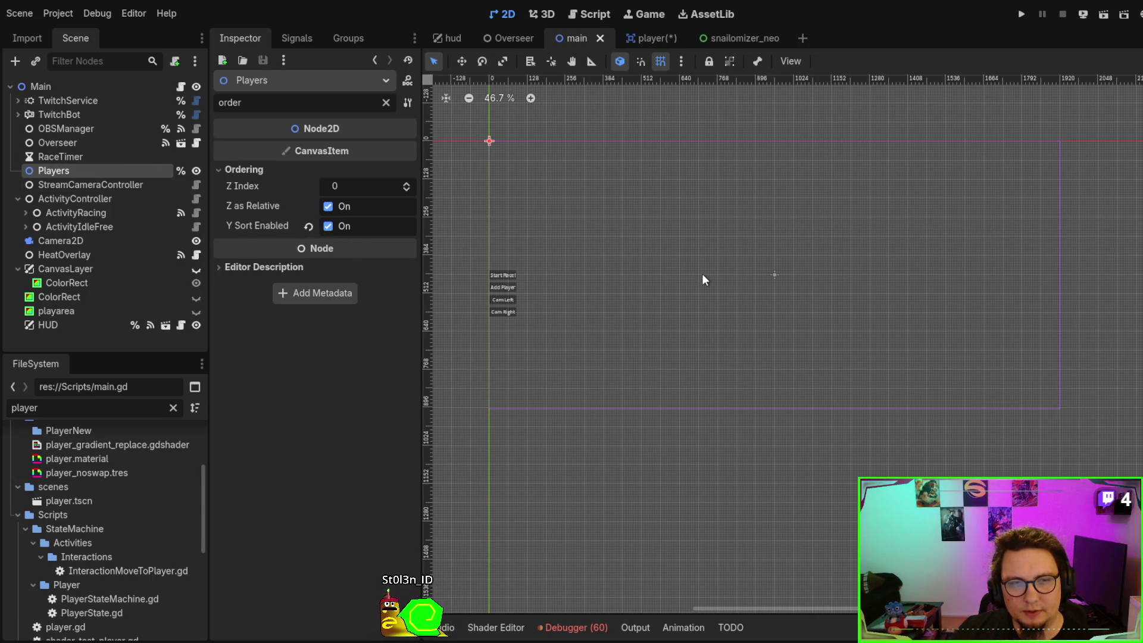
Run the scene with F6, start a race to watch the snails overlap, and stop with F8
{"action": "key", "text": "F6"}
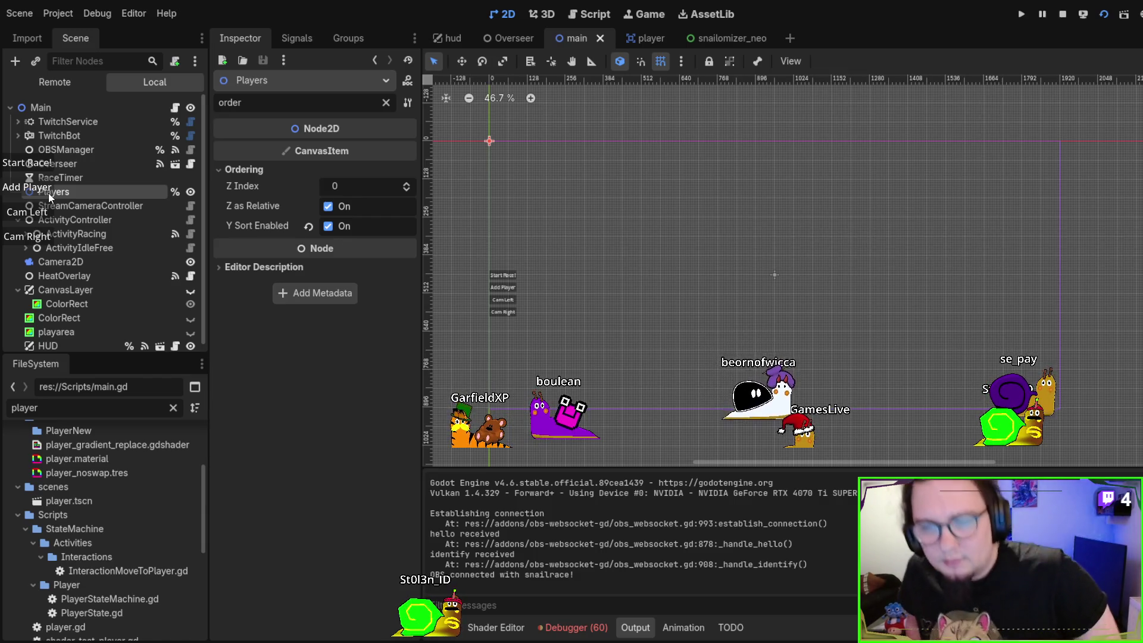
{"action": "left_click", "coordinate": [32, 163]}
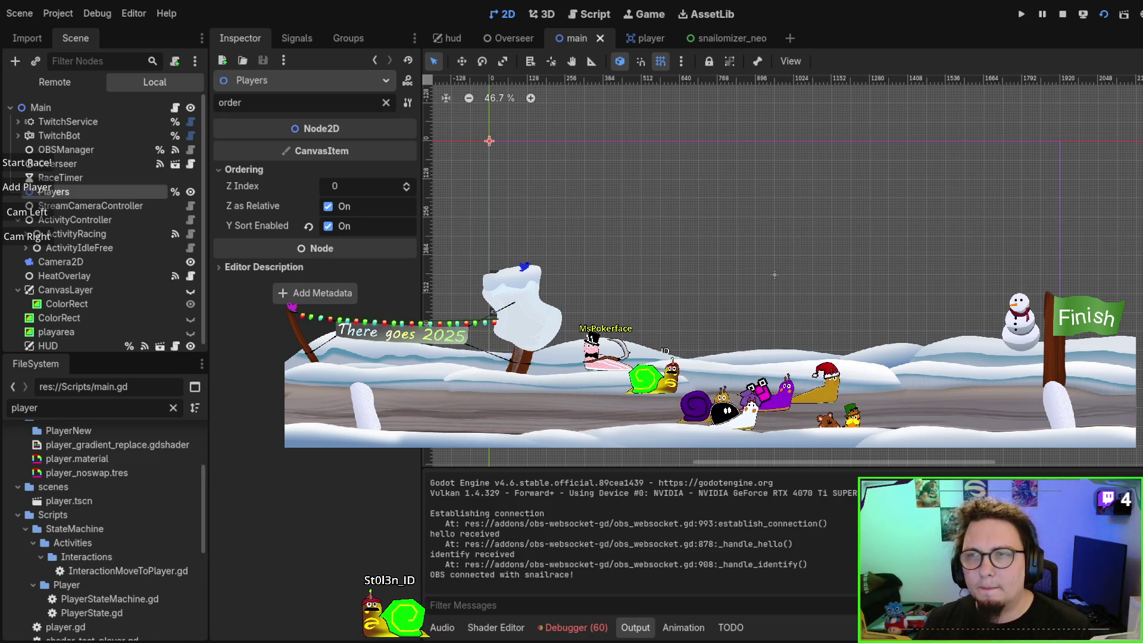
{"action": "key", "text": "F8"}
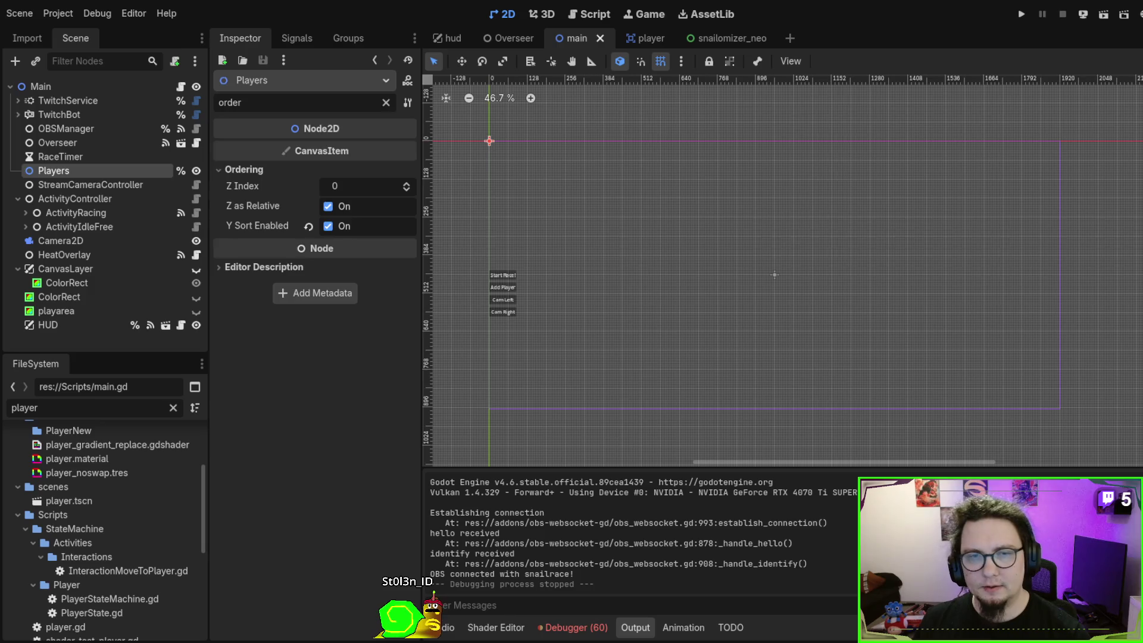
Search the project for z_index from main.gd line 46 and open the player.gd match
{"action": "key", "text": "Escape"}
{"action": "left_click", "coordinate": [602, 16]}
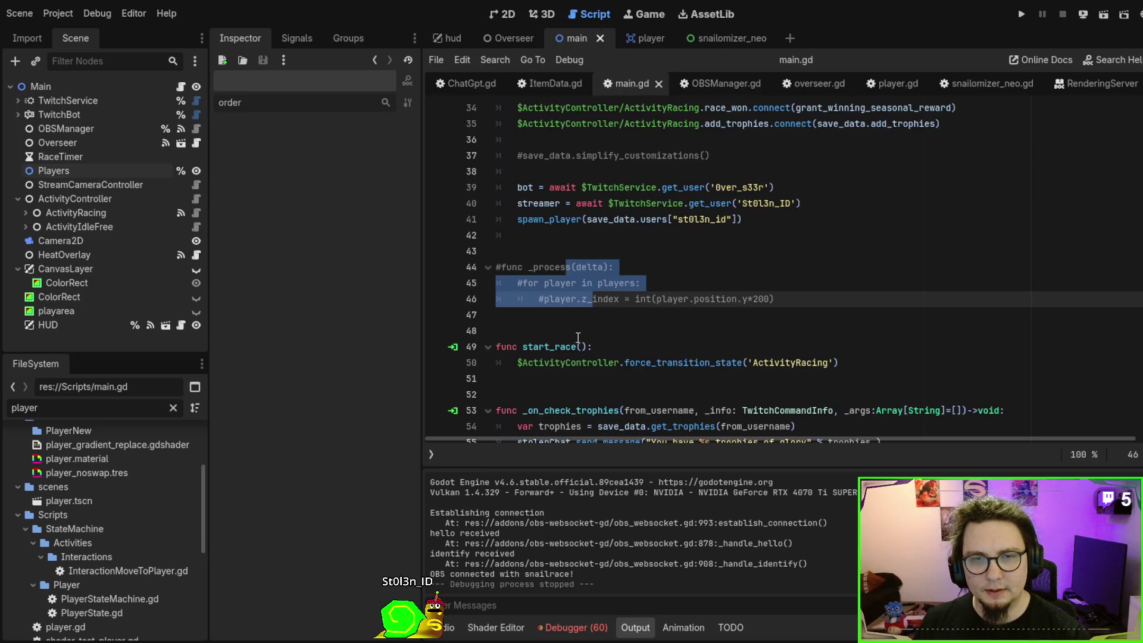
{"action": "left_click", "coordinate": [560, 315]}
{"action": "double_click", "coordinate": [600, 299]}
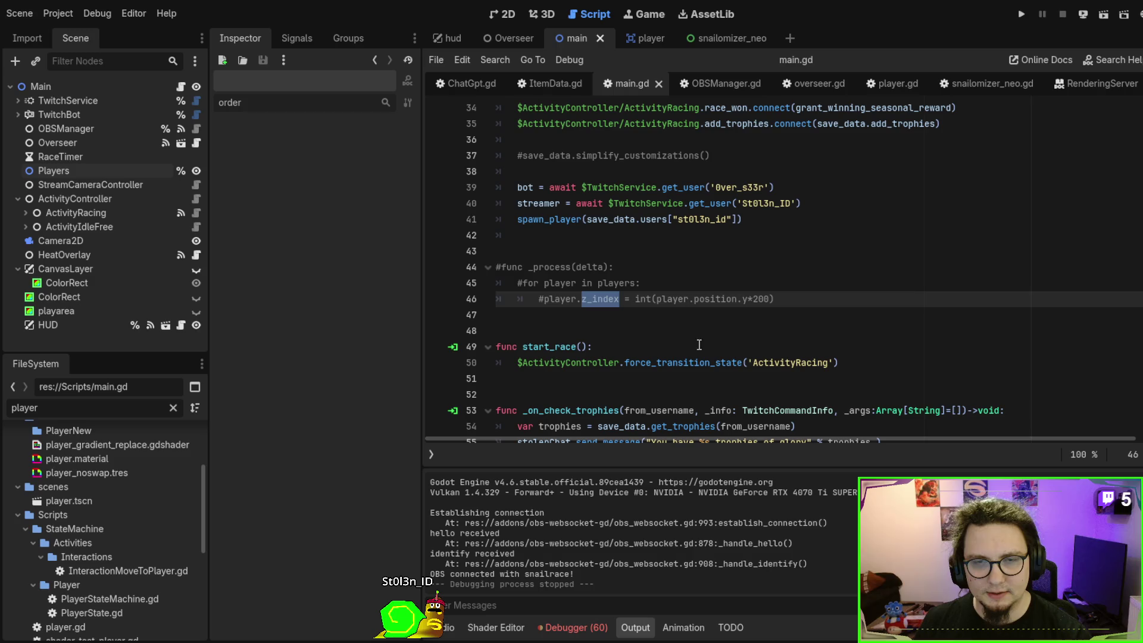
{"action": "key", "text": "ctrl+shift+f"}
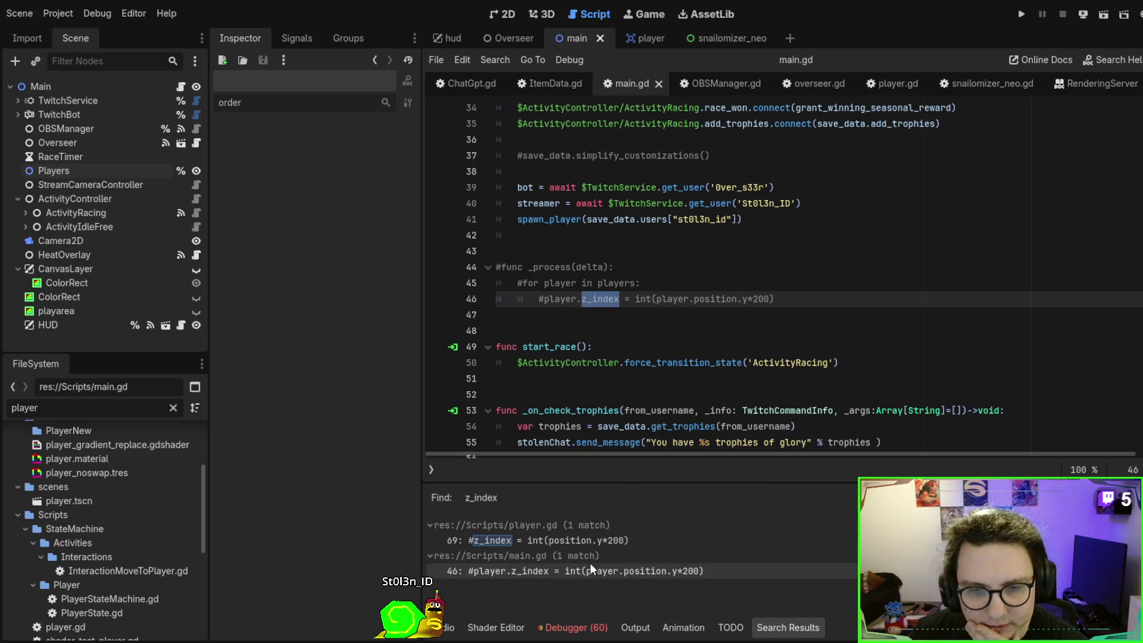
{"action": "left_click", "coordinate": [591, 545]}
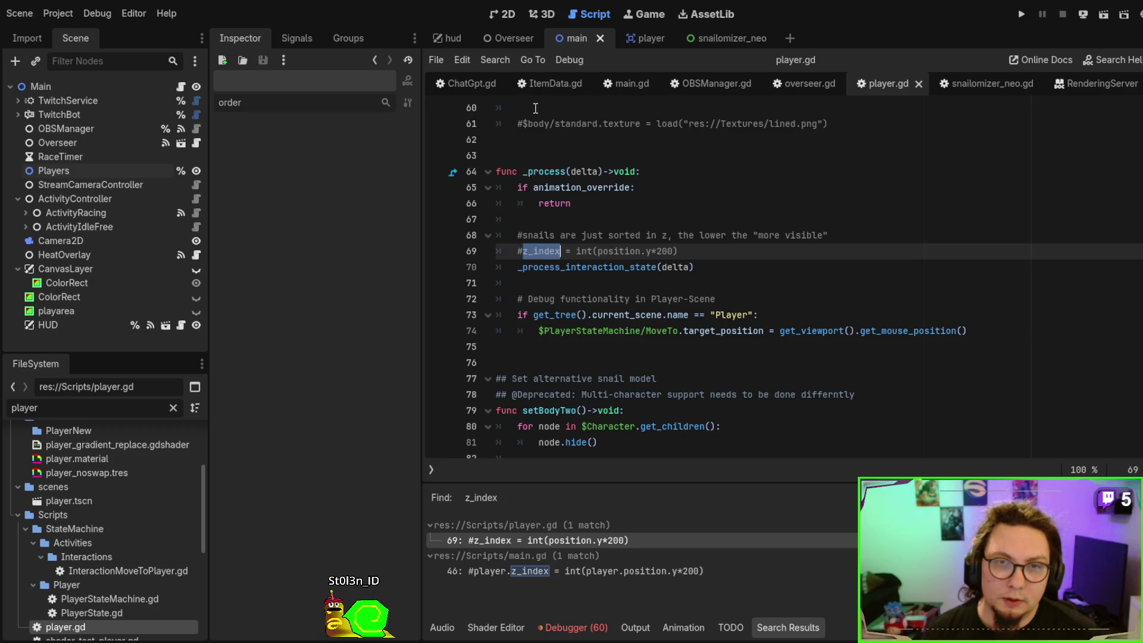
{"action": "left_click", "coordinate": [648, 37]}
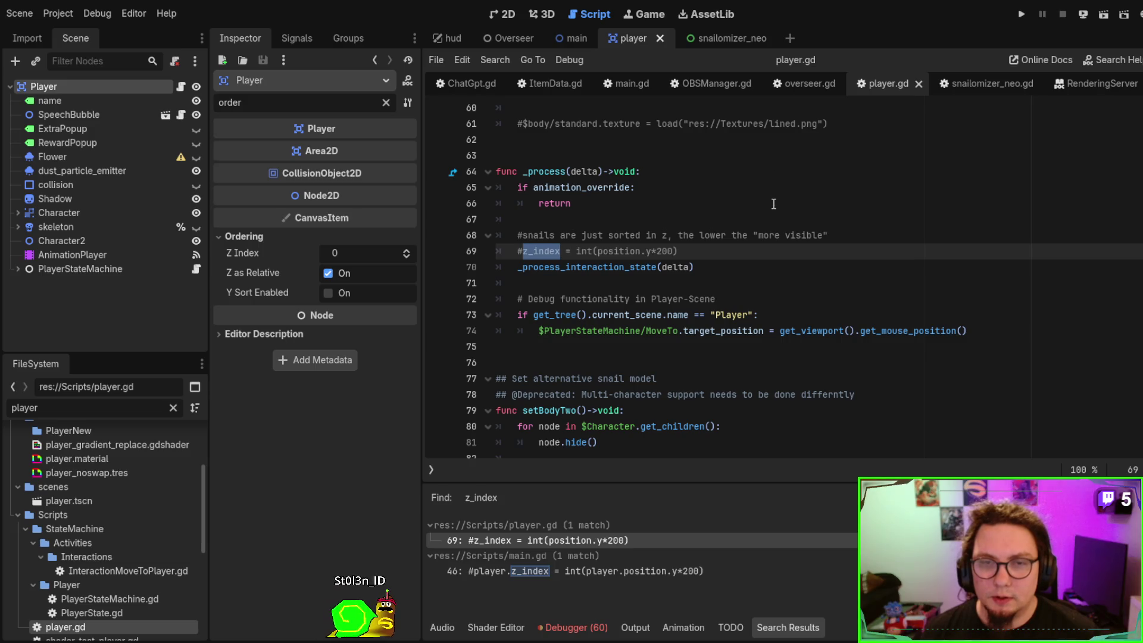
Filter the FileSystem dock by 'inter' and open InteractionMoveTo.gd
{"action": "scroll", "coordinate": [773, 203], "scroll_direction": "up", "scroll_amount": 5}
{"action": "scroll", "coordinate": [774, 203], "scroll_direction": "up", "scroll_amount": 4}
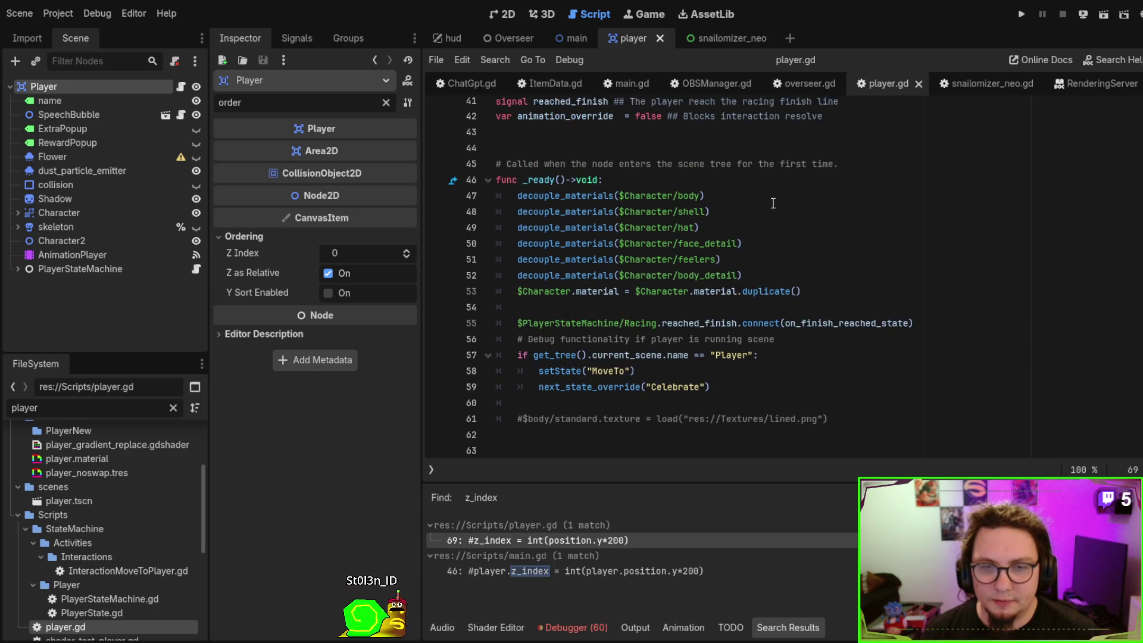
{"action": "scroll", "coordinate": [774, 203], "scroll_direction": "up", "scroll_amount": 9}
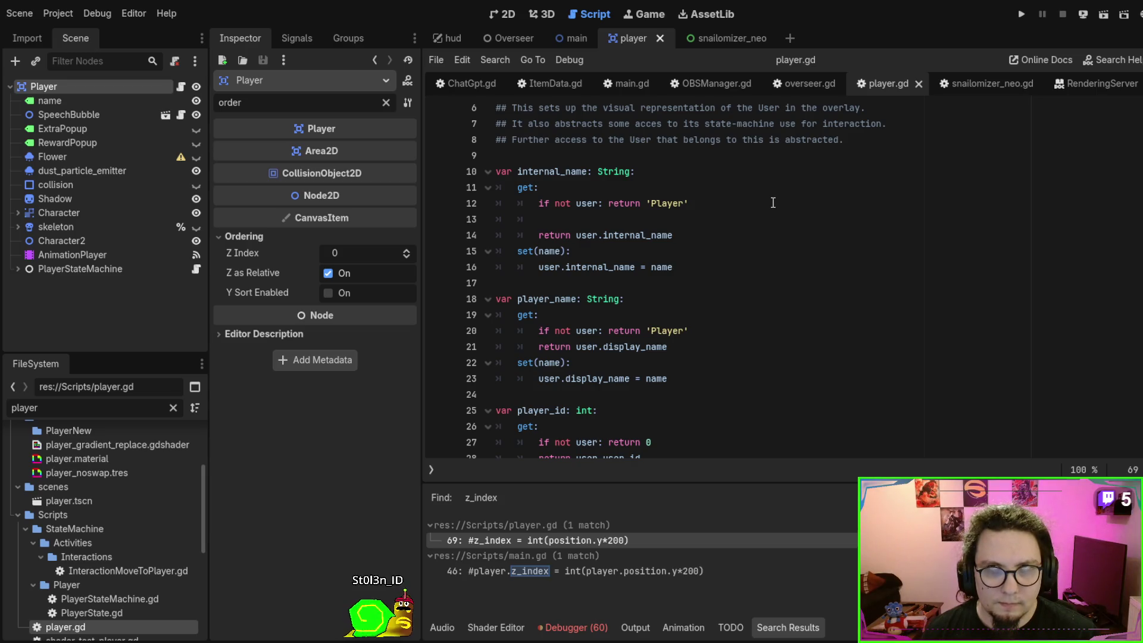
{"action": "scroll", "coordinate": [785, 322], "scroll_direction": "down", "scroll_amount": 2}
{"action": "scroll", "coordinate": [785, 322], "scroll_direction": "down", "scroll_amount": 13}
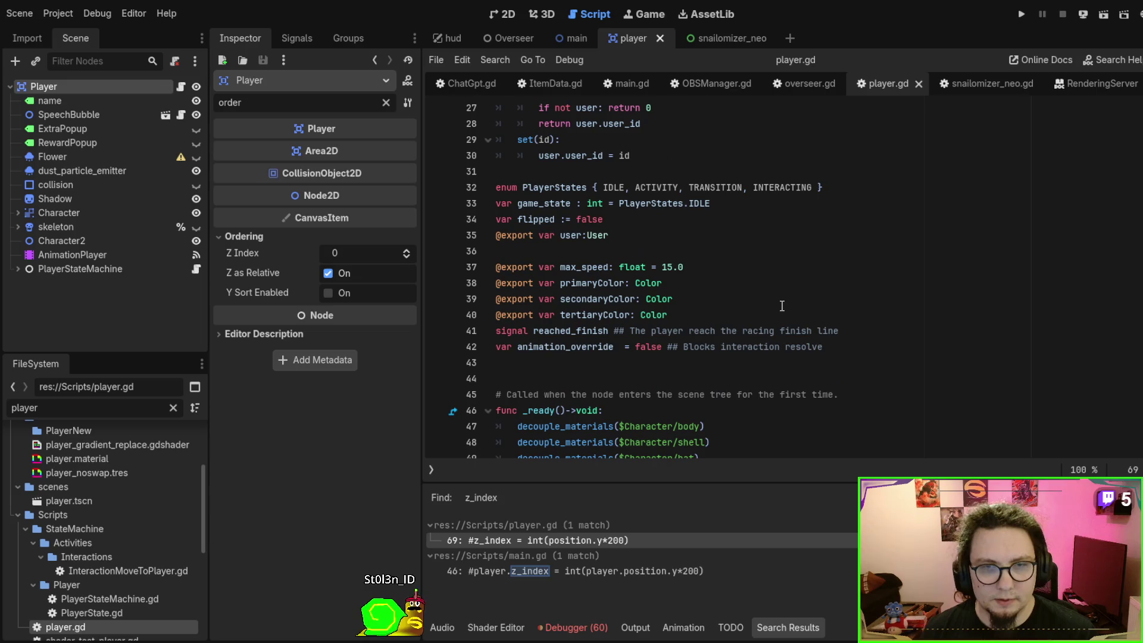
{"action": "scroll", "coordinate": [101, 494], "scroll_direction": "down", "scroll_amount": 5}
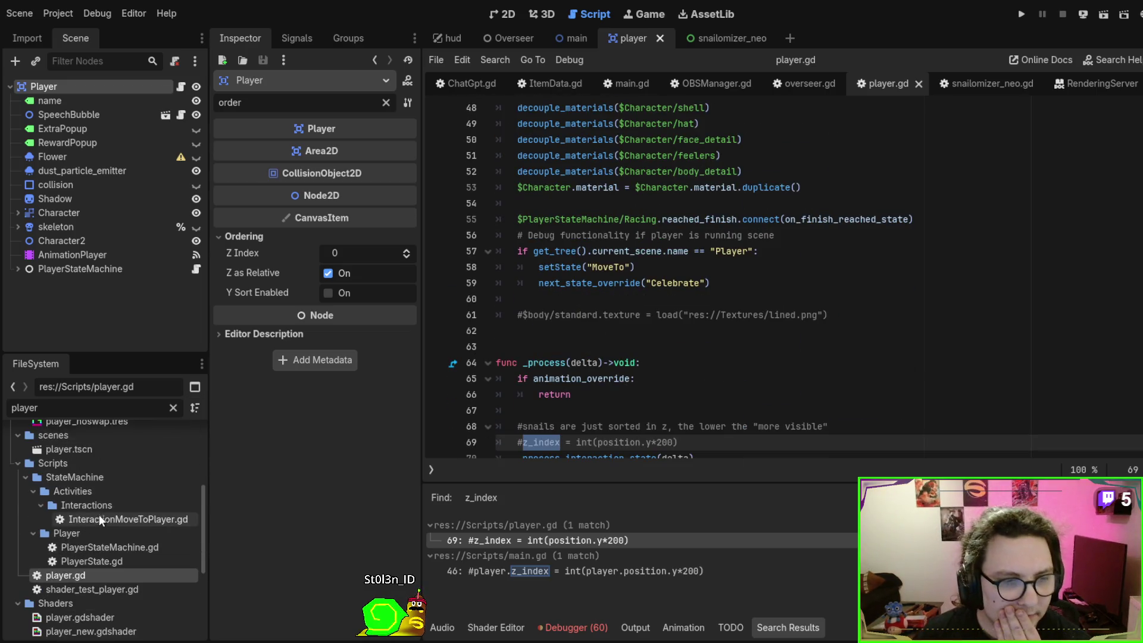
{"action": "key", "text": "ctrl+a"}
{"action": "type", "text": "inter"}
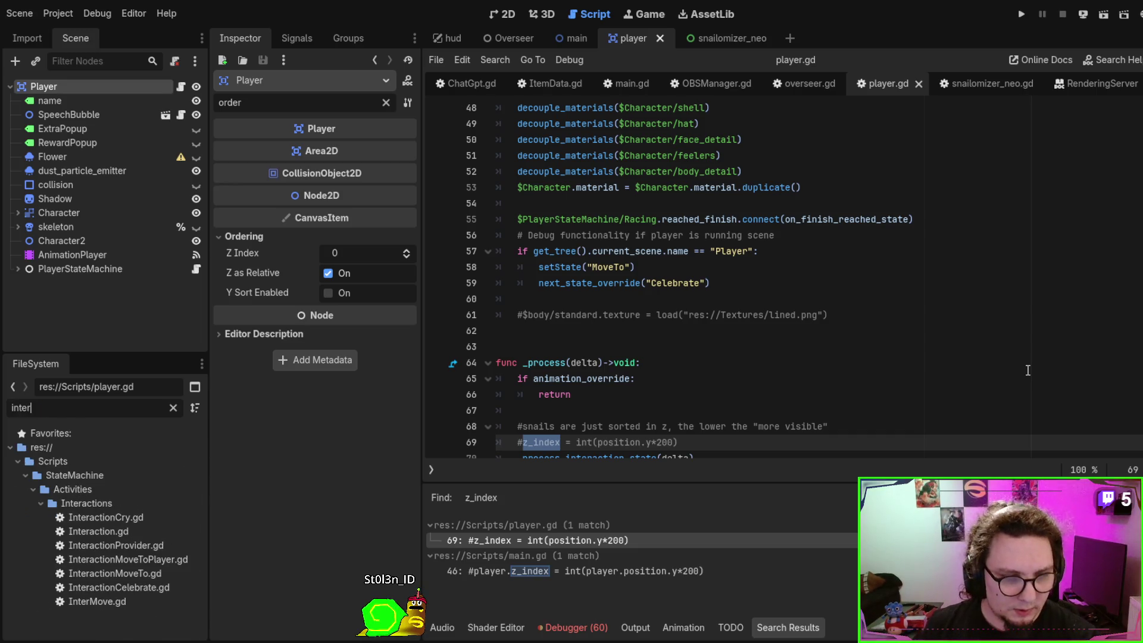
{"action": "double_click", "coordinate": [126, 571]}
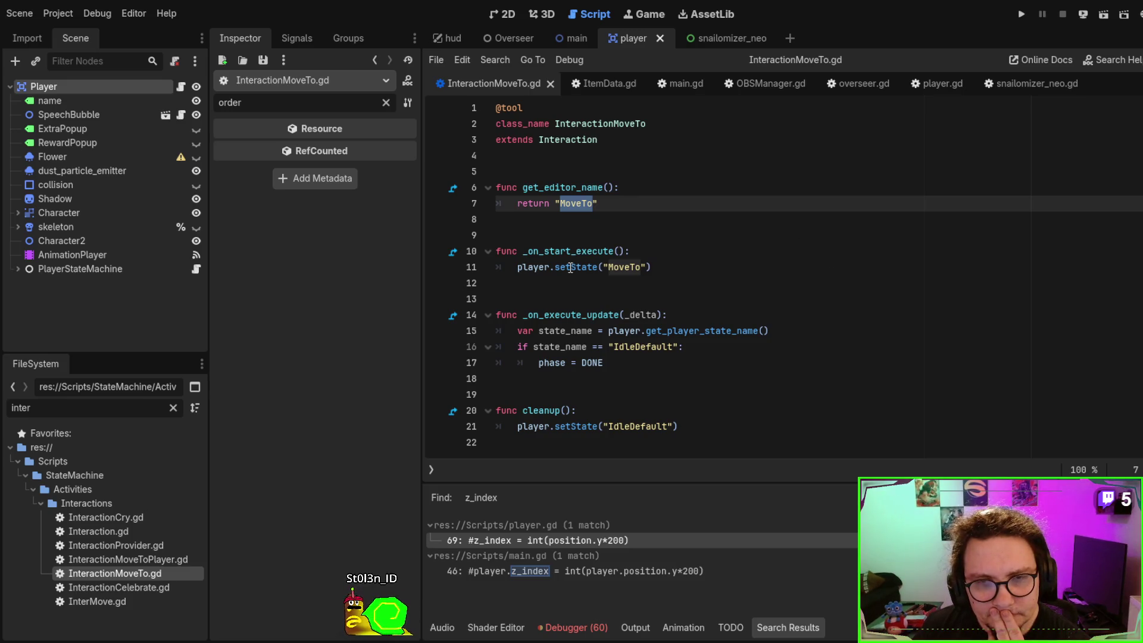
Clear the file filter and open the MoveTo.gd state script
{"action": "scroll", "coordinate": [623, 411], "scroll_direction": "down", "scroll_amount": 2}
{"action": "scroll", "coordinate": [641, 350], "scroll_direction": "up", "scroll_amount": 2}
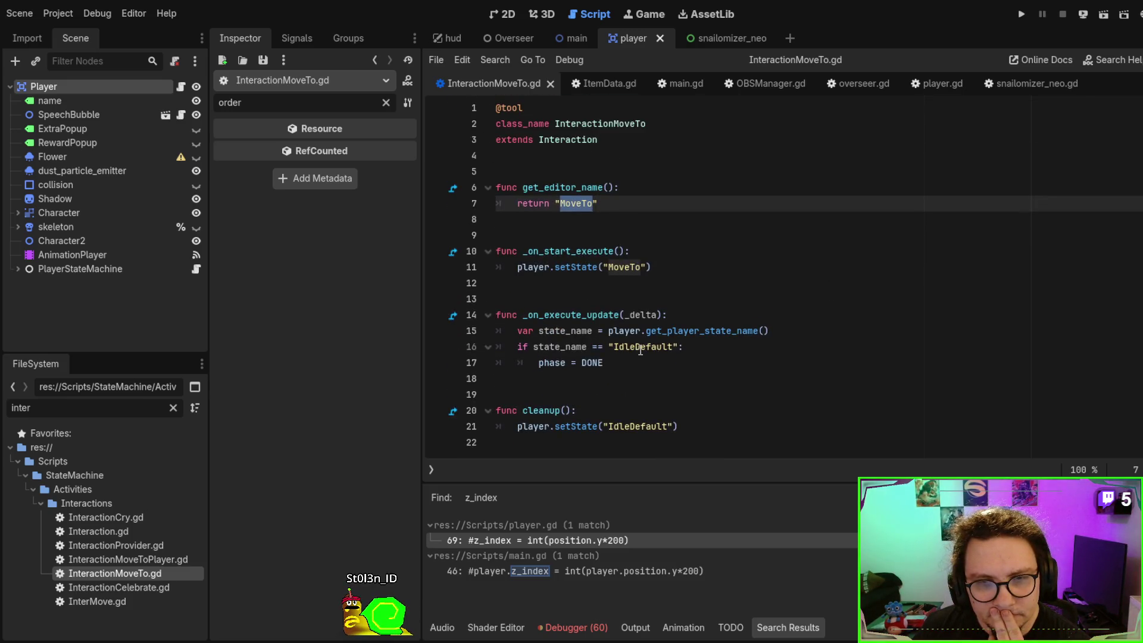
{"action": "left_click", "coordinate": [127, 412]}
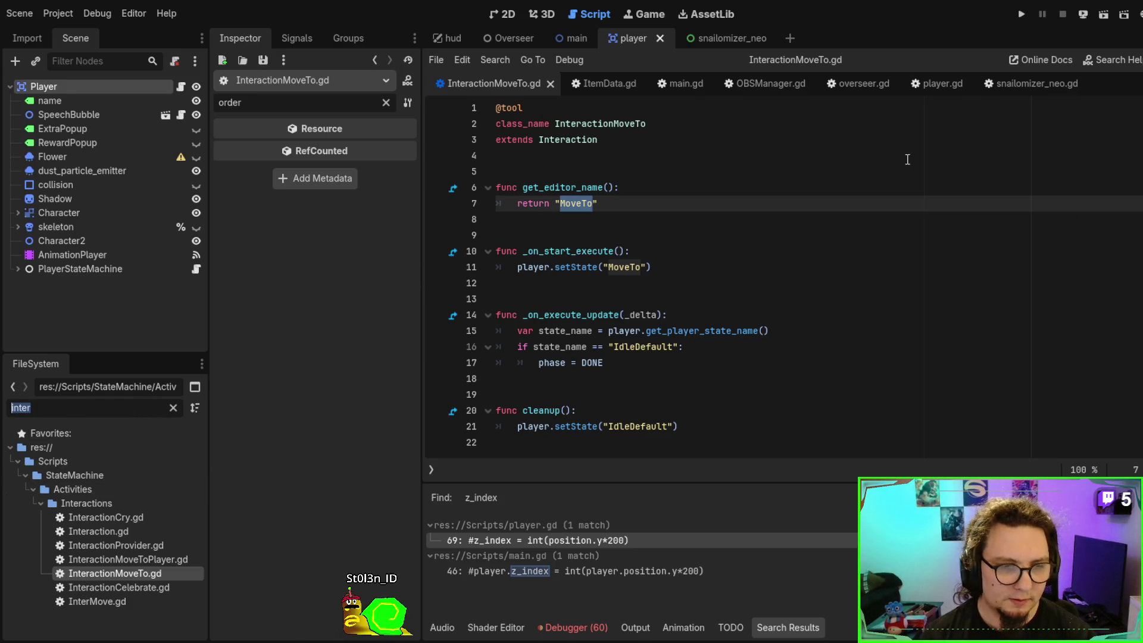
{"action": "key", "text": "BackSpace"}
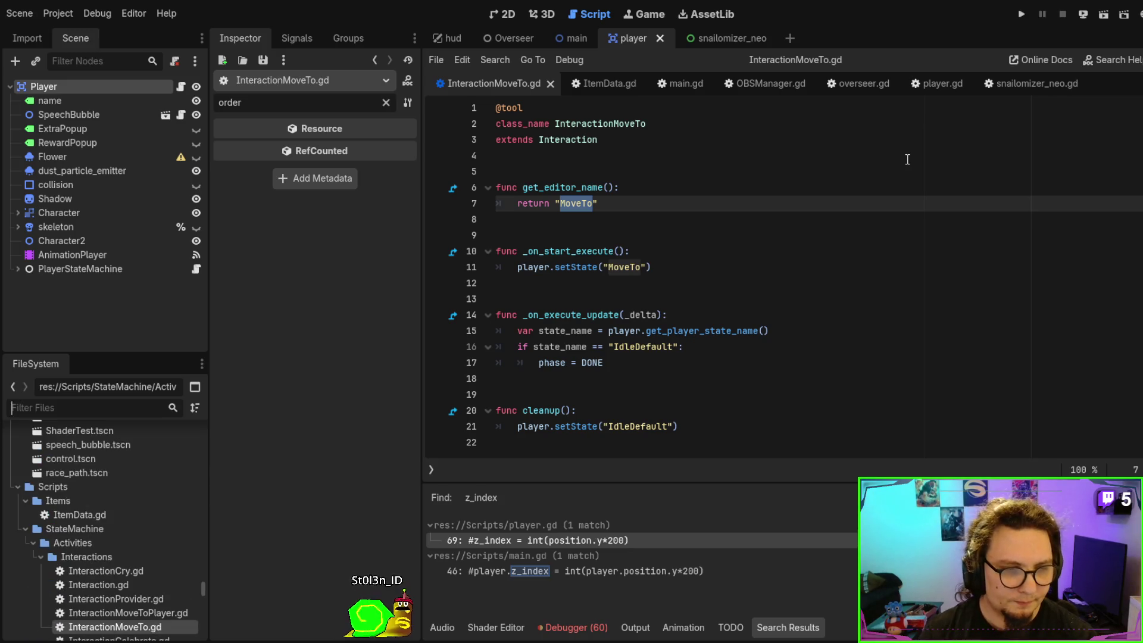
{"action": "scroll", "coordinate": [109, 507], "scroll_direction": "down", "scroll_amount": 3}
{"action": "scroll", "coordinate": [110, 508], "scroll_direction": "down", "scroll_amount": 3}
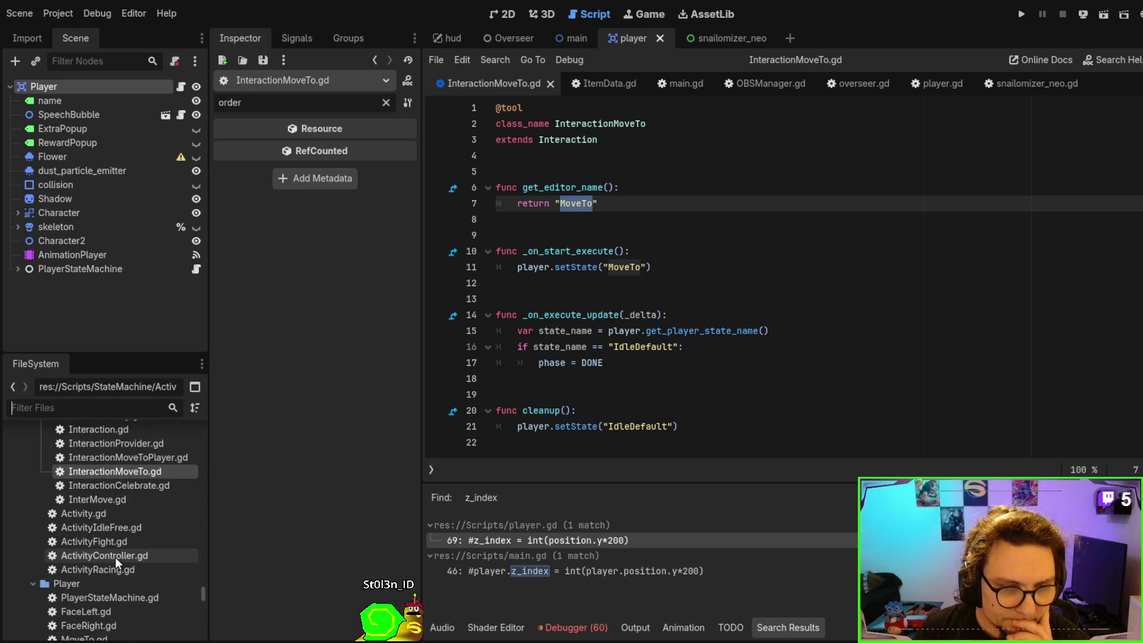
{"action": "scroll", "coordinate": [117, 557], "scroll_direction": "down", "scroll_amount": 3}
{"action": "scroll", "coordinate": [104, 556], "scroll_direction": "down", "scroll_amount": 2}
{"action": "double_click", "coordinate": [92, 509]}
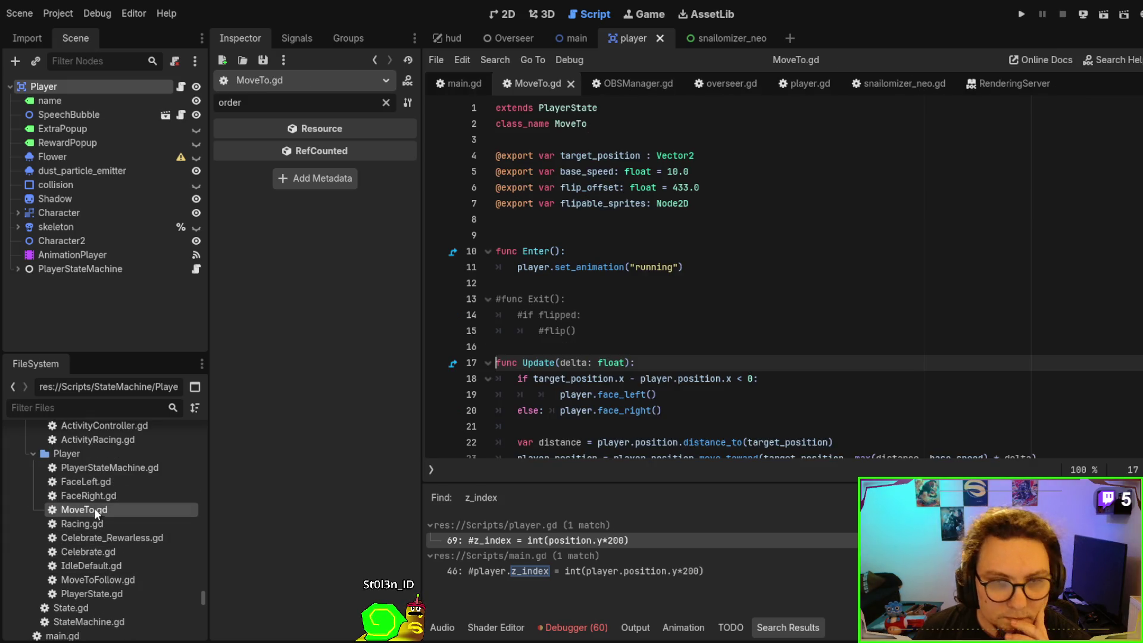
Review MoveTo.gd's Update function, then select the Player node to show its Inspector properties
{"action": "double_click", "coordinate": [702, 376]}
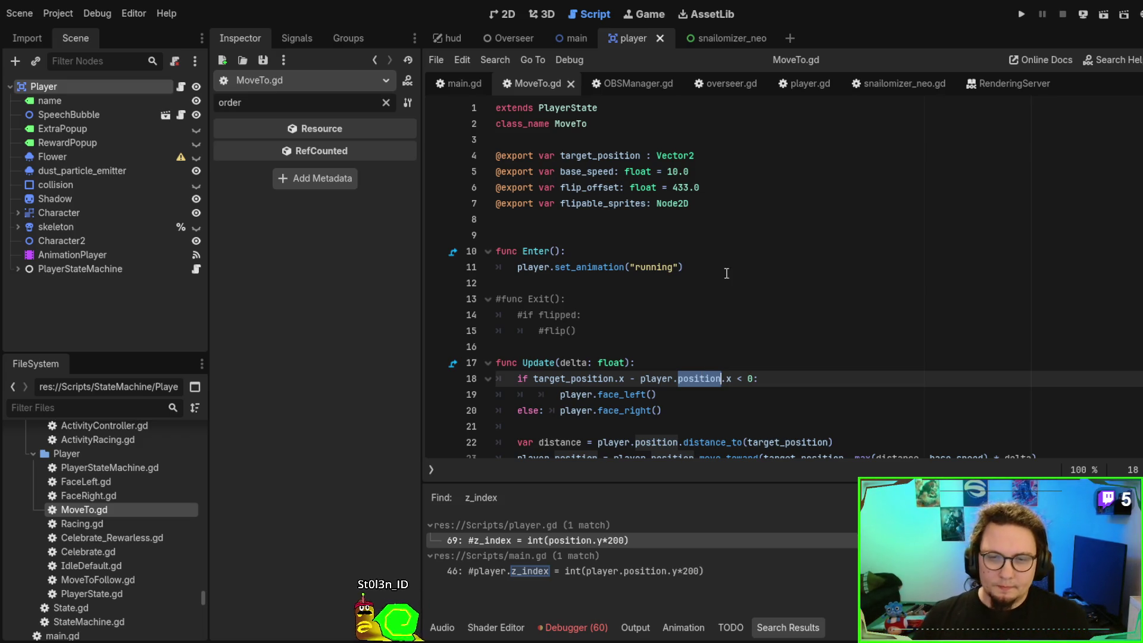
{"action": "scroll", "coordinate": [769, 275], "scroll_direction": "down", "scroll_amount": 2}
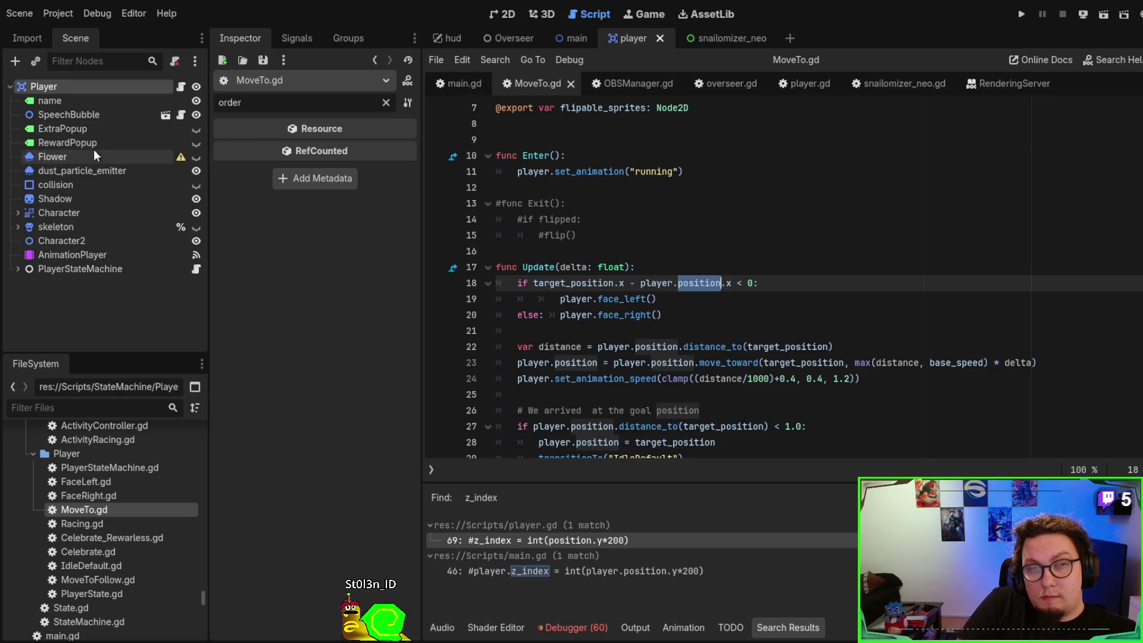
{"action": "left_click", "coordinate": [99, 85]}
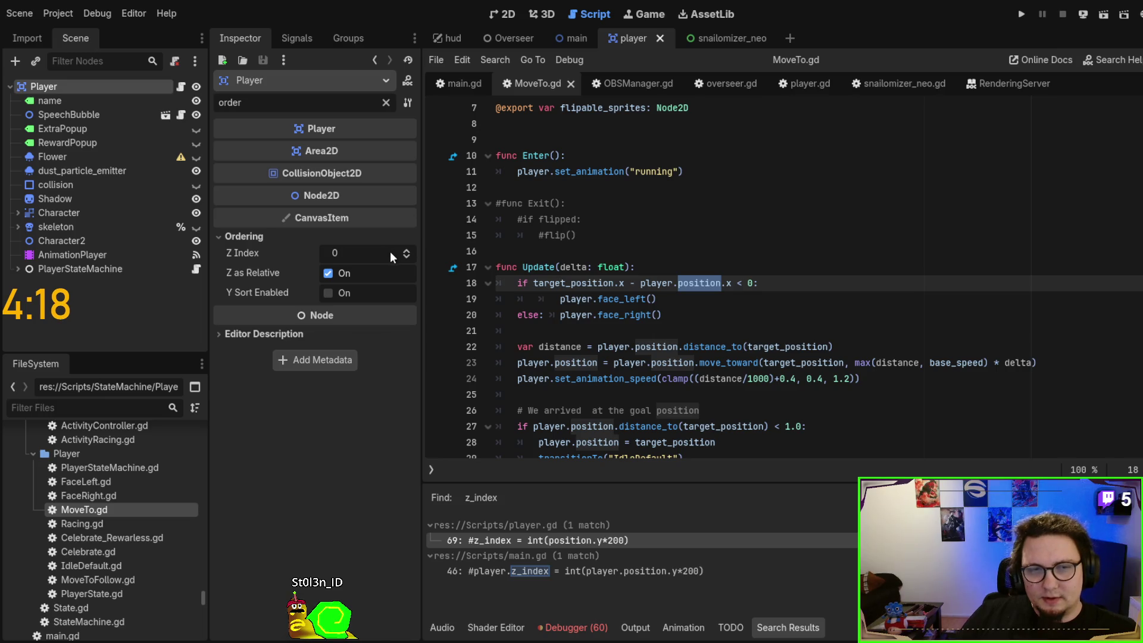
Set the Player's Z Index to 1, then save and test-run the player scene
{"action": "left_click", "coordinate": [407, 250]}
{"action": "left_click", "coordinate": [739, 268]}
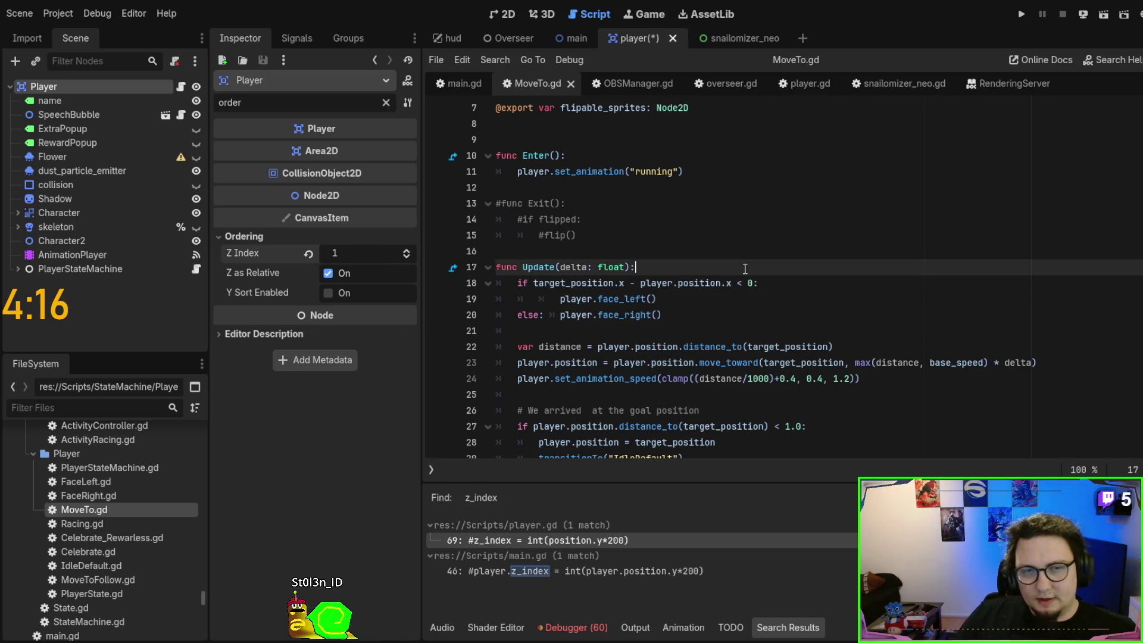
{"action": "key", "text": "F6"}
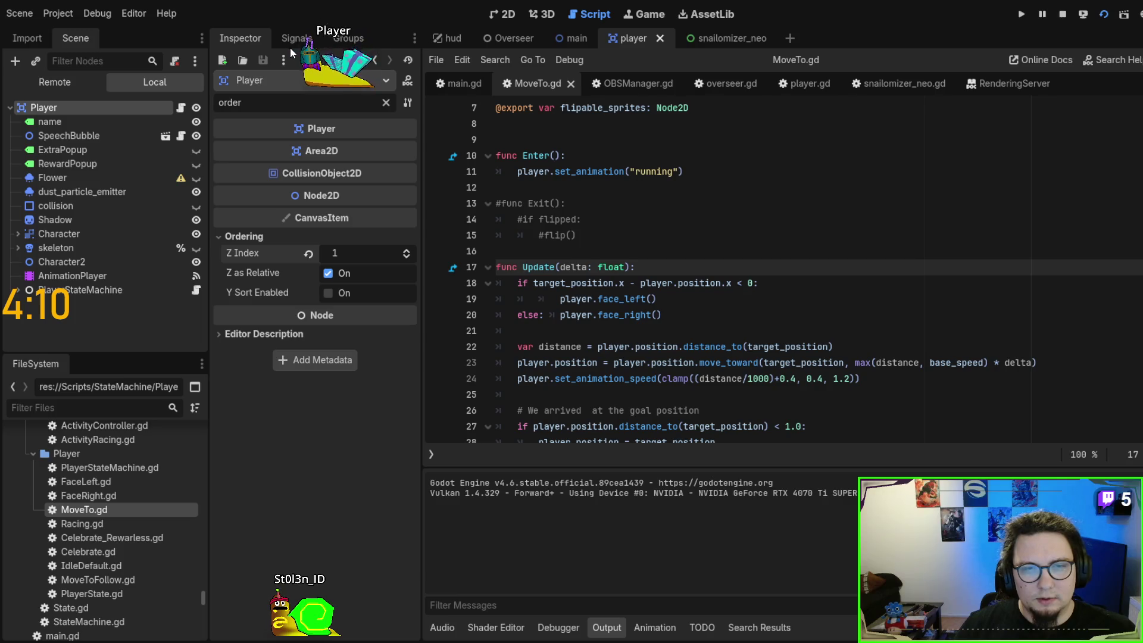
{"action": "key", "text": "F8"}
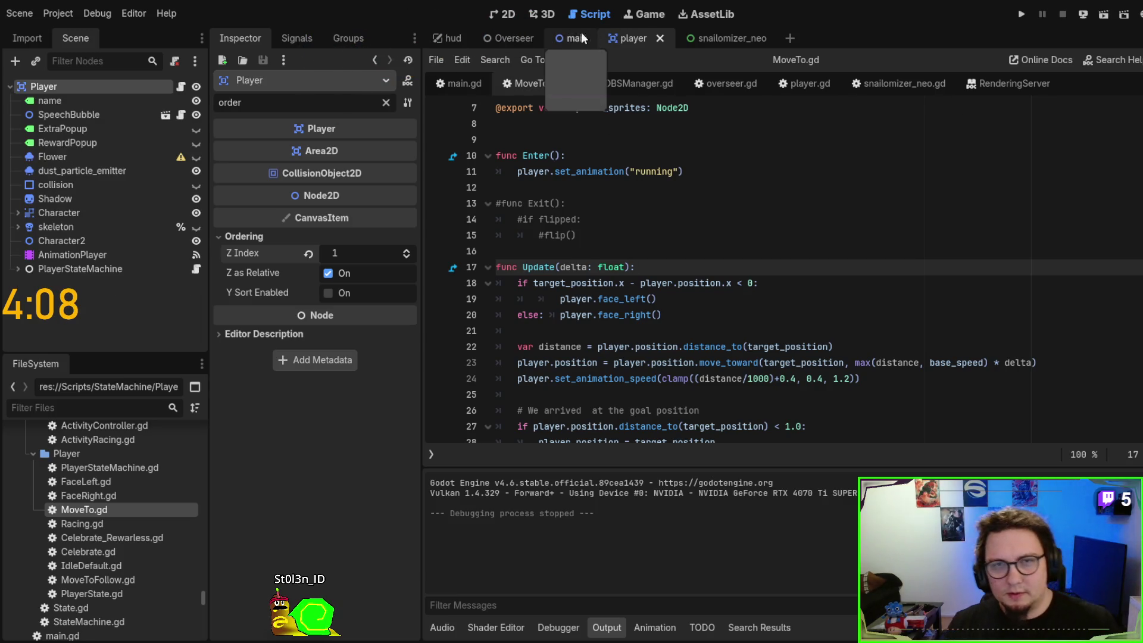
Run the game from the main scene to check snail ordering, then return to the player scene
{"action": "left_click", "coordinate": [563, 38]}
{"action": "key", "text": "F5"}
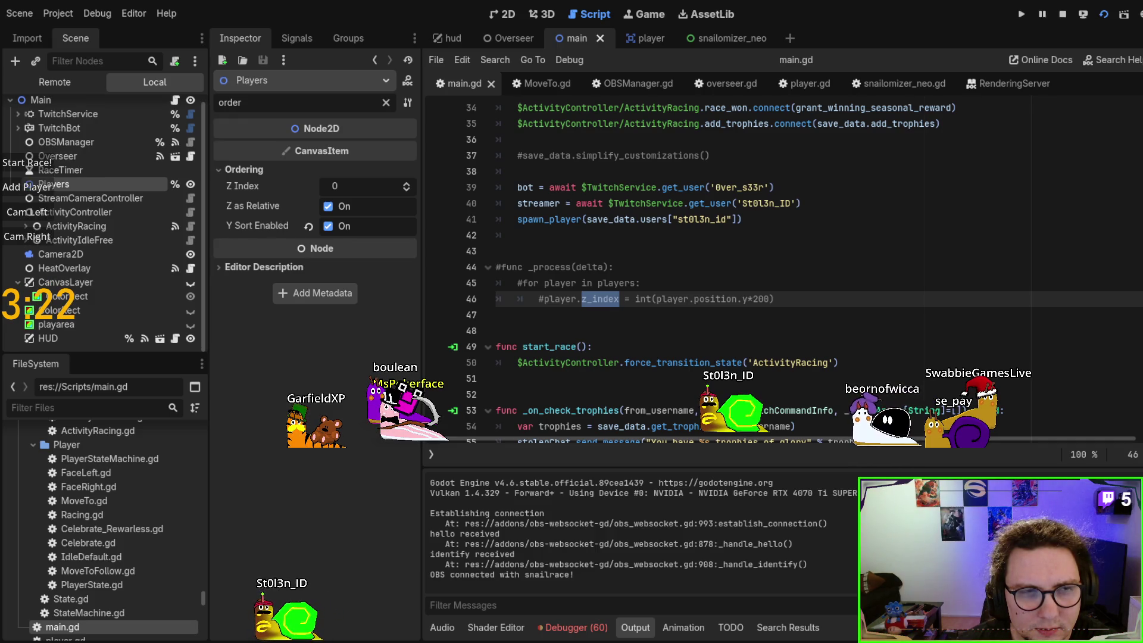
{"action": "key", "text": "ctrl+Tab"}
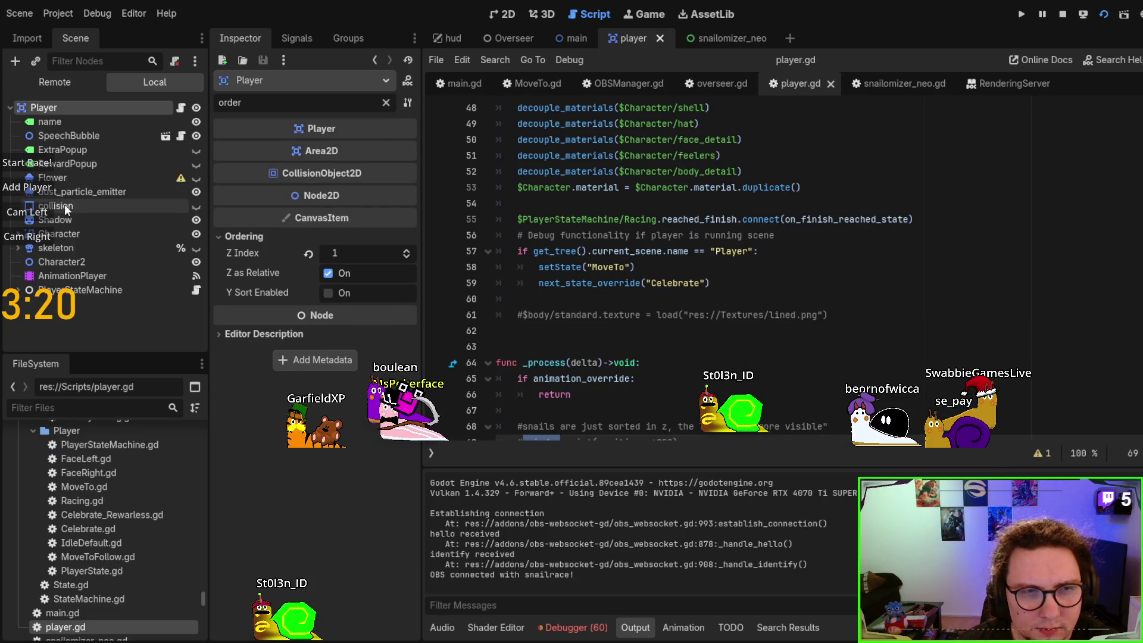
Expand the Character node and select the shell part to see its Z Index of 10
{"action": "left_click", "coordinate": [19, 234]}
{"action": "scroll", "coordinate": [60, 243], "scroll_direction": "down", "scroll_amount": 2}
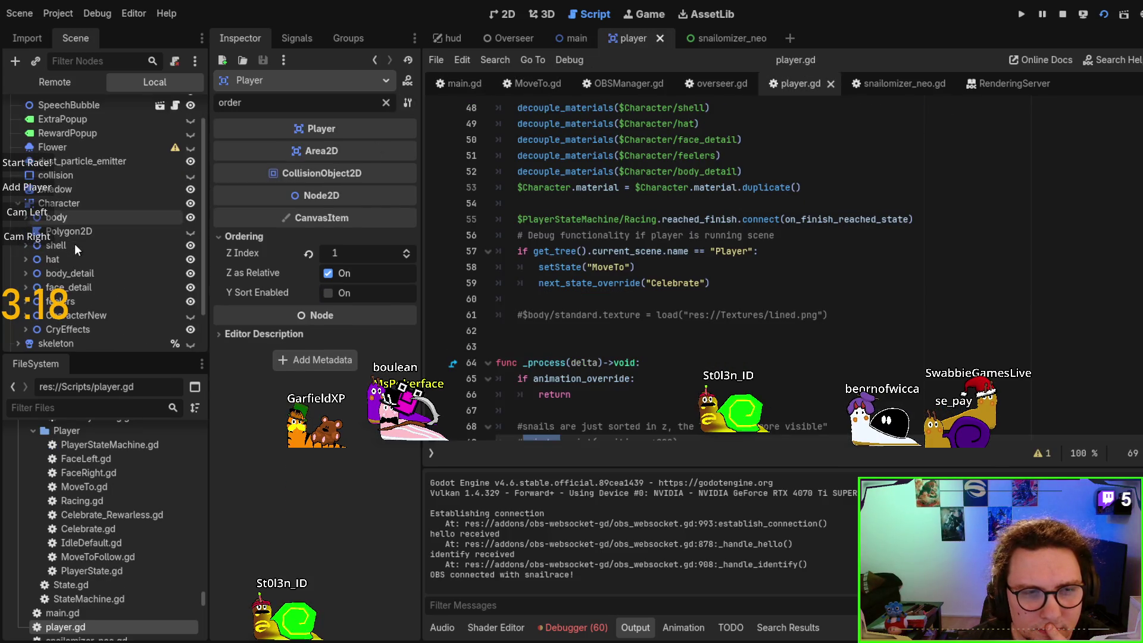
{"action": "left_click", "coordinate": [52, 244]}
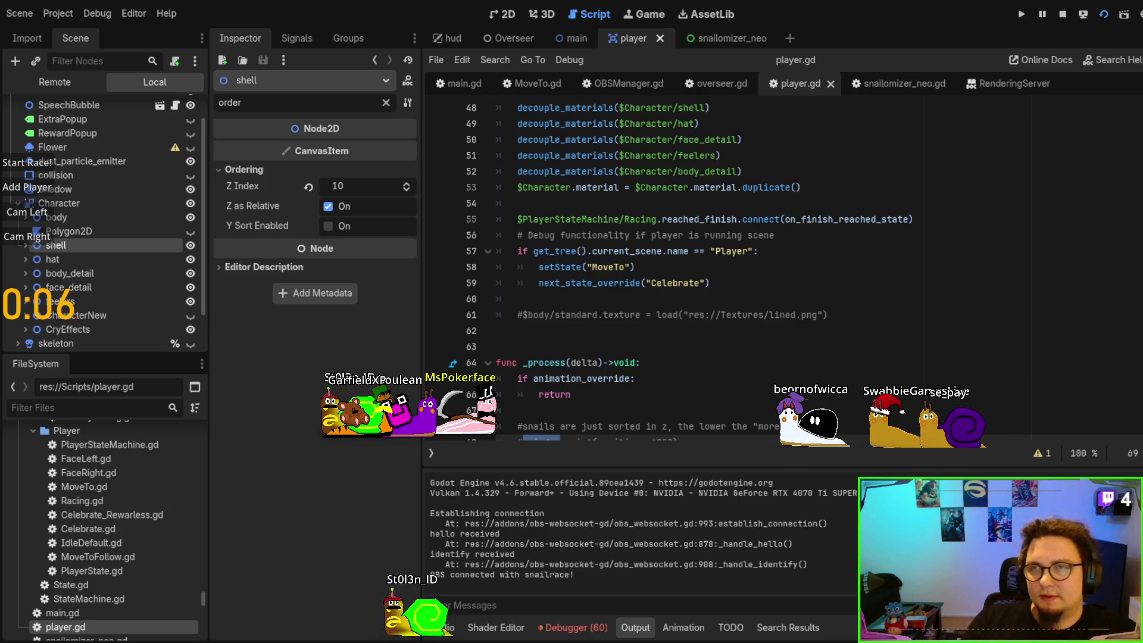
Stop the game, select the Player root, and toggle Z as Relative off and back on
{"action": "key", "text": "F8"}
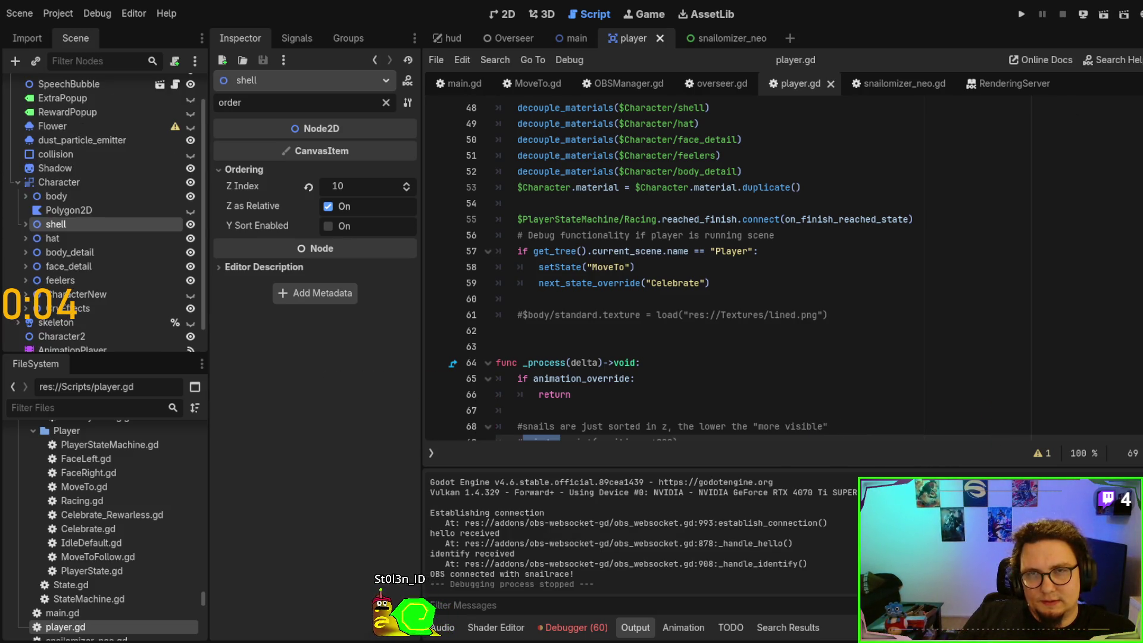
{"action": "scroll", "coordinate": [59, 143], "scroll_direction": "up", "scroll_amount": 2}
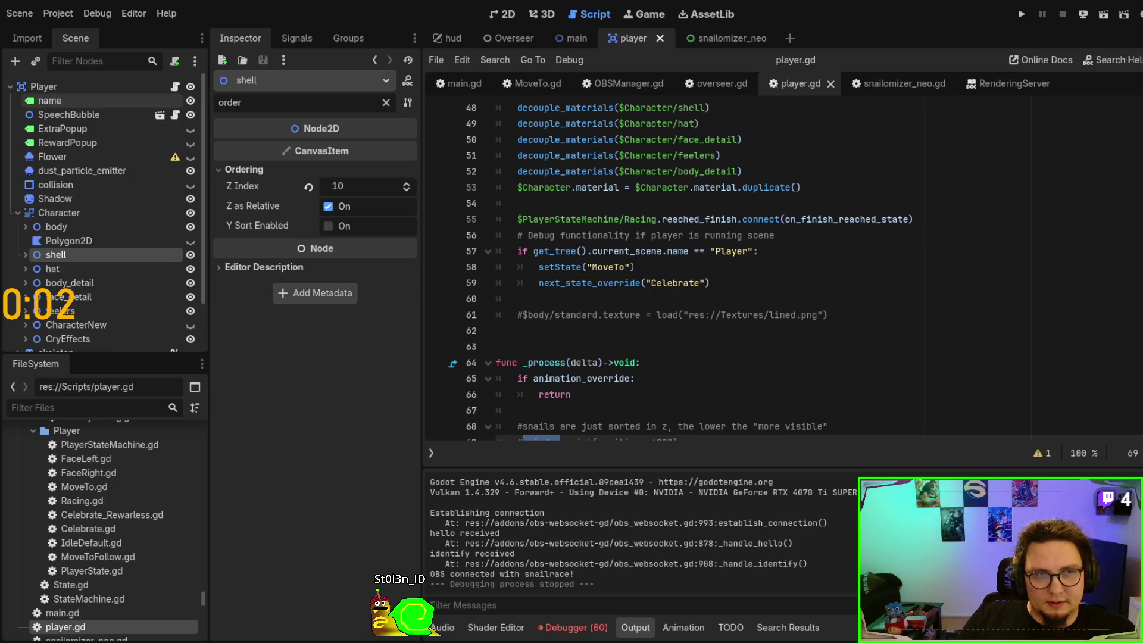
{"action": "left_click", "coordinate": [52, 90]}
{"action": "left_click", "coordinate": [327, 273]}
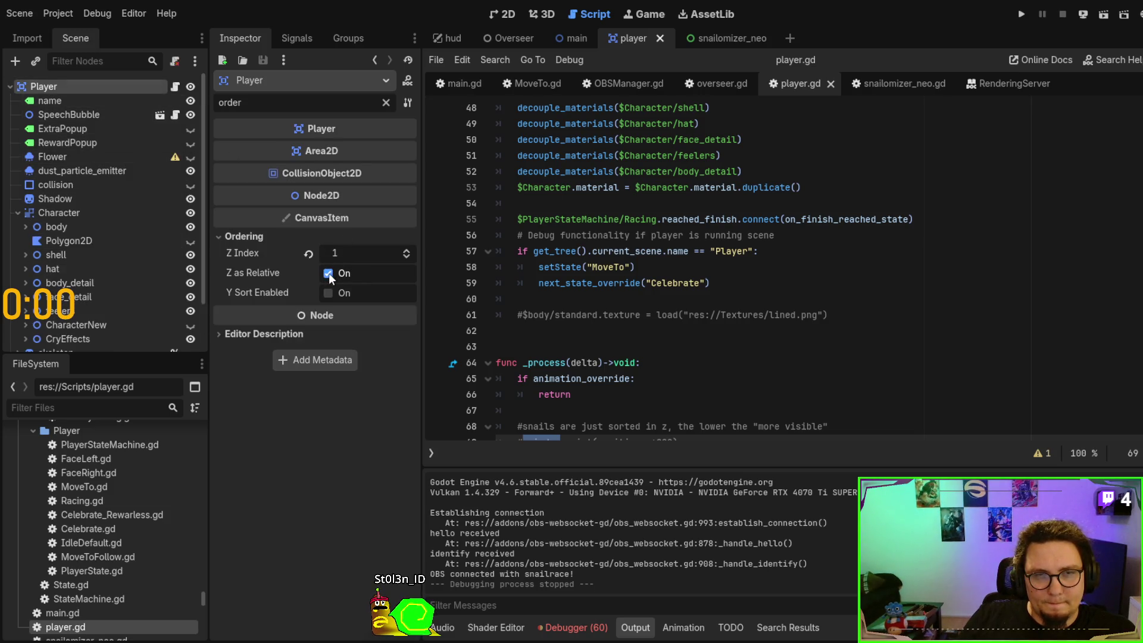
{"action": "left_click", "coordinate": [330, 272]}
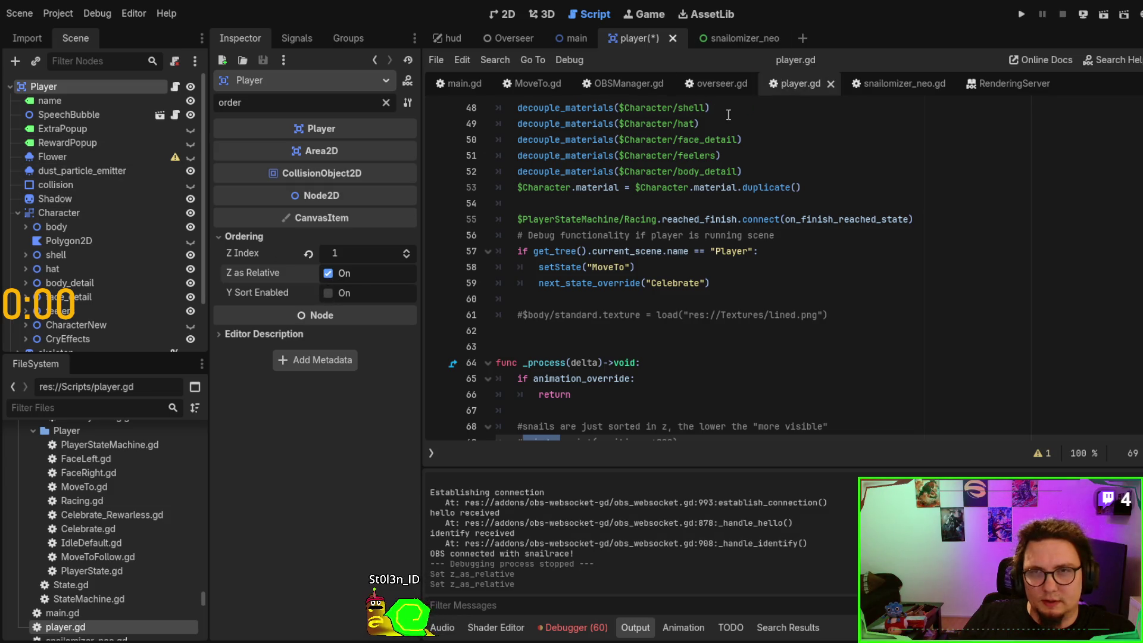
{"action": "left_click", "coordinate": [711, 86]}
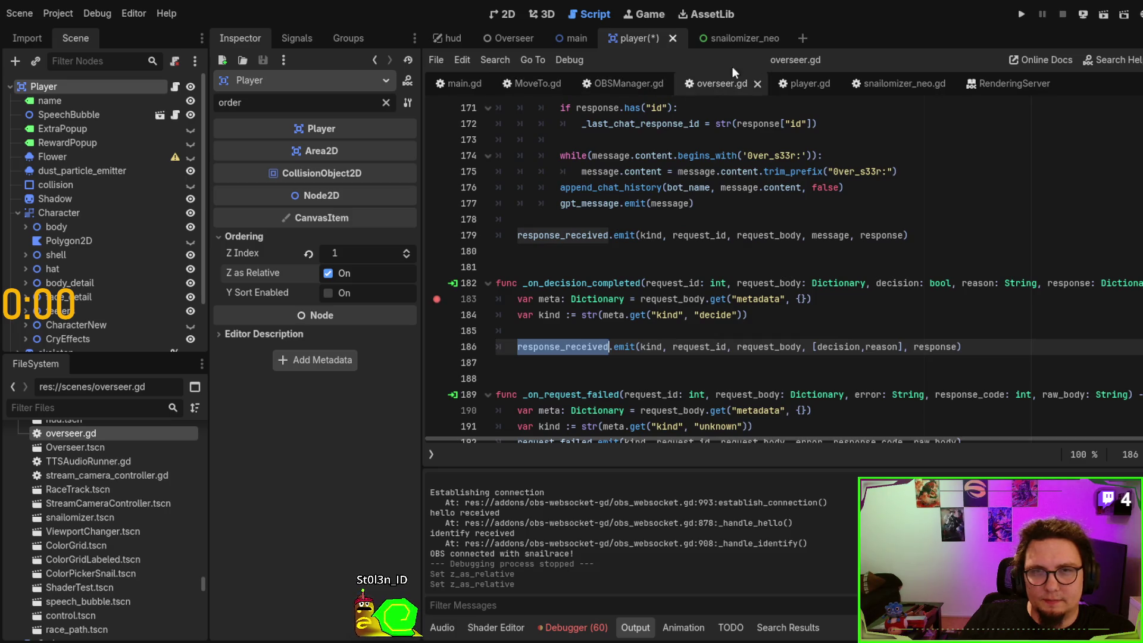
Show main.gd, switch to the Main scene, and uncheck Y Sort Enabled on Players
{"action": "left_click", "coordinate": [484, 84]}
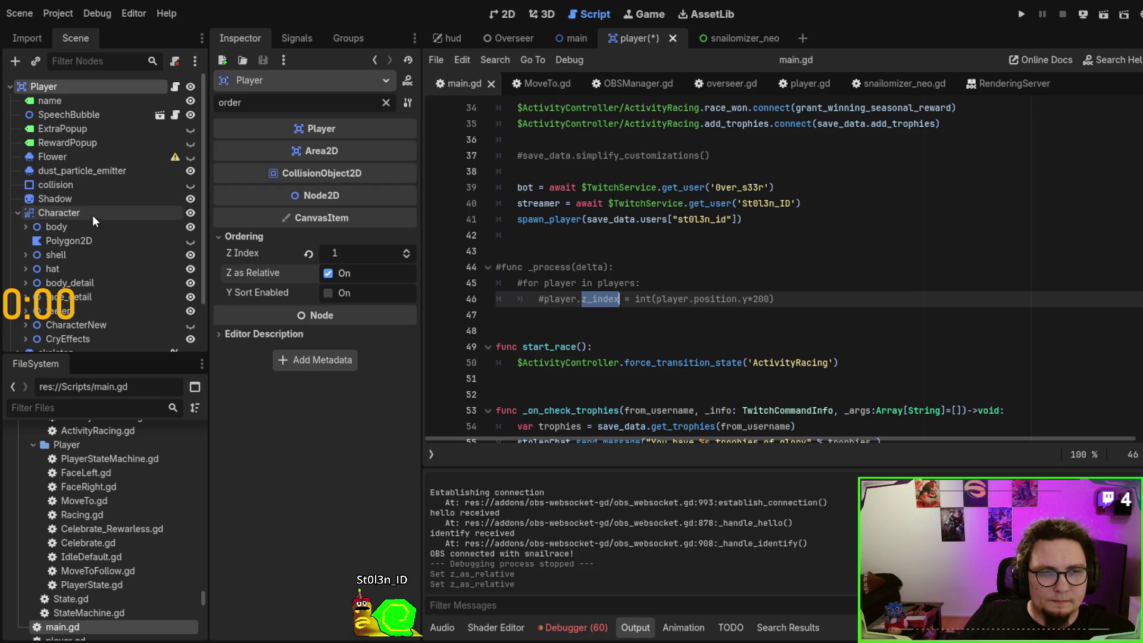
{"action": "left_click", "coordinate": [17, 213]}
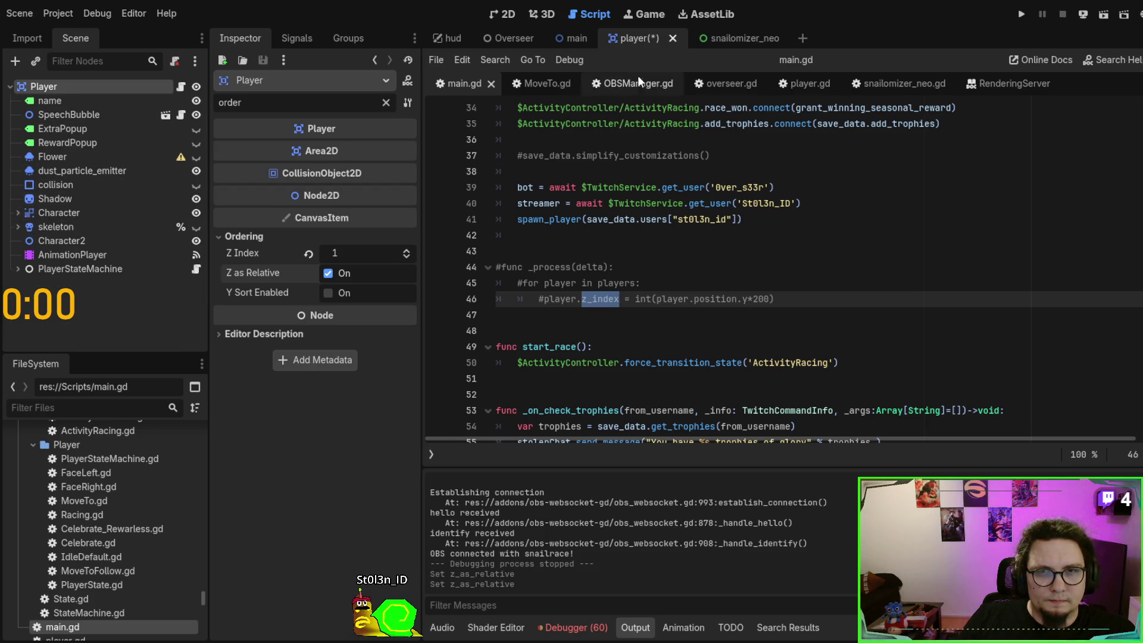
{"action": "left_click", "coordinate": [570, 38]}
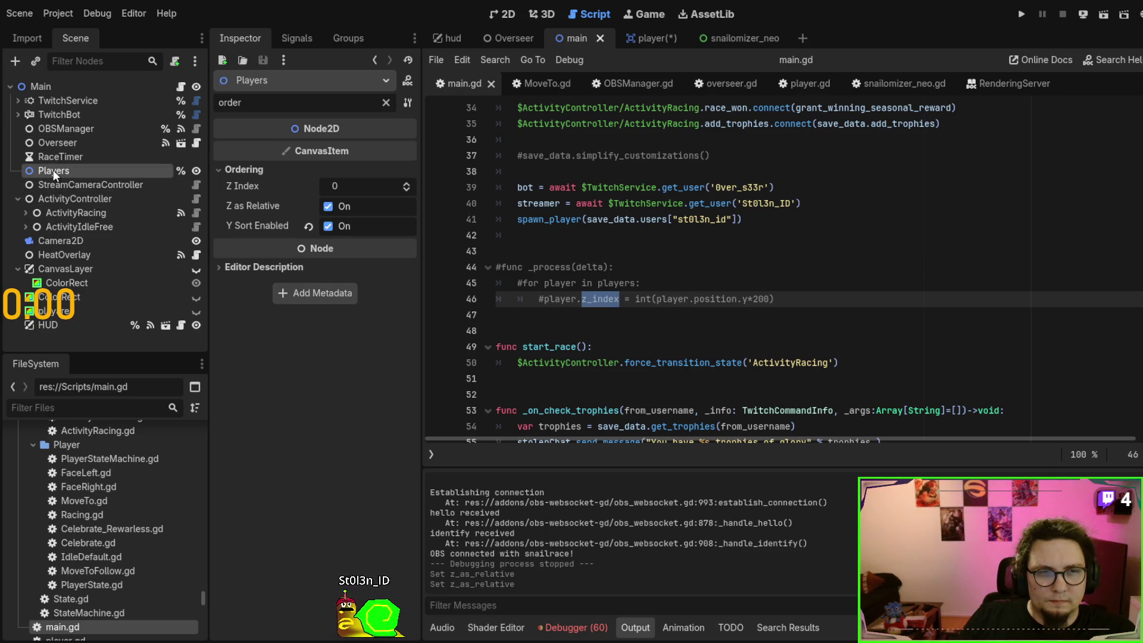
{"action": "left_click", "coordinate": [325, 226]}
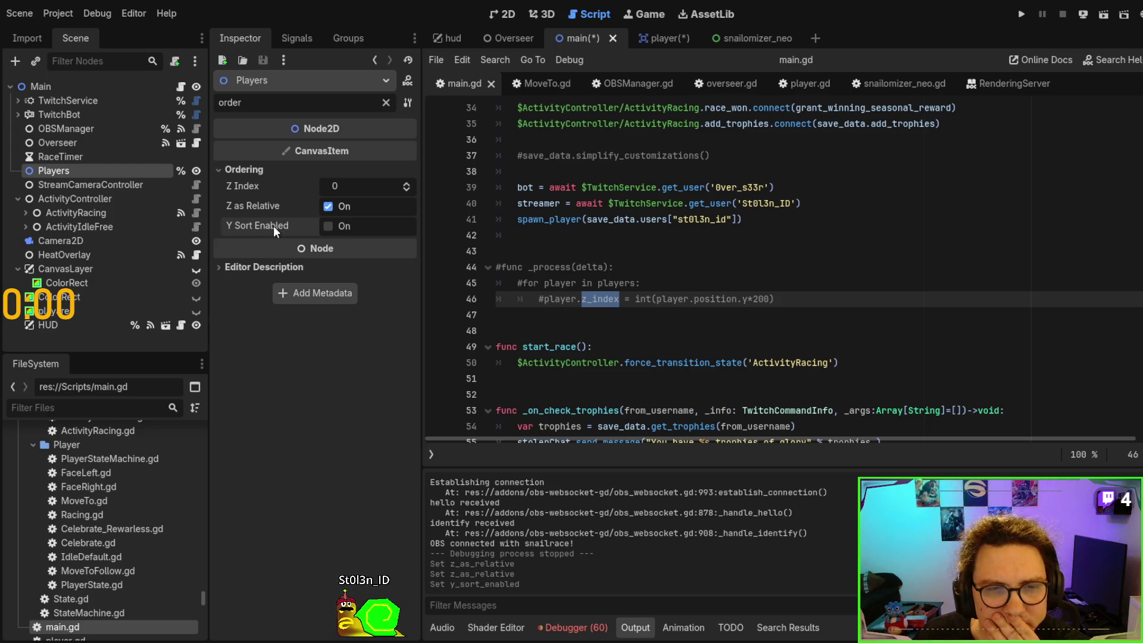
Re-check Y Sort Enabled on the Players node, then save and run the scene
{"action": "left_click", "coordinate": [710, 206]}
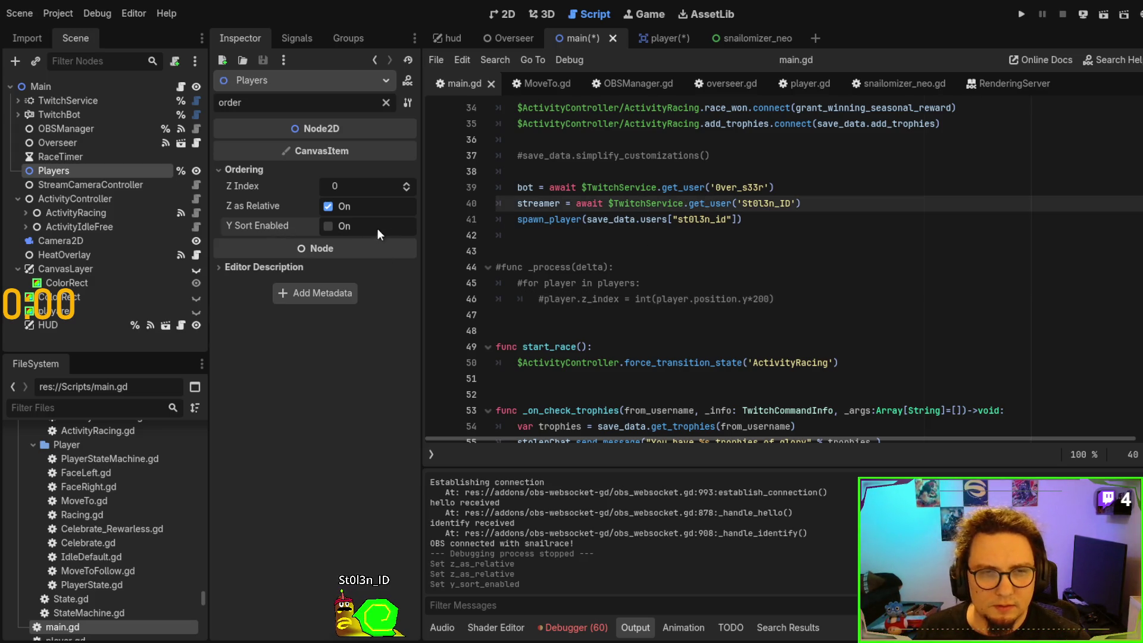
{"action": "left_click", "coordinate": [332, 226]}
{"action": "left_click", "coordinate": [709, 259]}
{"action": "key", "text": "F6"}
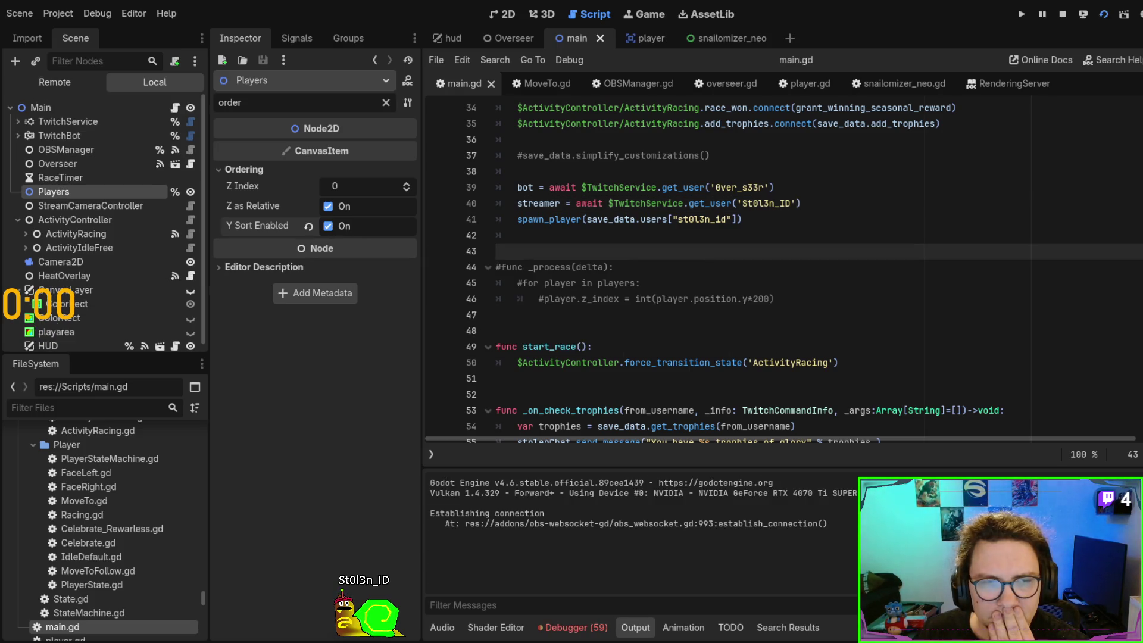
Add five snails to the running race
{"action": "left_click", "coordinate": [54, 187]}
{"action": "left_click", "coordinate": [54, 187]}
{"action": "left_click", "coordinate": [55, 187]}
{"action": "left_click", "coordinate": [54, 187]}
{"action": "left_click", "coordinate": [54, 187]}
{"action": "left_click", "coordinate": [54, 187]}
{"action": "left_click", "coordinate": [54, 187]}
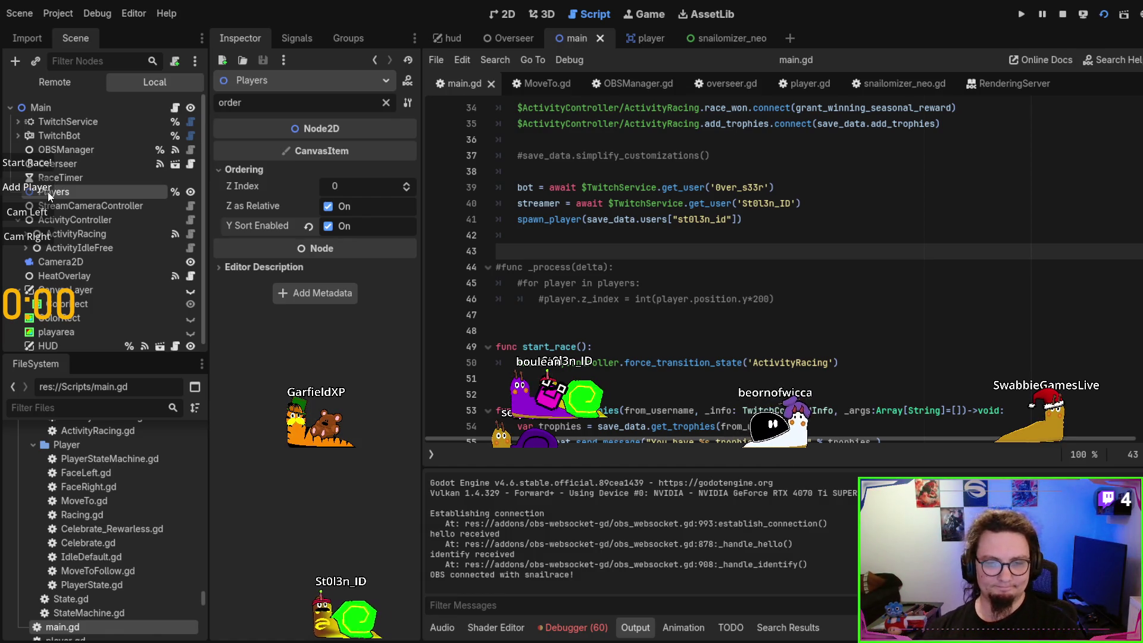
Add one more snail to the Y-sorted race, then stop the game with F8
{"action": "left_click", "coordinate": [48, 191]}
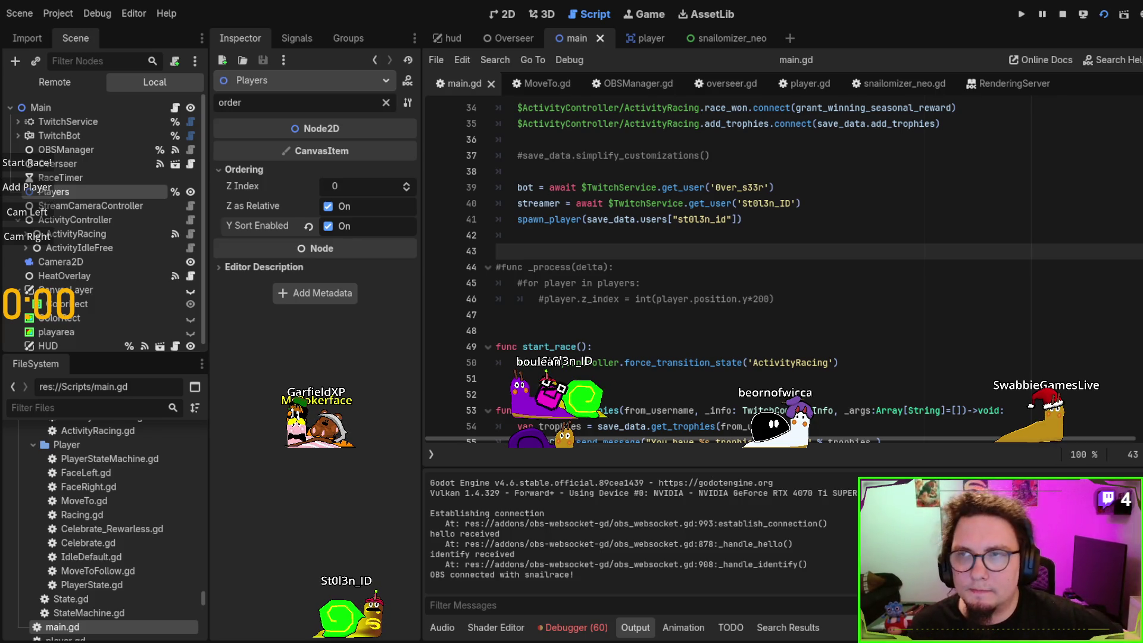
{"action": "key", "text": "F8"}
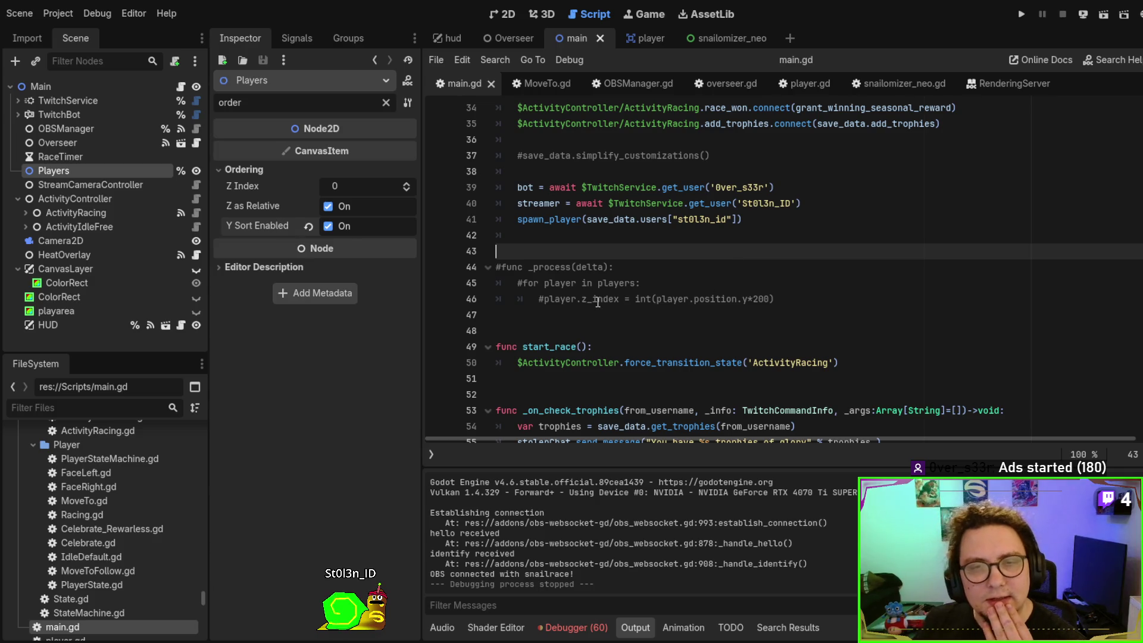
Uncomment lines 45–46 in main.gd so each player's z_index follows its y position, and save
{"action": "double_click", "coordinate": [598, 300]}
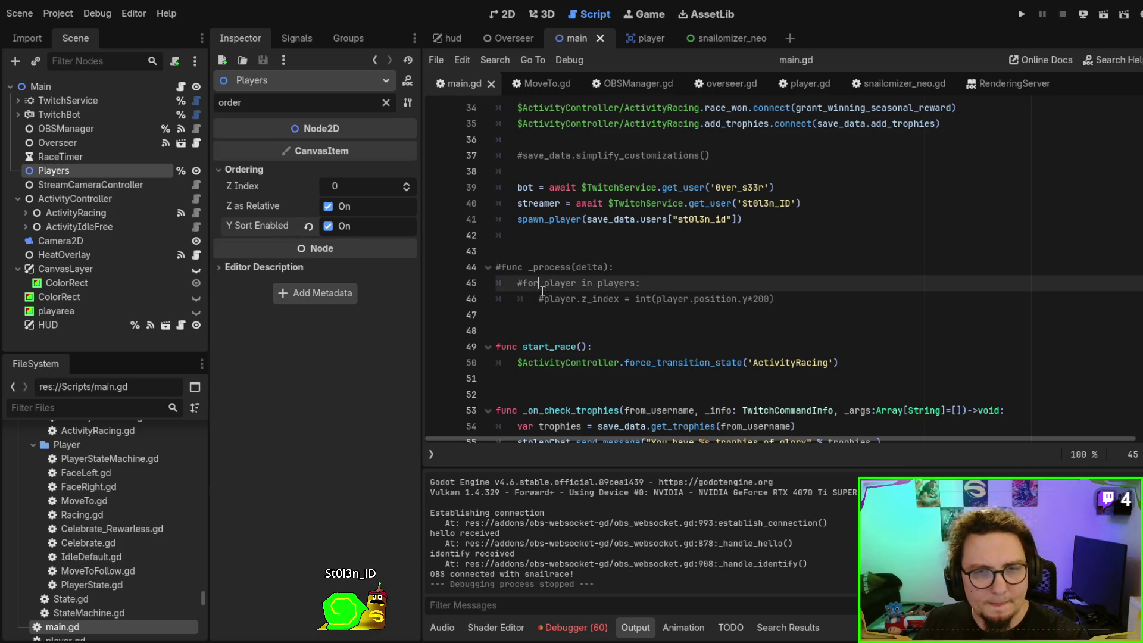
{"action": "key", "text": "ctrl+k"}
{"action": "left_click", "coordinate": [522, 284]}
{"action": "key", "text": "ctrl+k"}
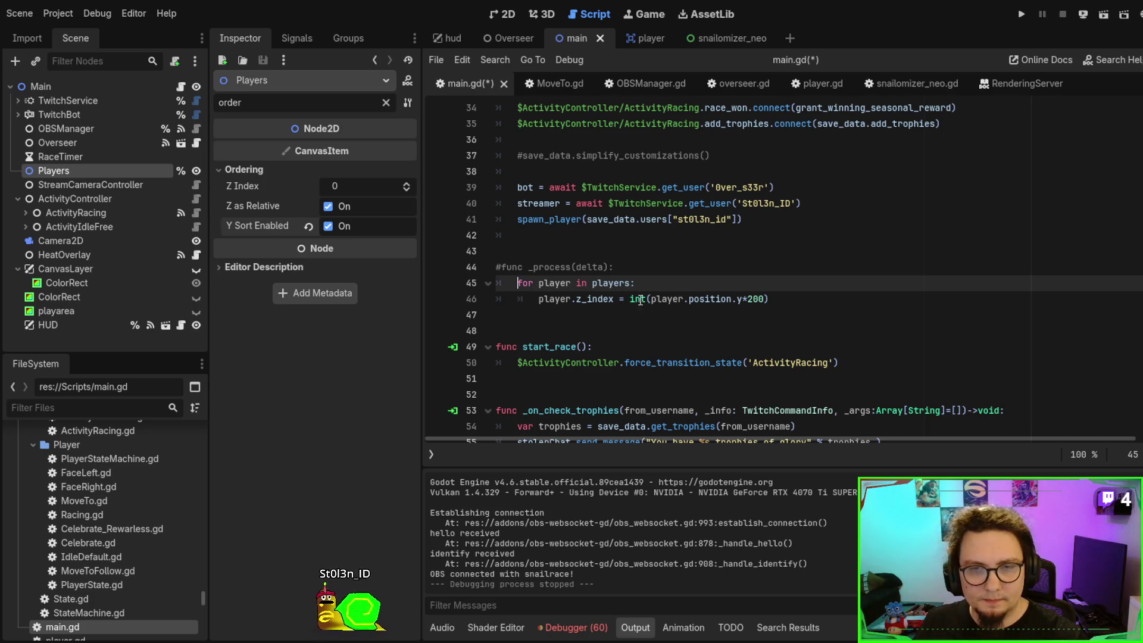
{"action": "double_click", "coordinate": [667, 299]}
{"action": "key", "text": "ctrl+s"}
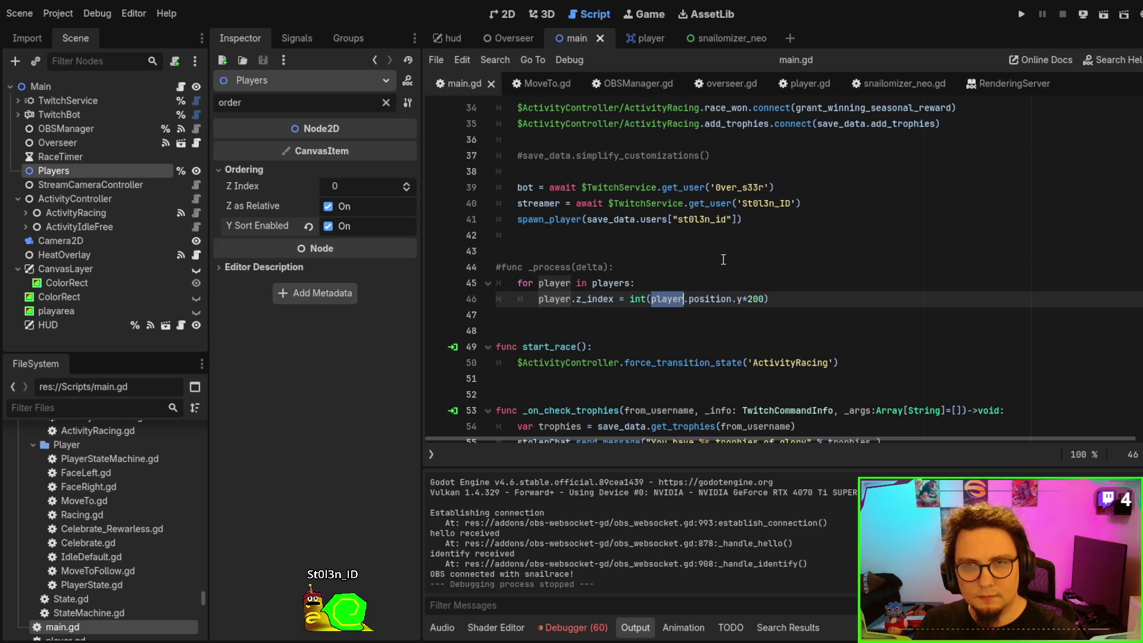
Turn off Y Sort on the Players node and run the game
{"action": "left_click", "coordinate": [328, 227]}
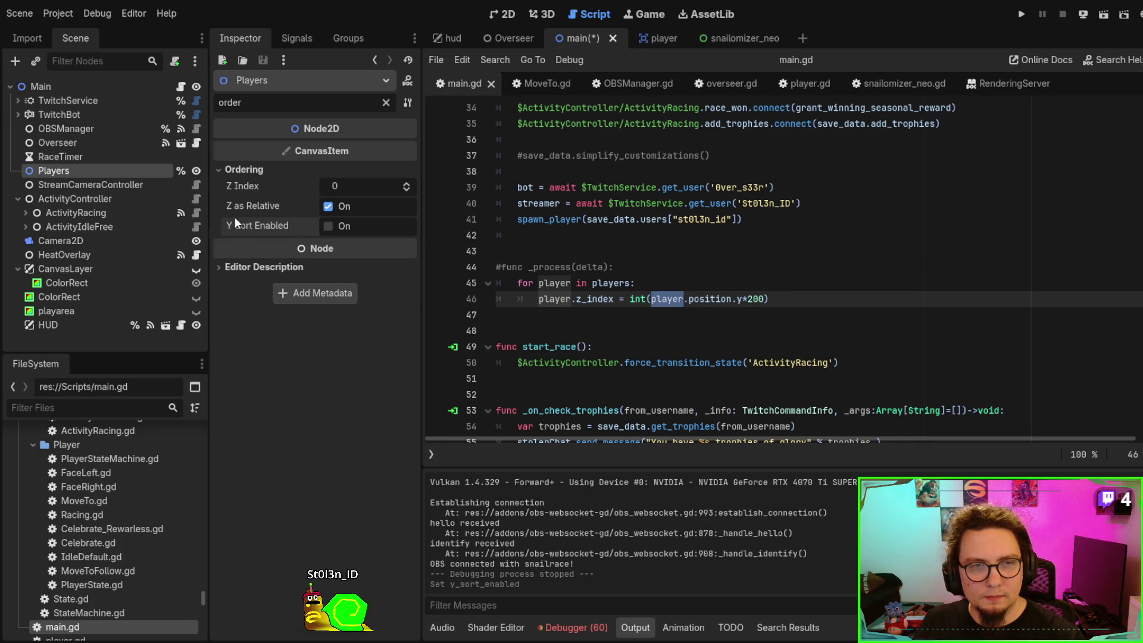
{"action": "left_click", "coordinate": [728, 286]}
{"action": "key", "text": "F5"}
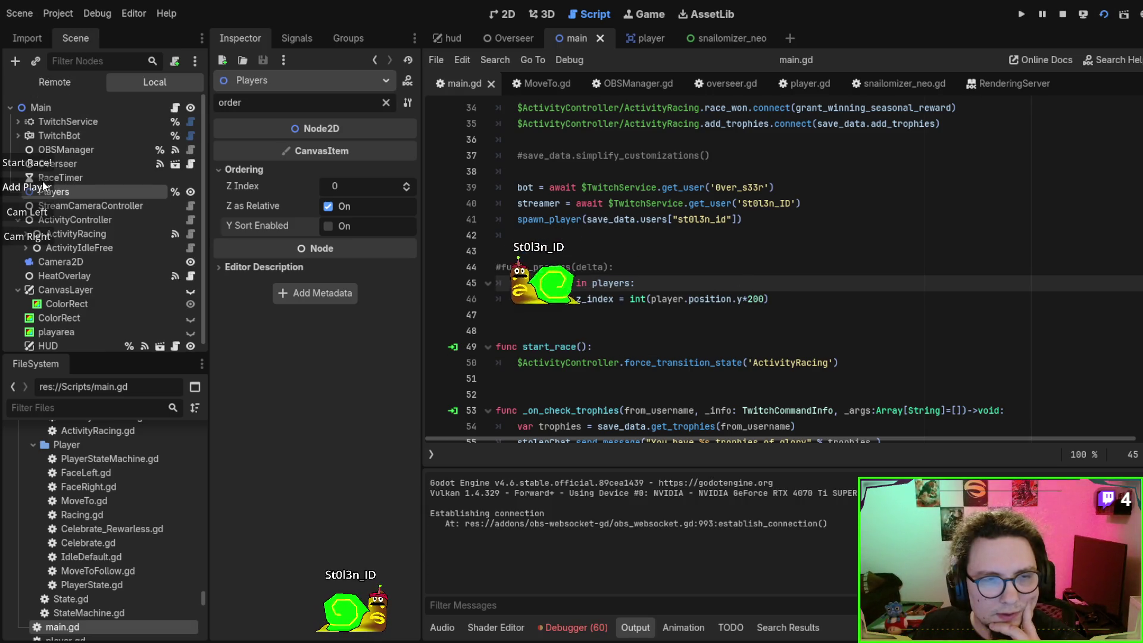
Add more snails to the running game and start the race
{"action": "left_click", "coordinate": [47, 186]}
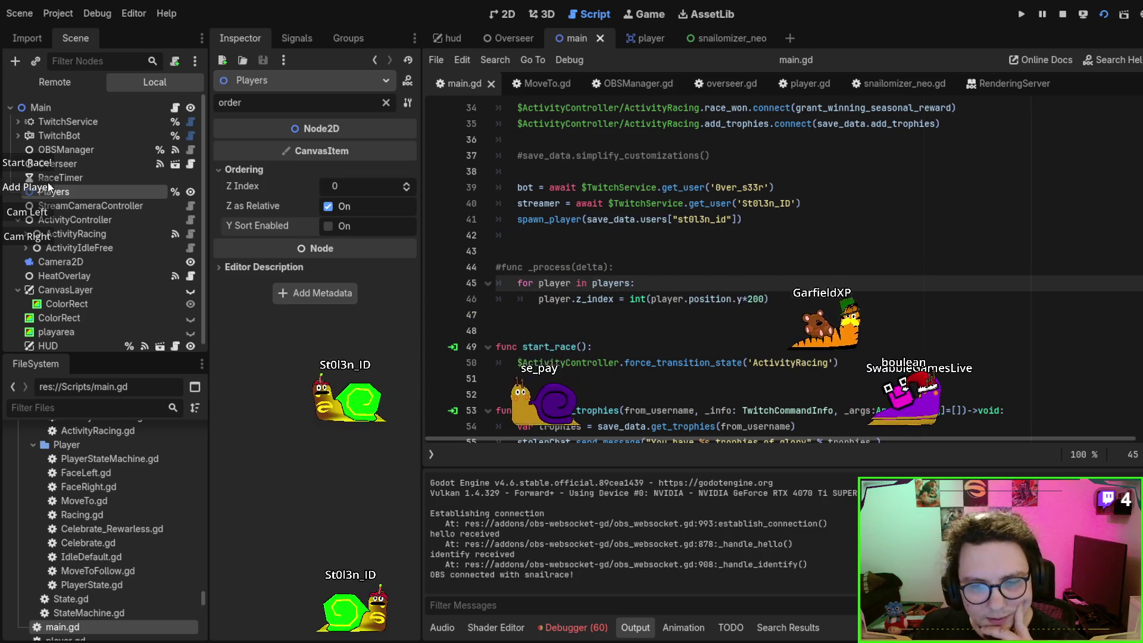
{"action": "left_click", "coordinate": [48, 182]}
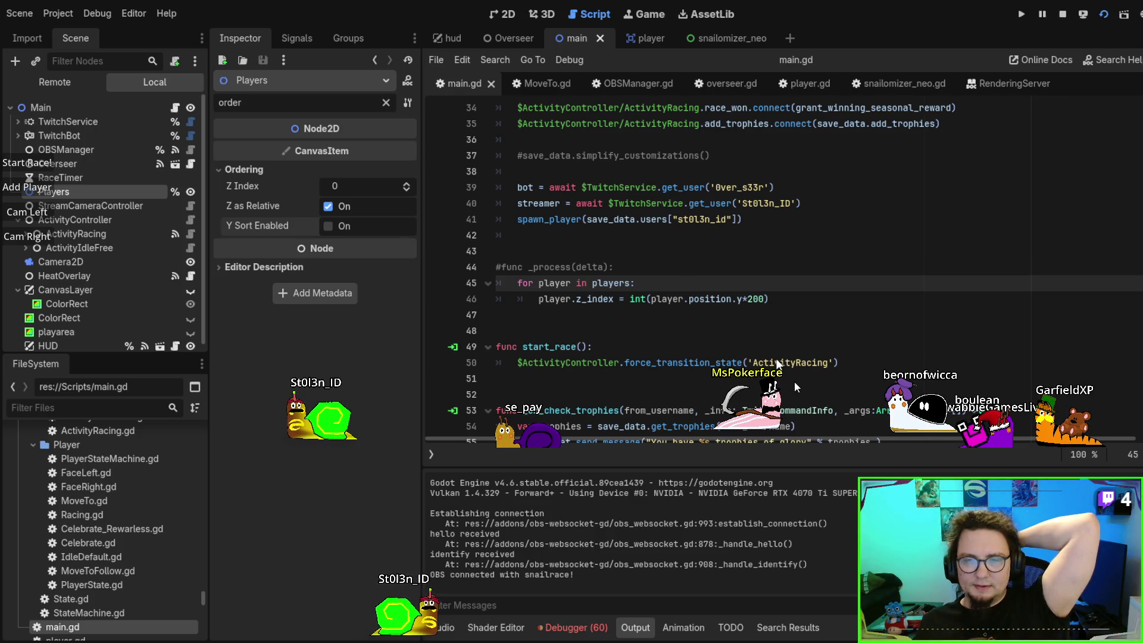
{"action": "left_click", "coordinate": [50, 166]}
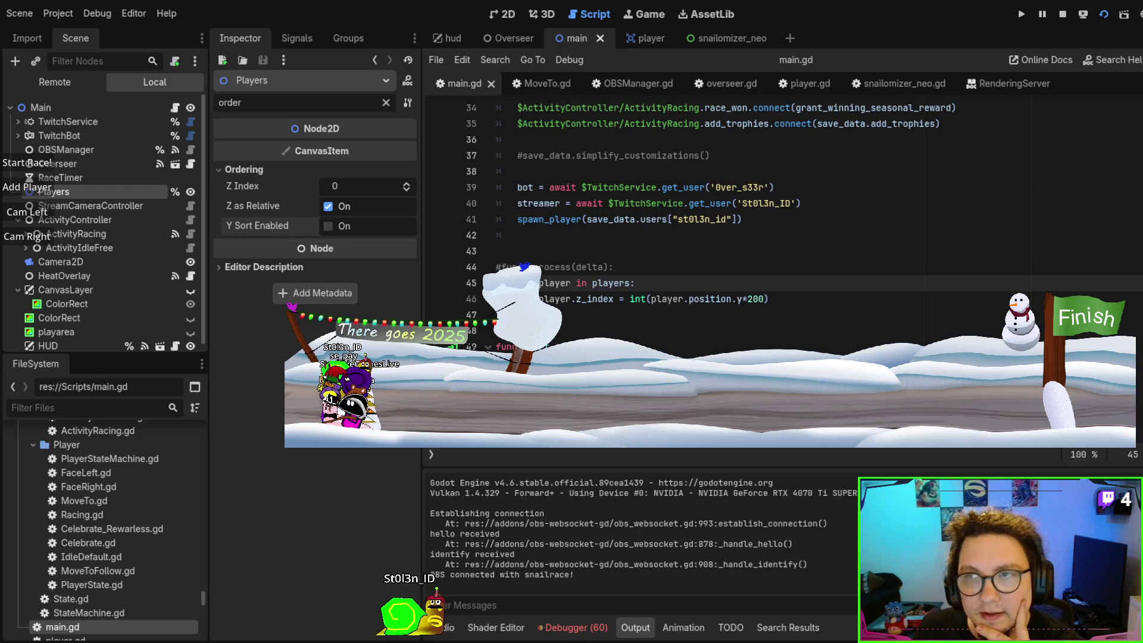
Relaunch the game and click snails to inspect their remote Polygon2D properties
{"action": "key", "text": "F8"}
{"action": "key", "text": "F5"}
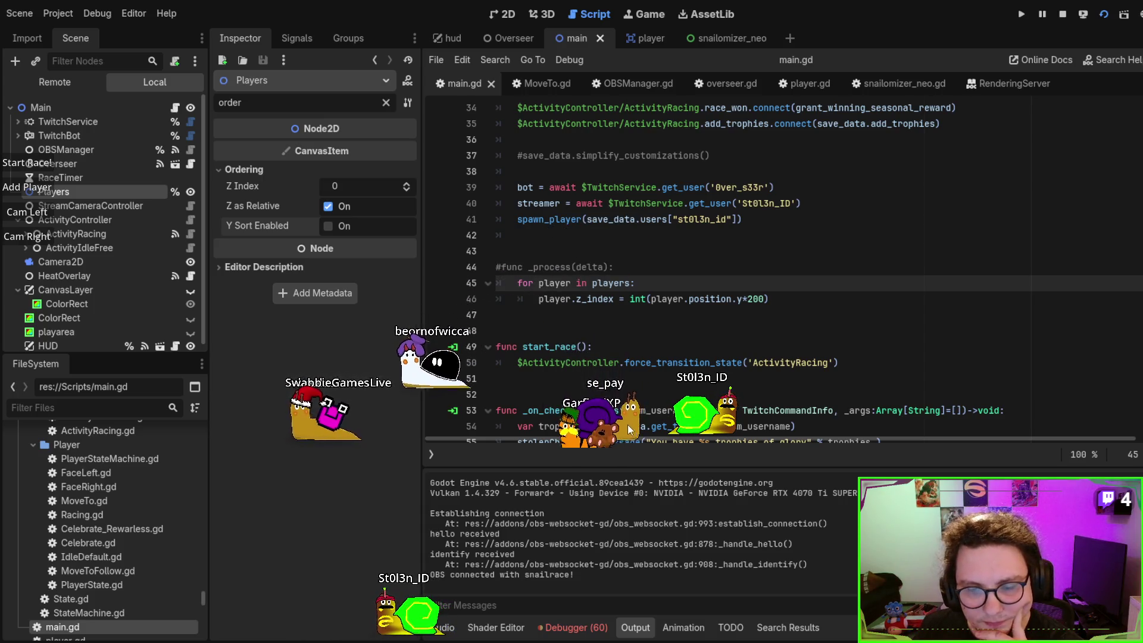
{"action": "left_click", "coordinate": [591, 419]}
{"action": "left_click", "coordinate": [592, 418]}
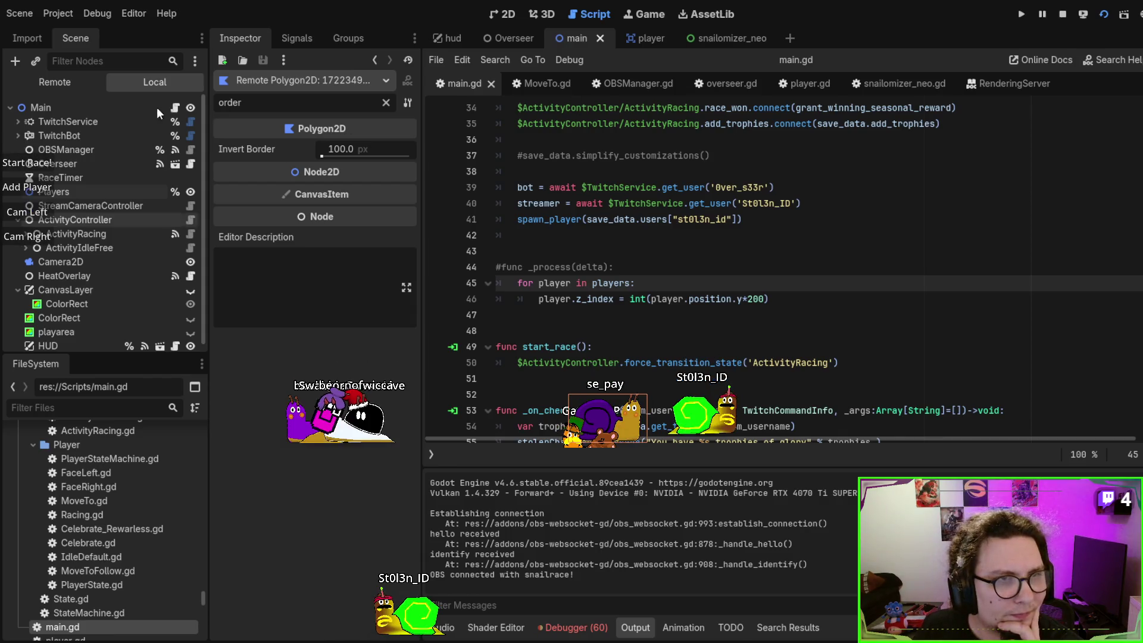
Switch to the Remote scene tree and expand a running snail's shell and Character nodes
{"action": "left_click", "coordinate": [70, 88]}
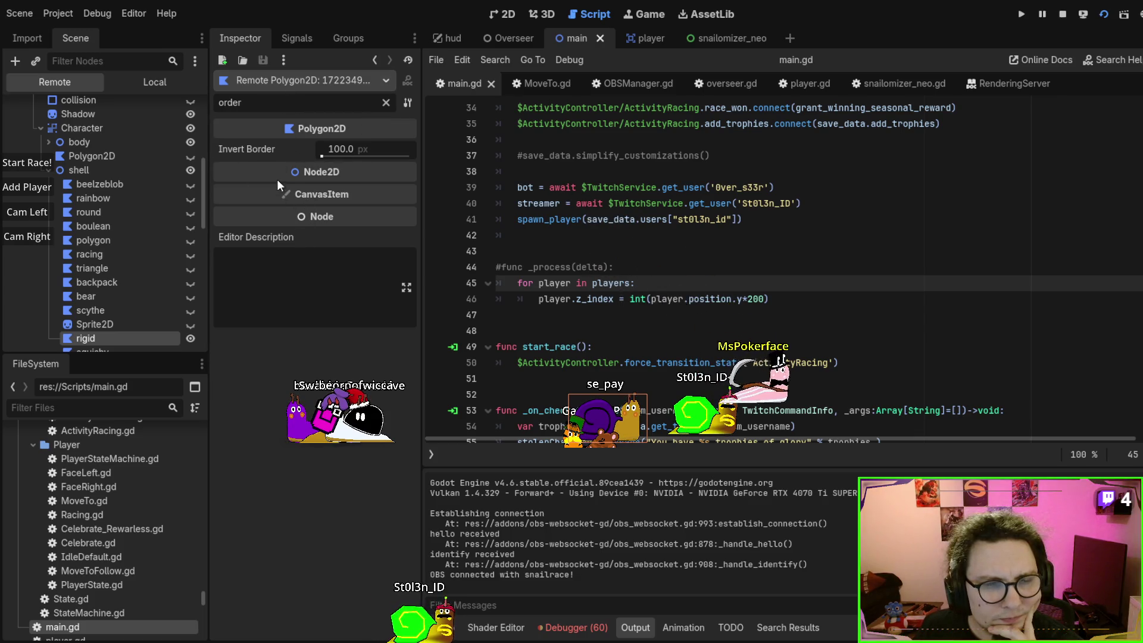
{"action": "left_click", "coordinate": [84, 173]}
{"action": "scroll", "coordinate": [84, 173], "scroll_direction": "up", "scroll_amount": 2}
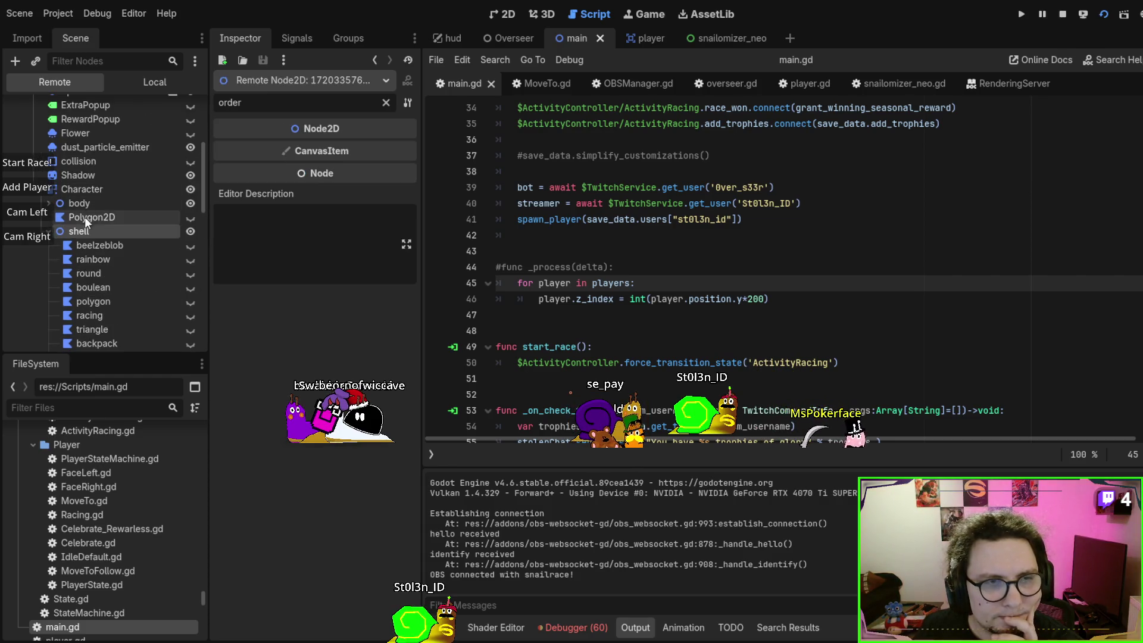
{"action": "left_click", "coordinate": [48, 231]}
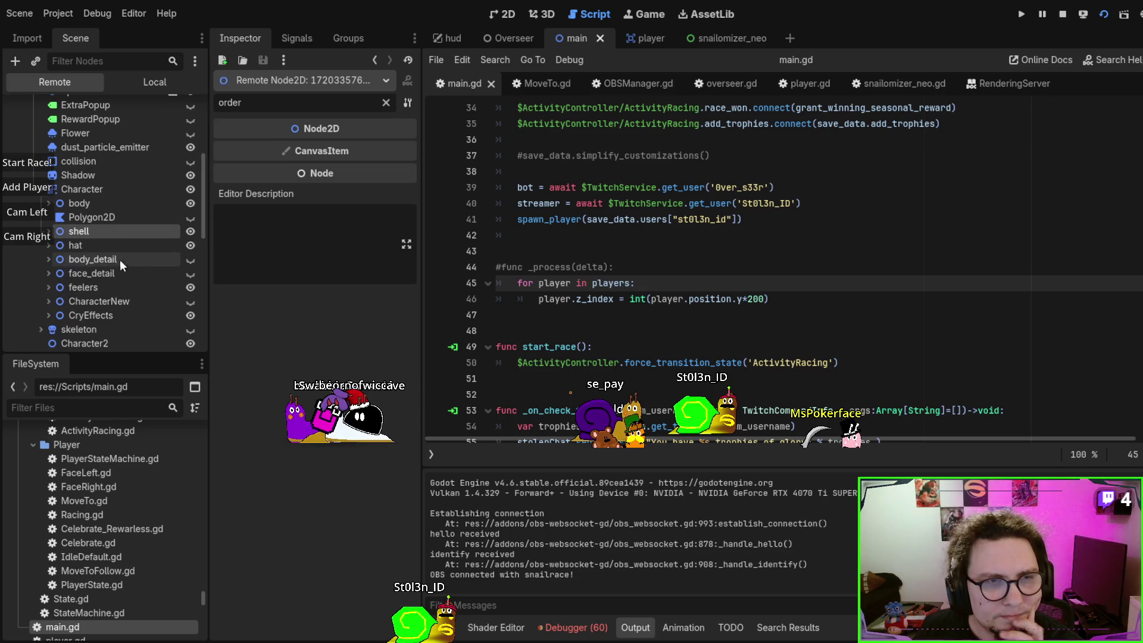
{"action": "left_click", "coordinate": [94, 188]}
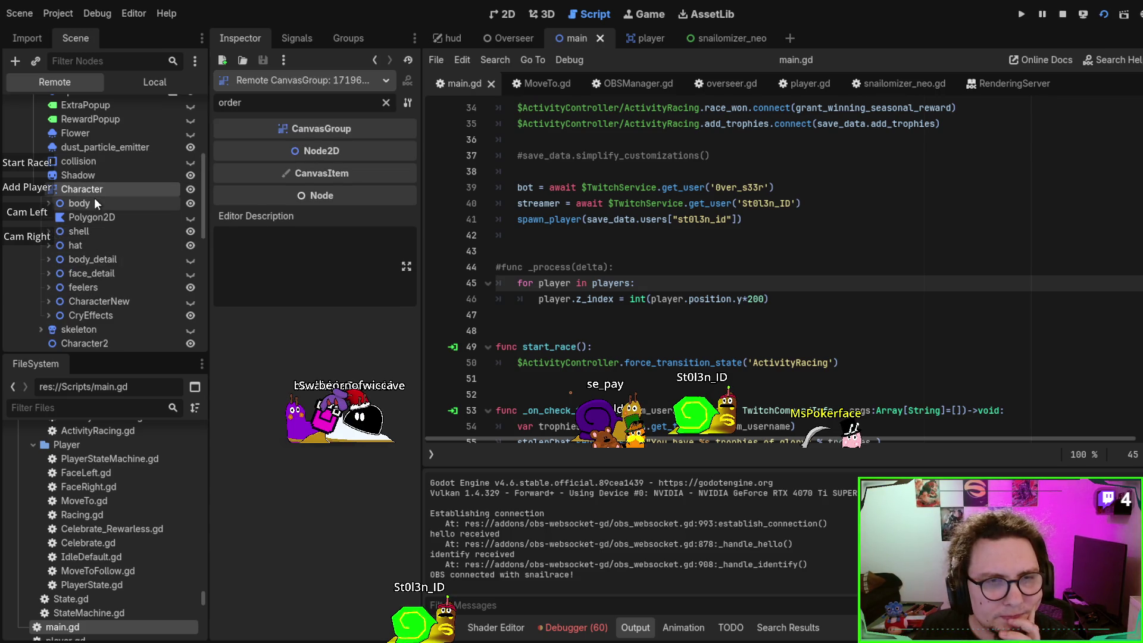
{"action": "double_click", "coordinate": [93, 230]}
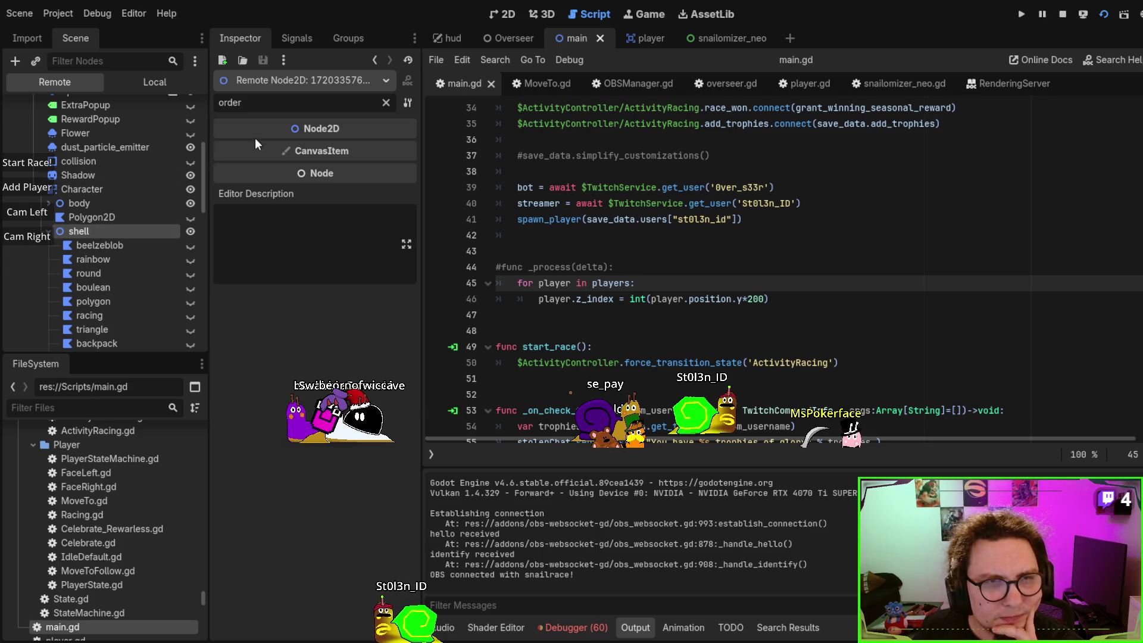
{"action": "scroll", "coordinate": [156, 223], "scroll_direction": "up", "scroll_amount": 6}
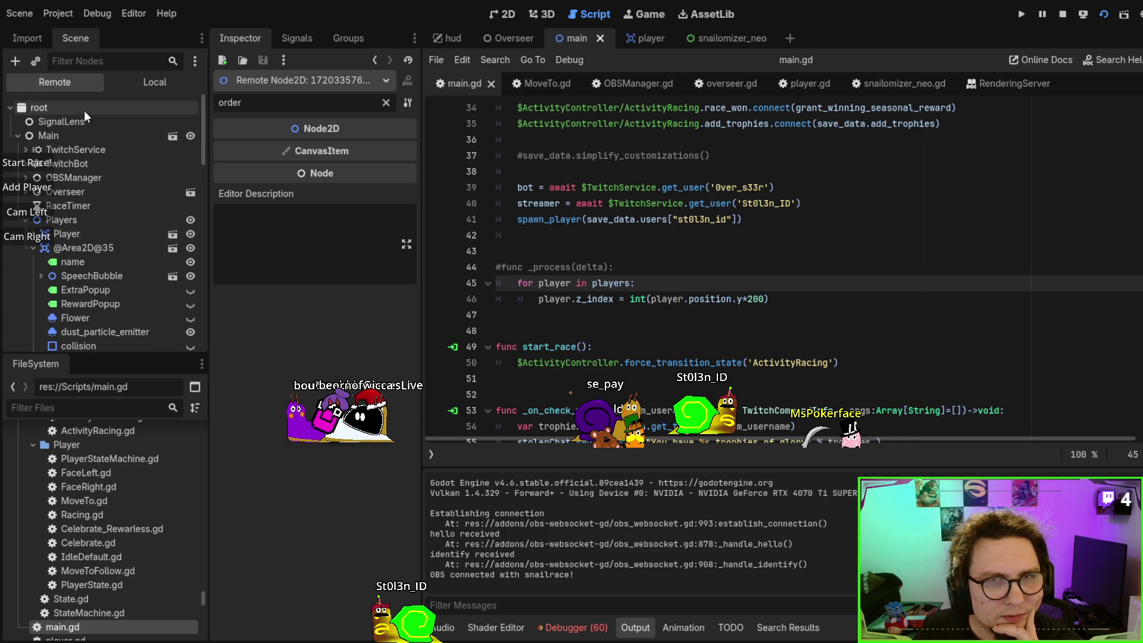
{"action": "scroll", "coordinate": [77, 268], "scroll_direction": "down", "scroll_amount": 4}
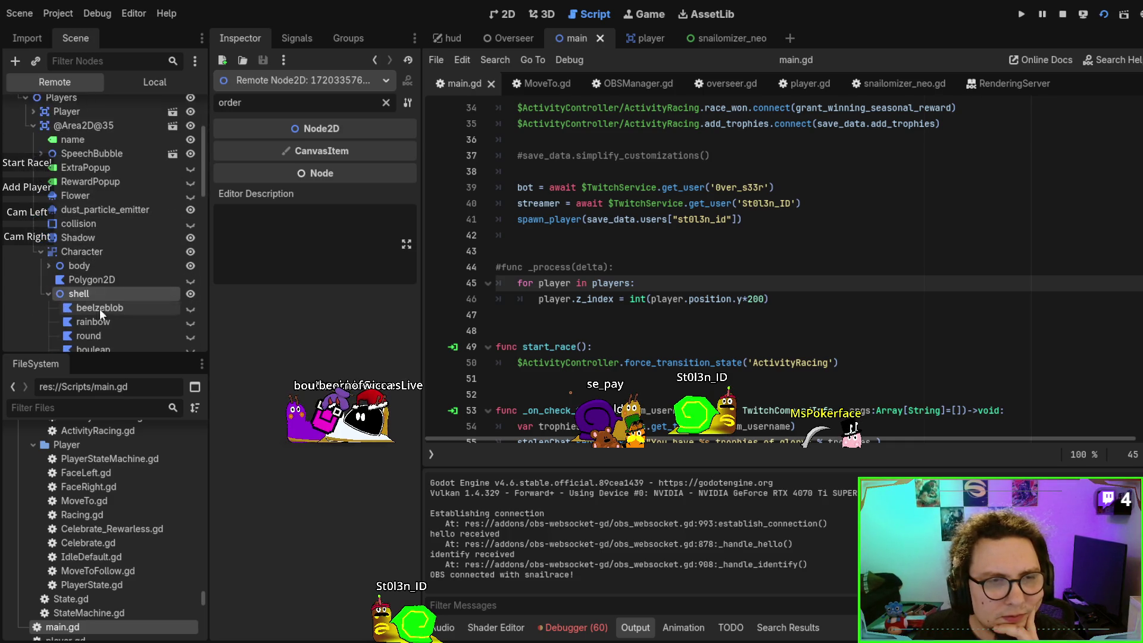
{"action": "scroll", "coordinate": [42, 245], "scroll_direction": "up", "scroll_amount": 2}
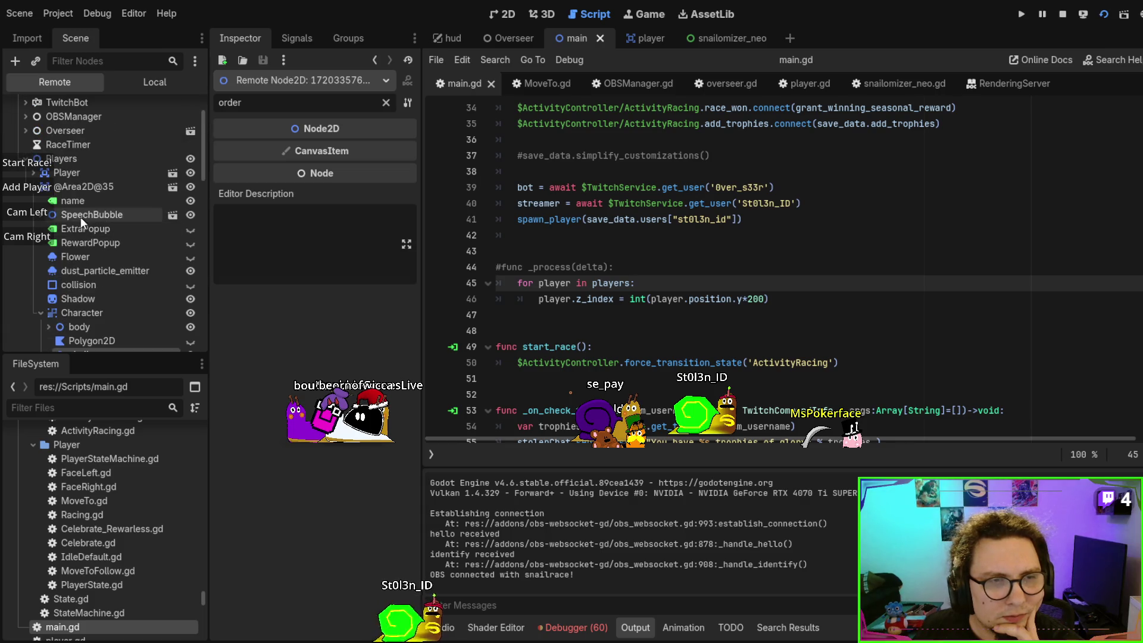
{"action": "left_click", "coordinate": [87, 188]}
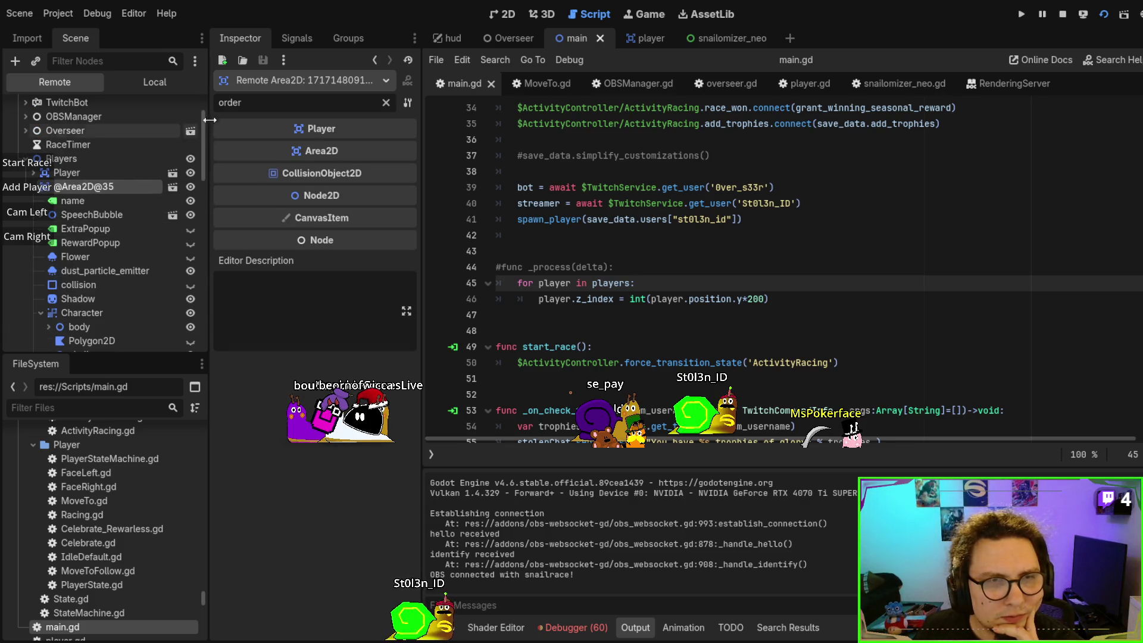
{"action": "left_click", "coordinate": [385, 104]}
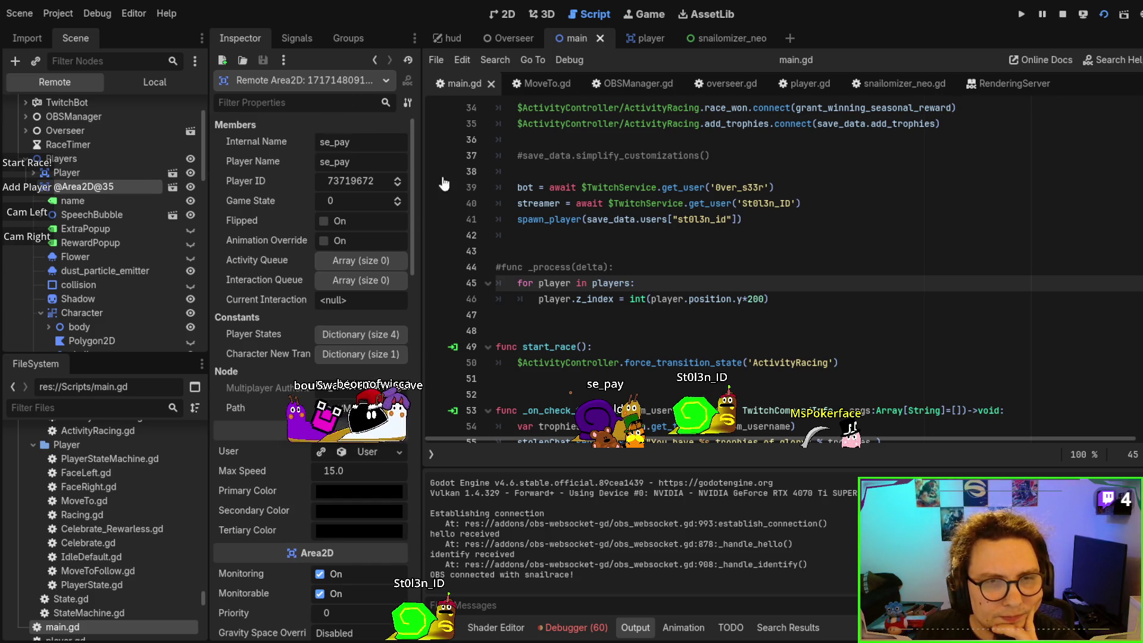
{"action": "mouse_move", "coordinate": [414, 159]}
{"action": "left_mouse_down"}
{"action": "mouse_move", "coordinate": [422, 222]}
{"action": "mouse_move", "coordinate": [412, 125]}
{"action": "left_mouse_up"}
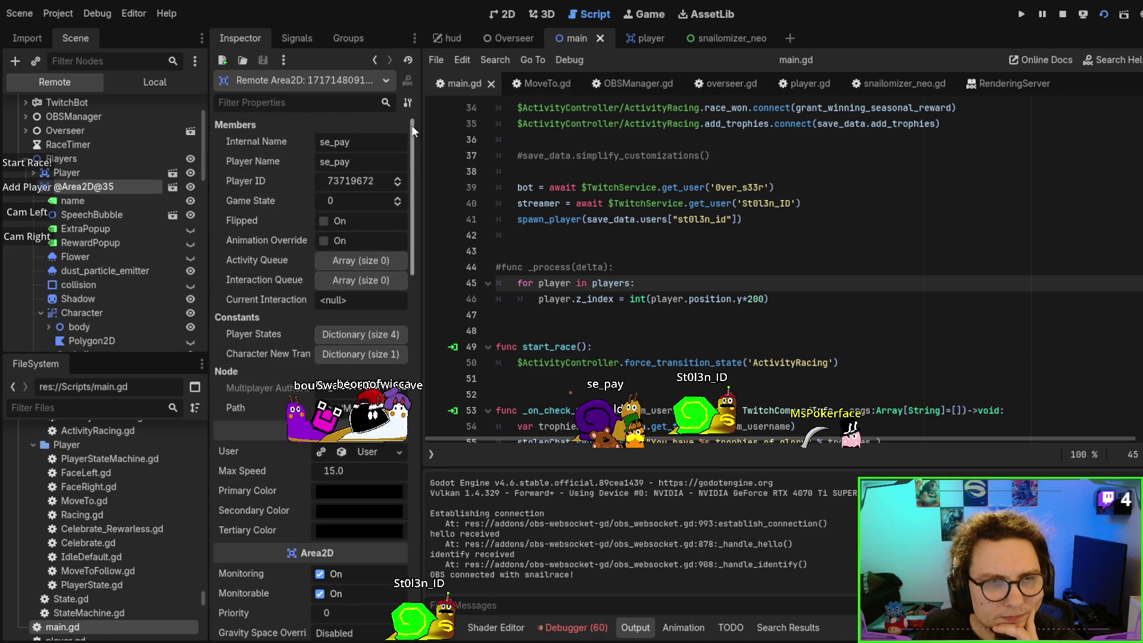
{"action": "left_click", "coordinate": [233, 102]}
{"action": "type", "text": "index"}
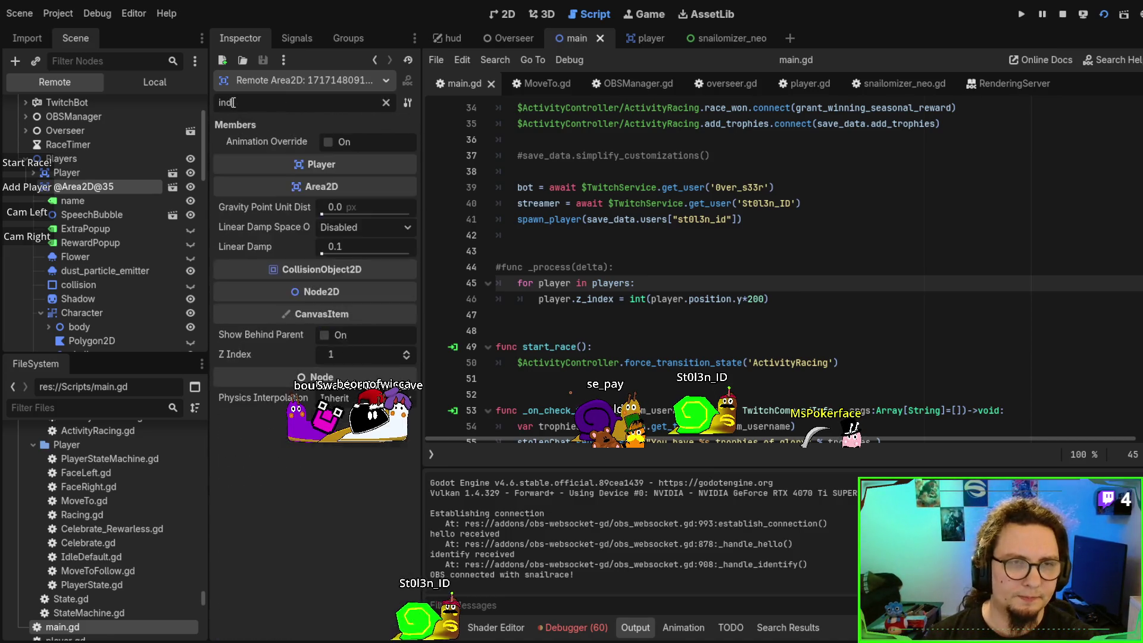
{"action": "left_click", "coordinate": [55, 173]}
{"action": "left_click", "coordinate": [32, 173]}
{"action": "left_click", "coordinate": [53, 187]}
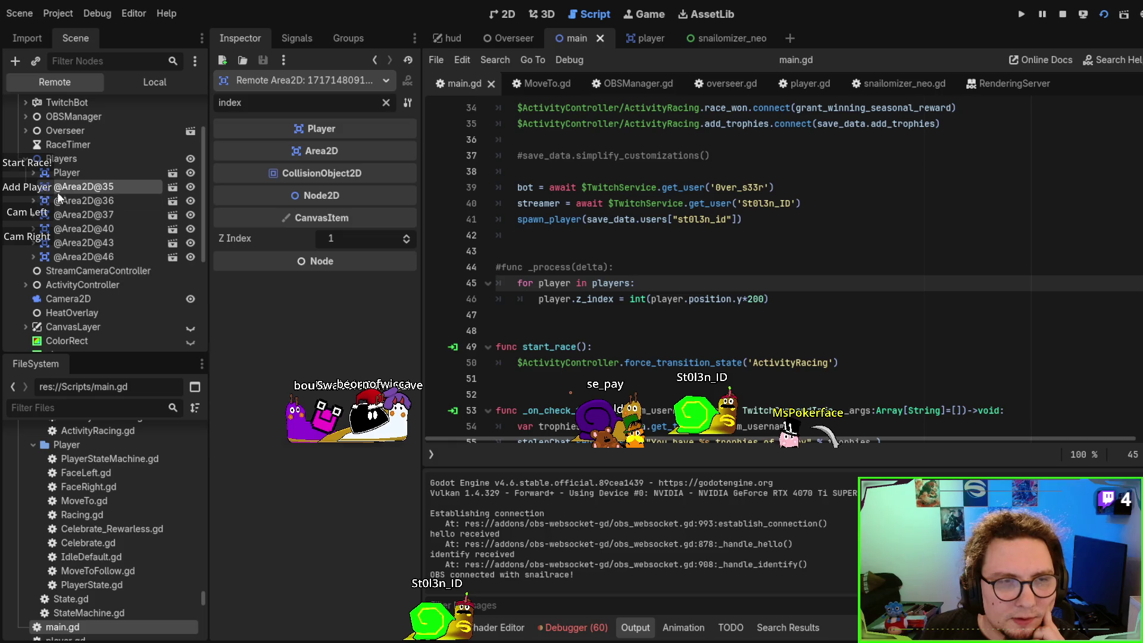
{"action": "left_click", "coordinate": [71, 201]}
{"action": "left_click", "coordinate": [34, 200]}
{"action": "left_click", "coordinate": [71, 216]}
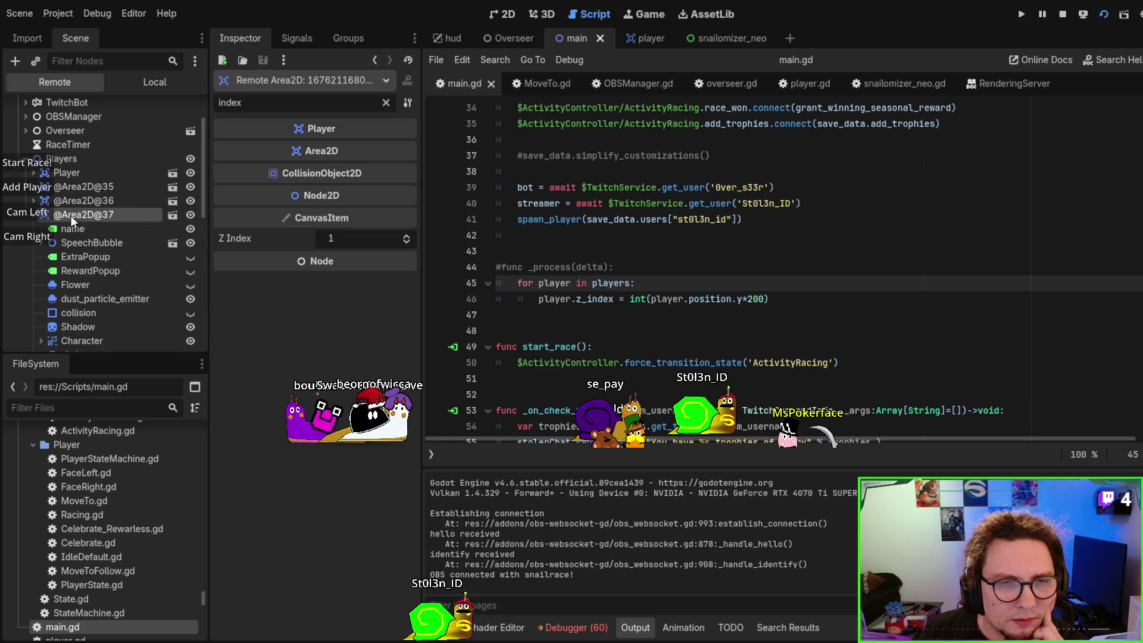
{"action": "left_click", "coordinate": [33, 215]}
{"action": "left_click", "coordinate": [84, 252]}
Read the Players node's Z Index of 0, stop the game, and select Players locally
{"action": "left_click", "coordinate": [46, 162]}
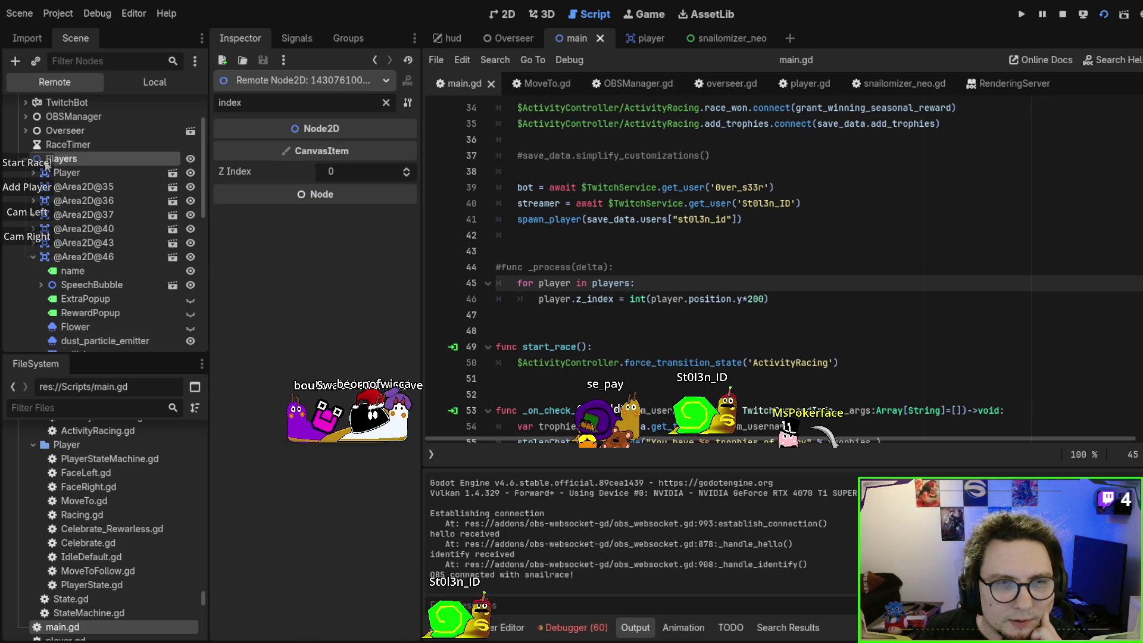
{"action": "left_click", "coordinate": [74, 189]}
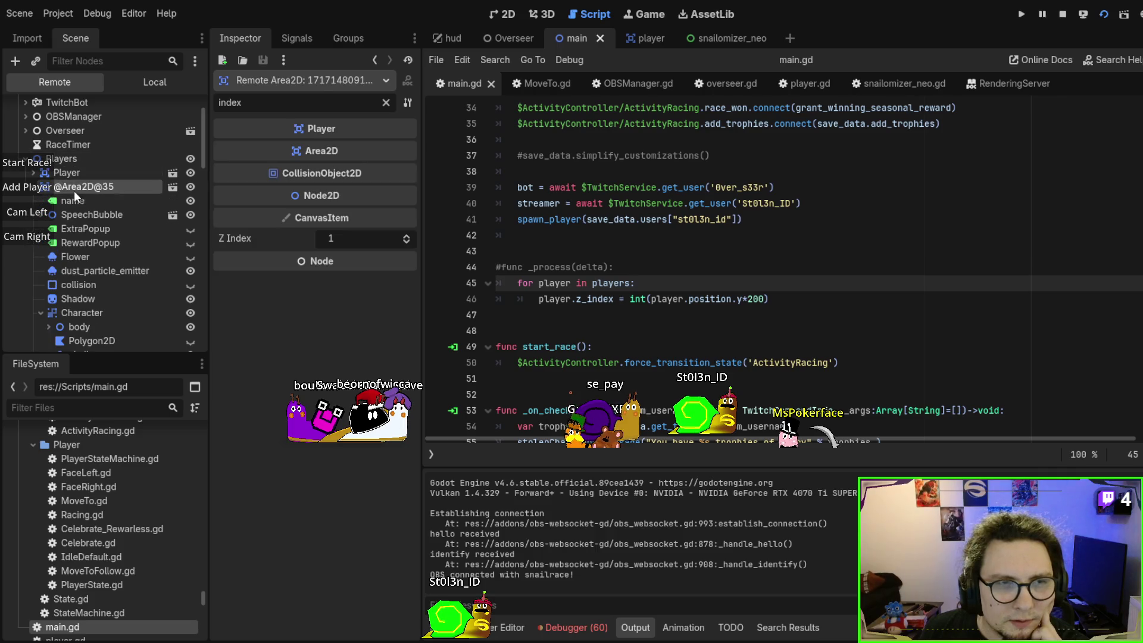
{"action": "left_click", "coordinate": [34, 187]}
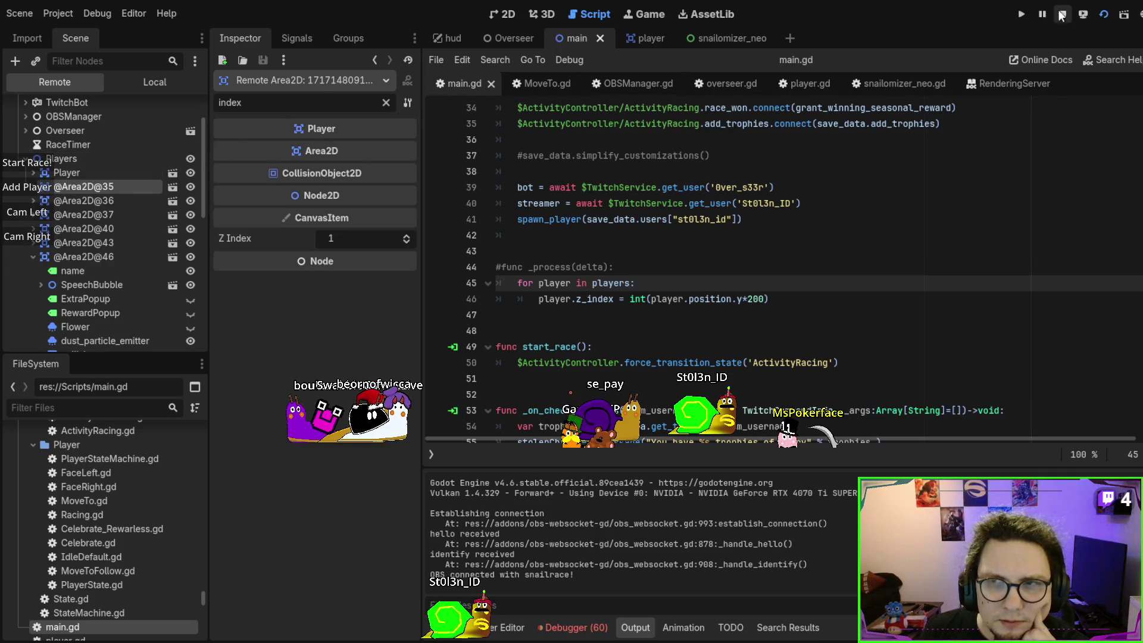
{"action": "left_click", "coordinate": [1062, 14]}
{"action": "left_click", "coordinate": [92, 170]}
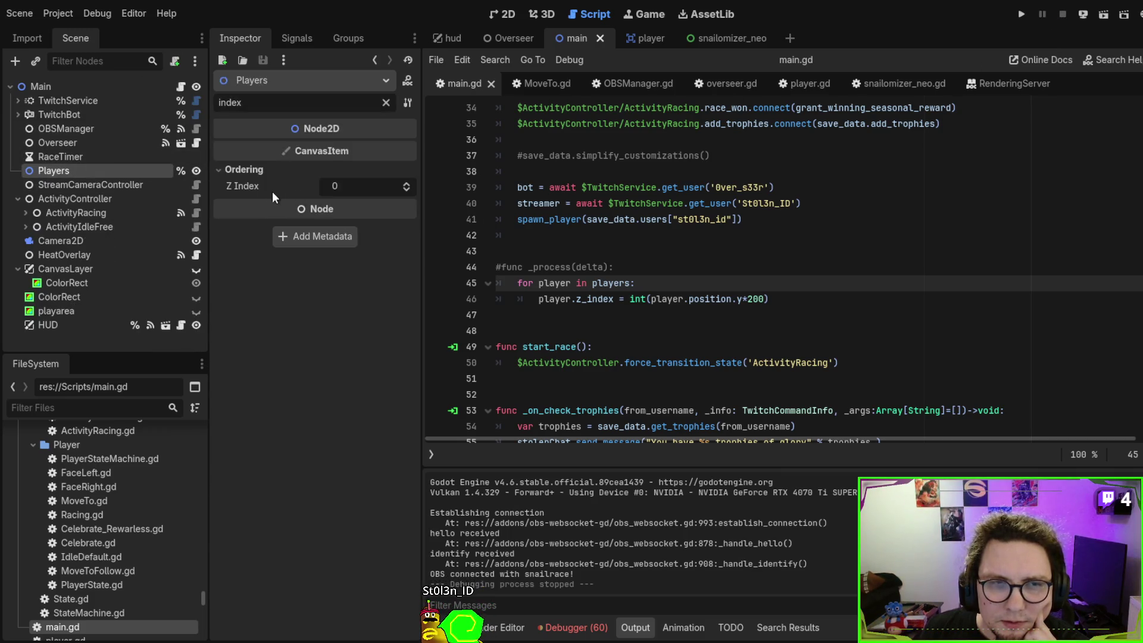
Tick Y Sort Enabled on Players with the filter cleared, save, relaunch, and add a snail
{"action": "left_click", "coordinate": [387, 103]}
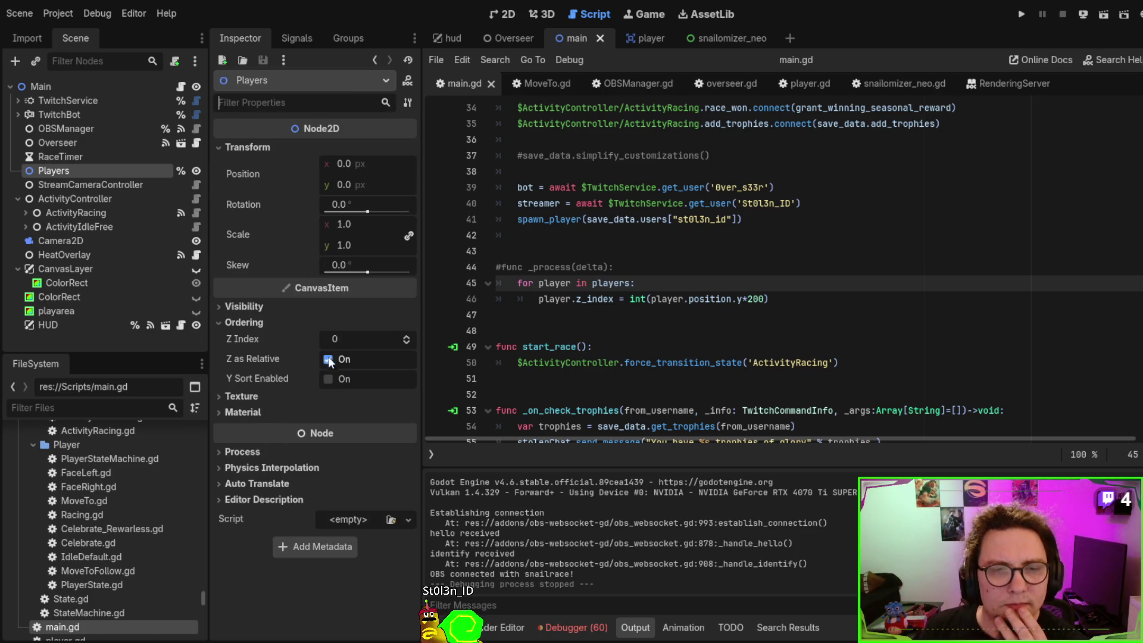
{"action": "left_click", "coordinate": [328, 379]}
{"action": "left_click", "coordinate": [790, 278]}
{"action": "key", "text": "ctrl+s"}
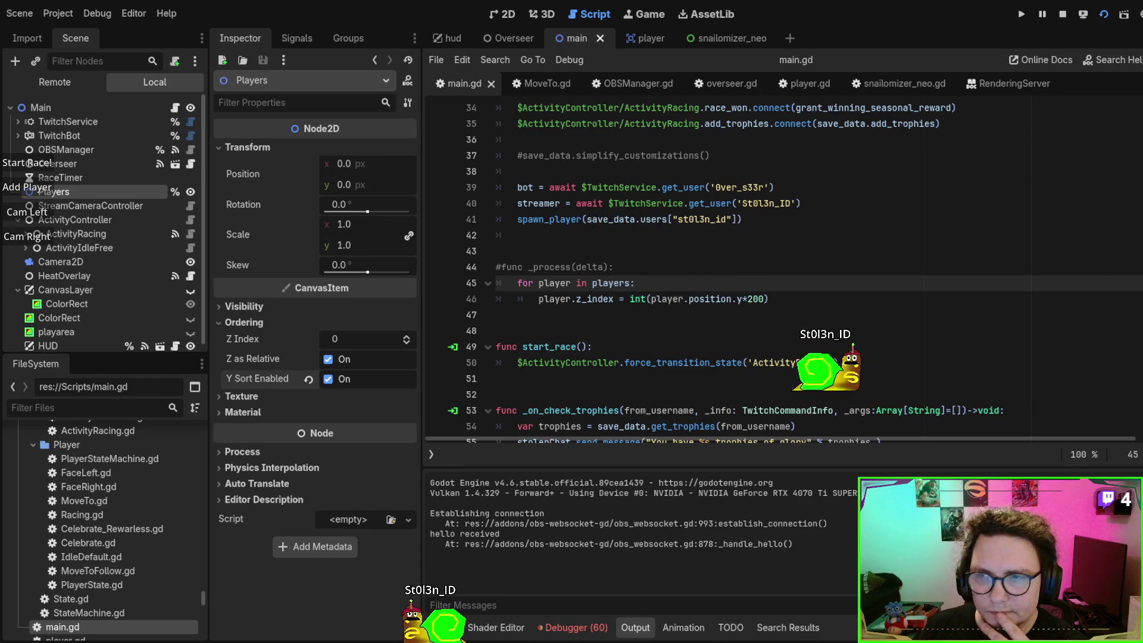
{"action": "left_click", "coordinate": [28, 186]}
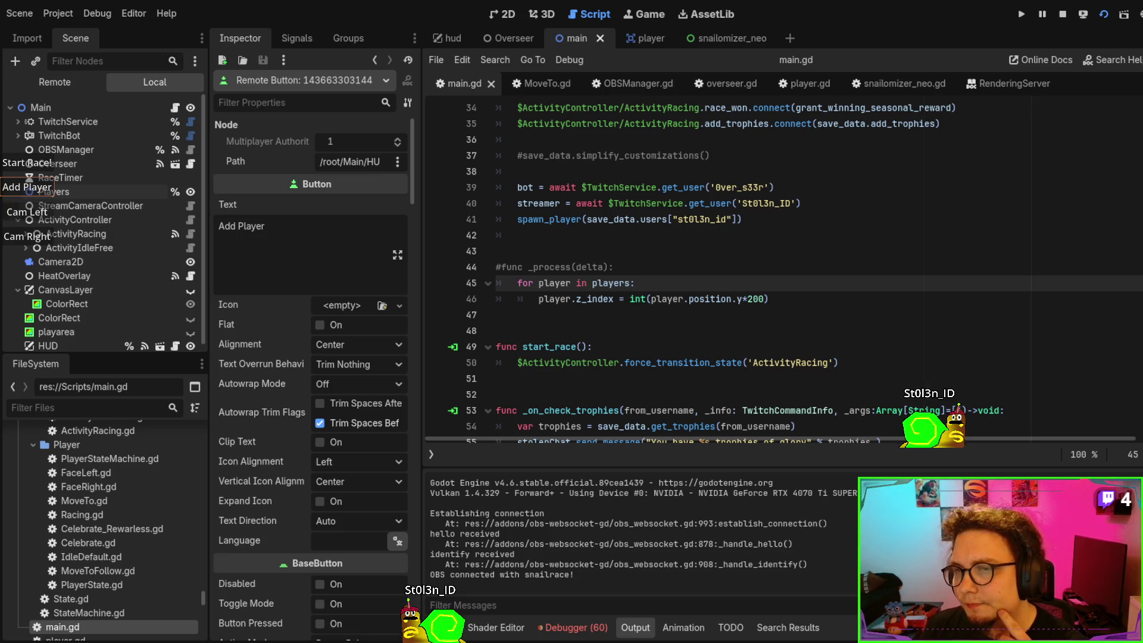
{"action": "left_click", "coordinate": [33, 188]}
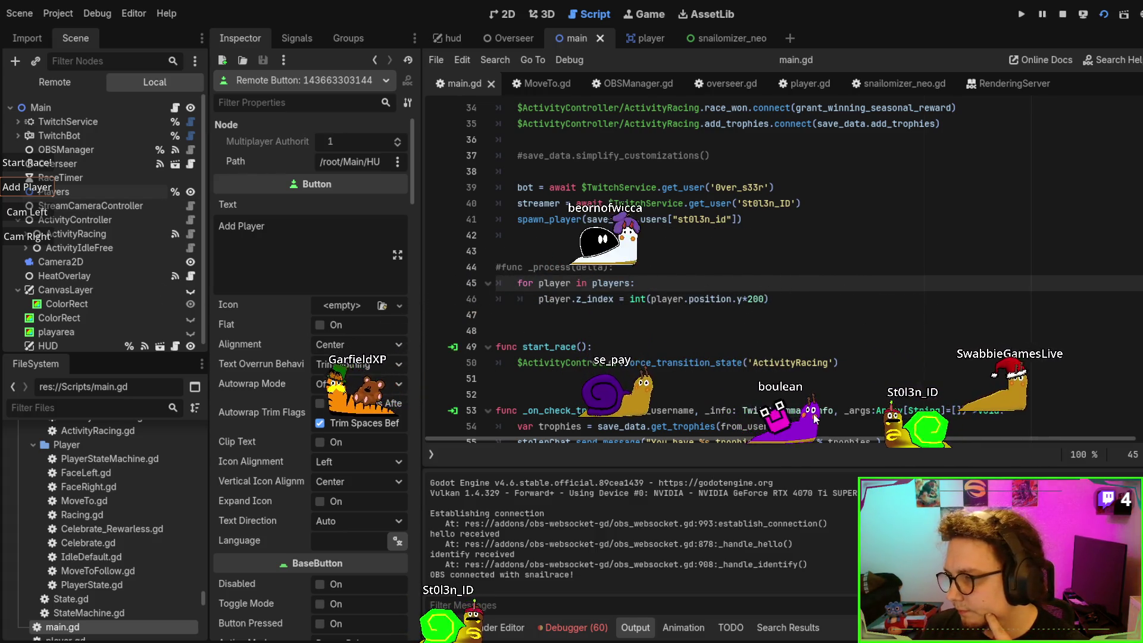
{"action": "left_click", "coordinate": [791, 419]}
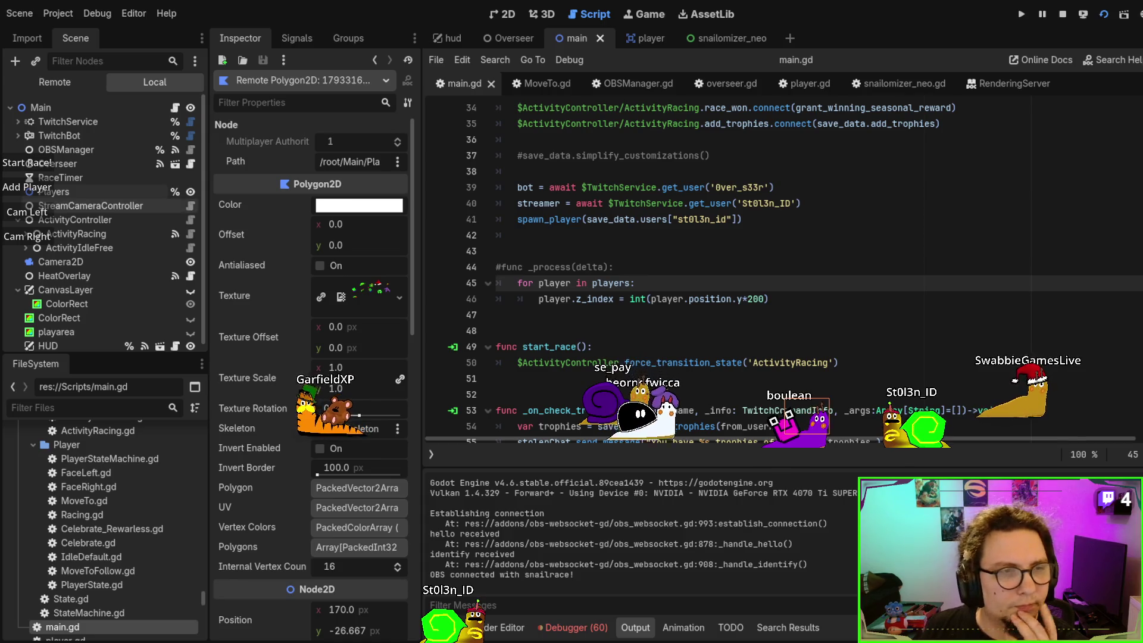
{"action": "left_click", "coordinate": [64, 85]}
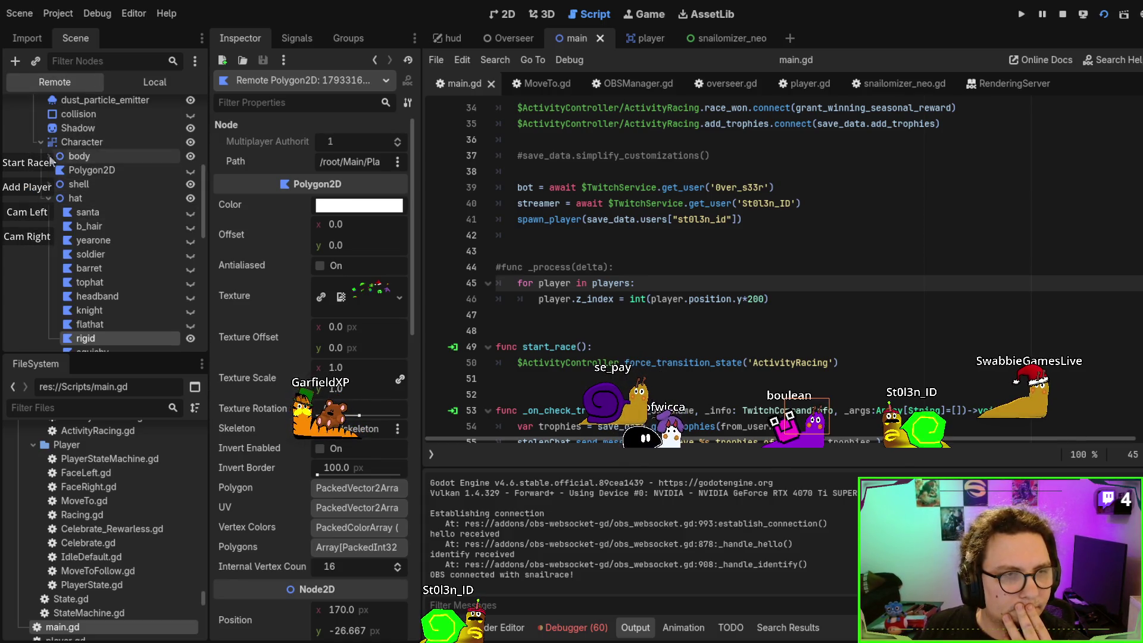
{"action": "left_click", "coordinate": [41, 142]}
{"action": "left_click", "coordinate": [32, 138]}
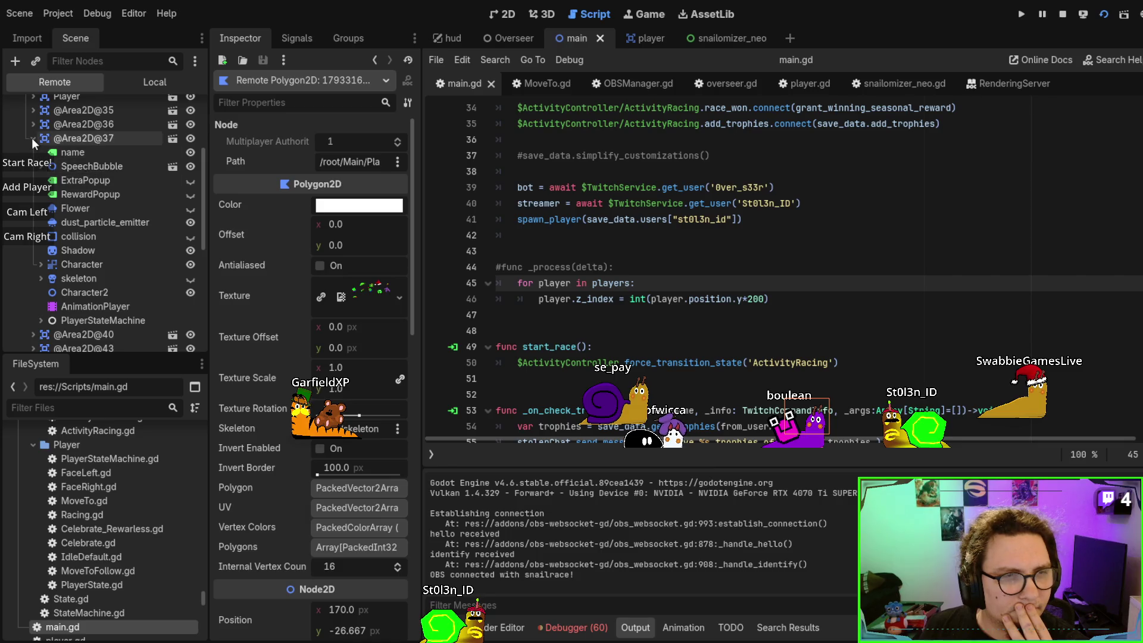
{"action": "double_click", "coordinate": [84, 139]}
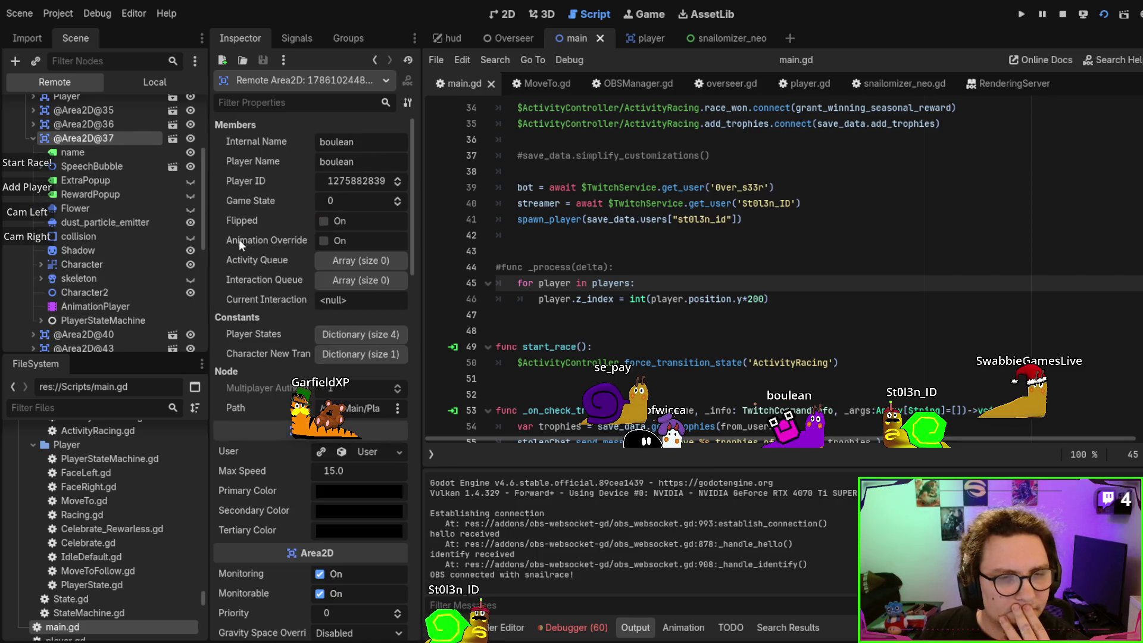
{"action": "left_click", "coordinate": [265, 103]}
{"action": "type", "text": "index"}
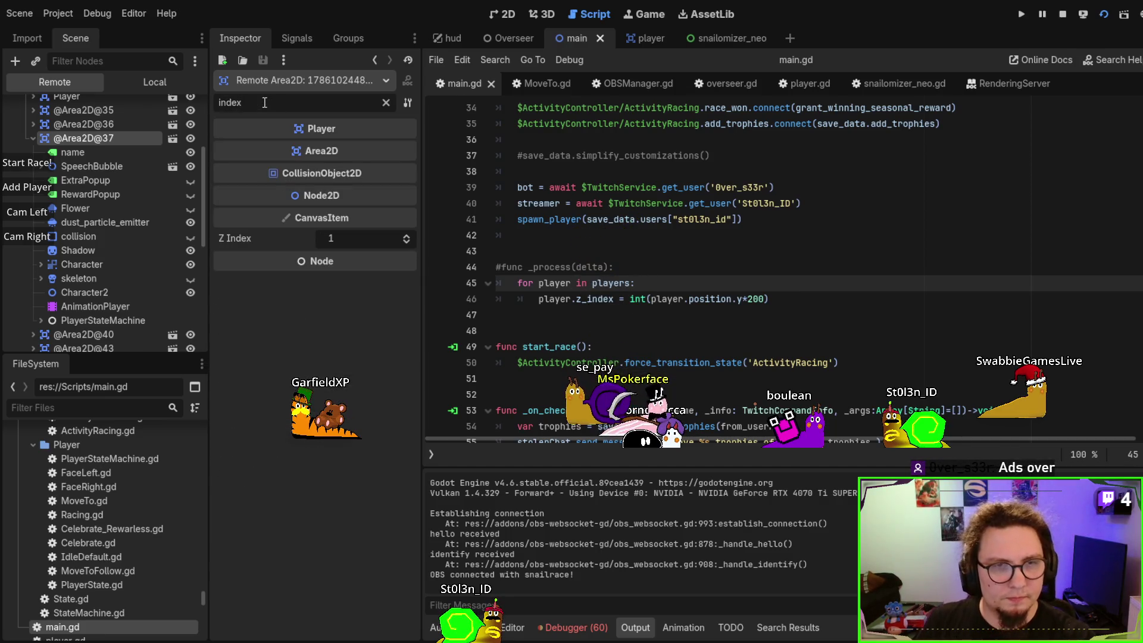
{"action": "left_click", "coordinate": [33, 138]}
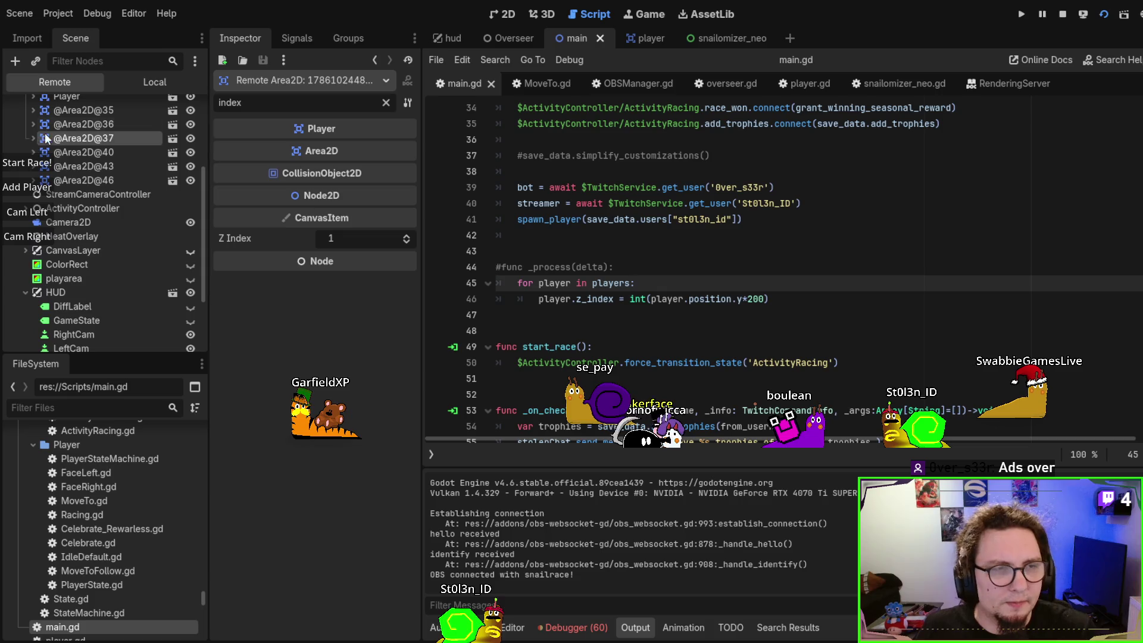
{"action": "double_click", "coordinate": [66, 125]}
{"action": "double_click", "coordinate": [76, 110]}
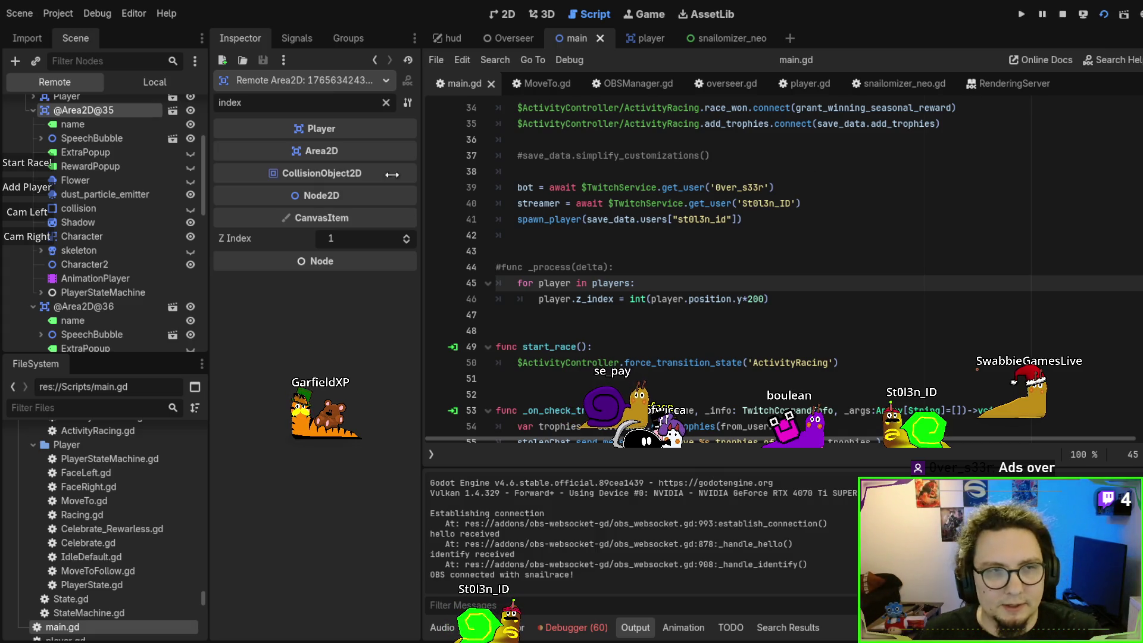
{"action": "scroll", "coordinate": [45, 179], "scroll_direction": "up", "scroll_amount": 2}
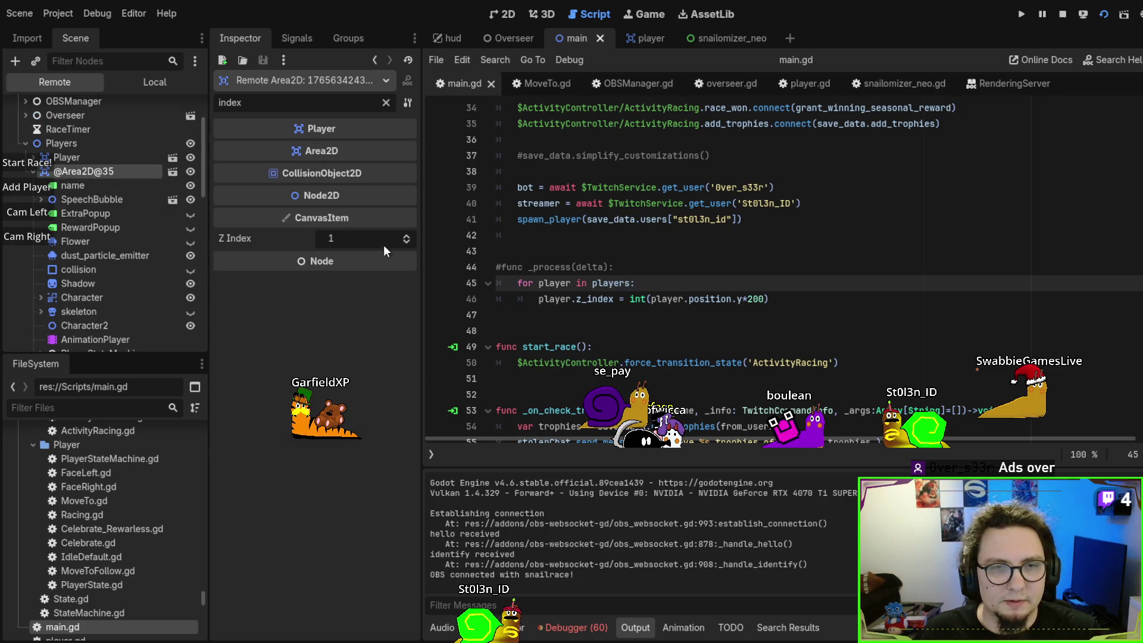
Clear the filter and scroll through the live Player node's properties
{"action": "left_click", "coordinate": [386, 103]}
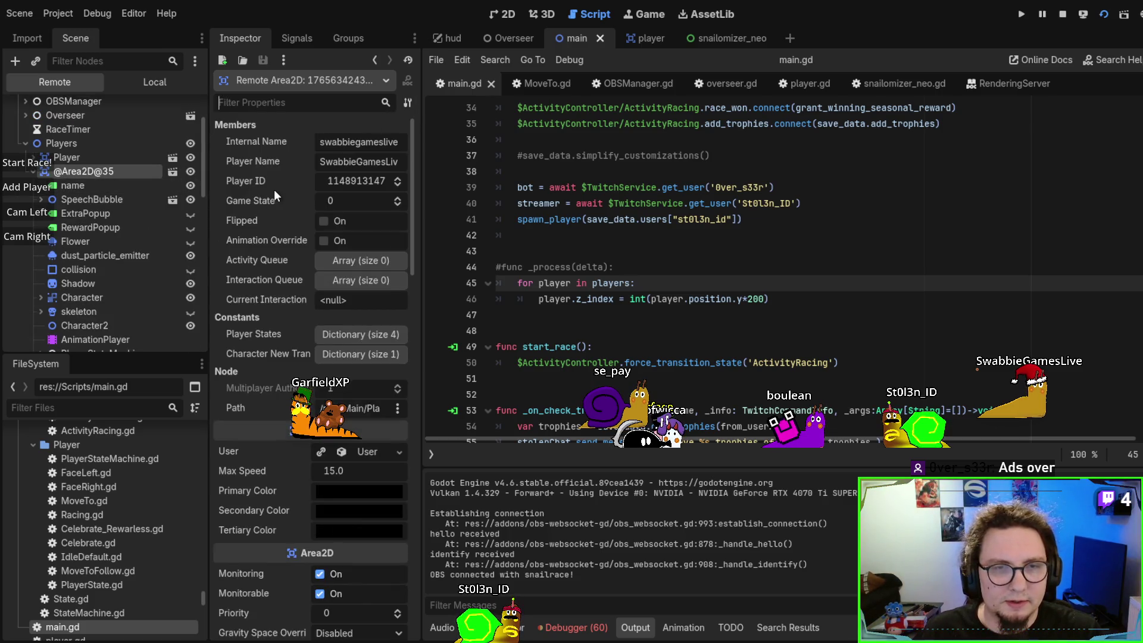
{"action": "left_click", "coordinate": [60, 157]}
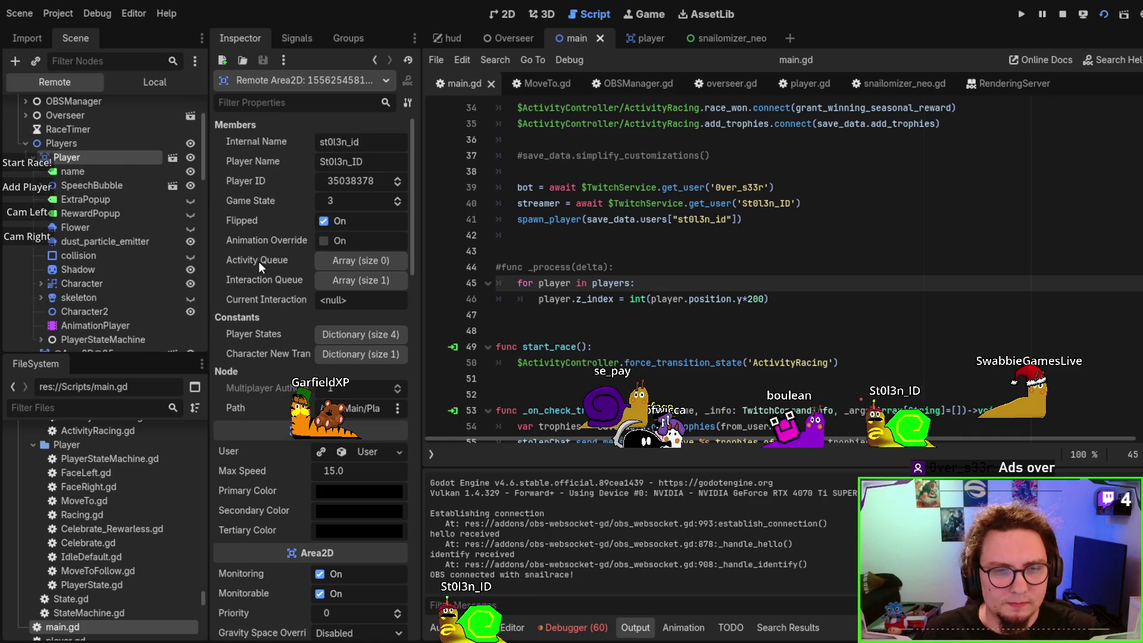
{"action": "scroll", "coordinate": [258, 262], "scroll_direction": "down", "scroll_amount": 5}
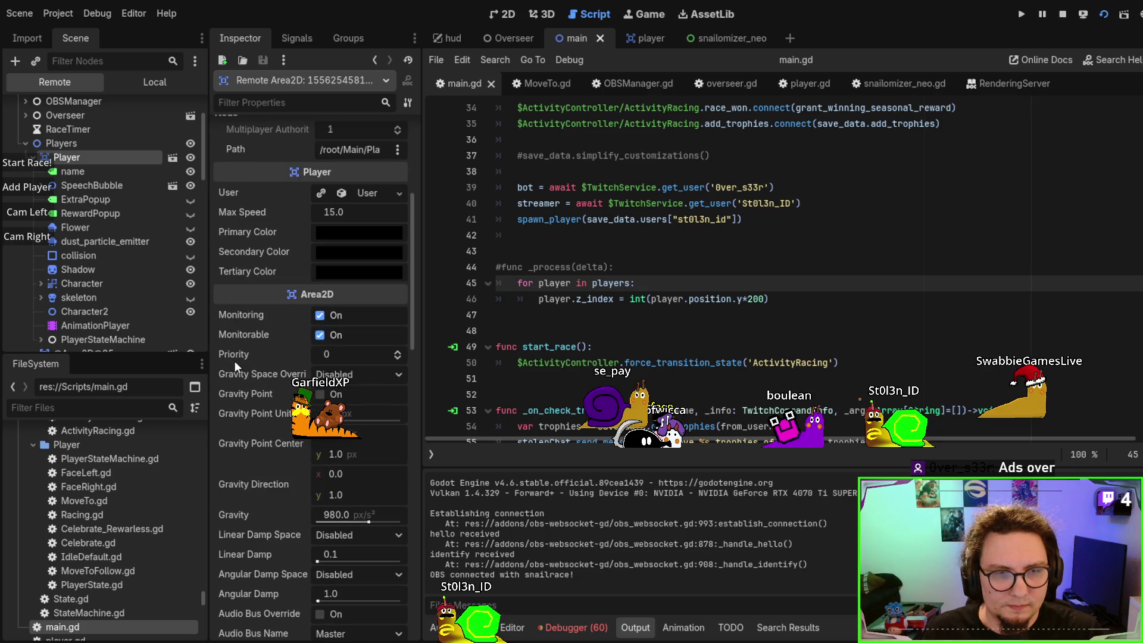
{"action": "scroll", "coordinate": [246, 325], "scroll_direction": "down", "scroll_amount": 3}
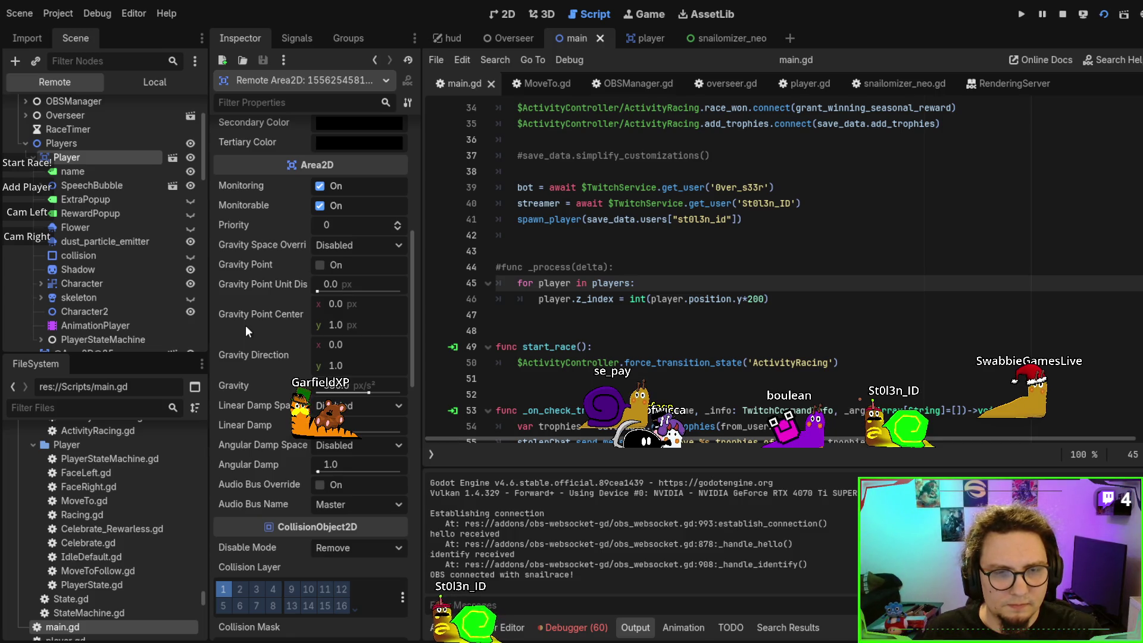
{"action": "scroll", "coordinate": [245, 325], "scroll_direction": "down", "scroll_amount": 9}
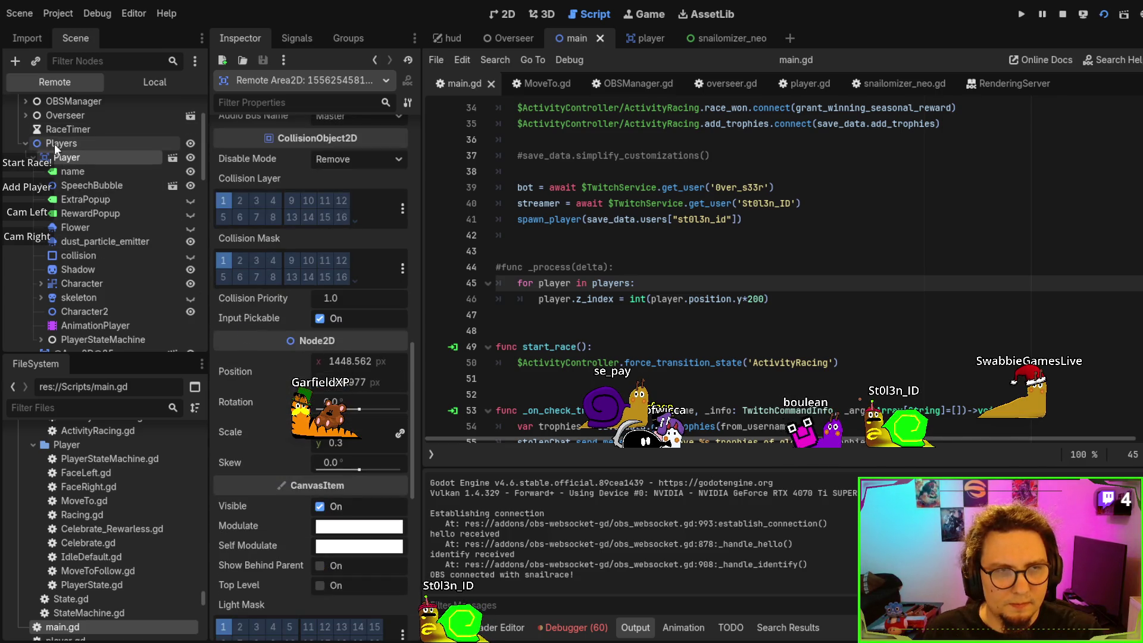
{"action": "left_click", "coordinate": [33, 159]}
{"action": "left_click", "coordinate": [57, 172]}
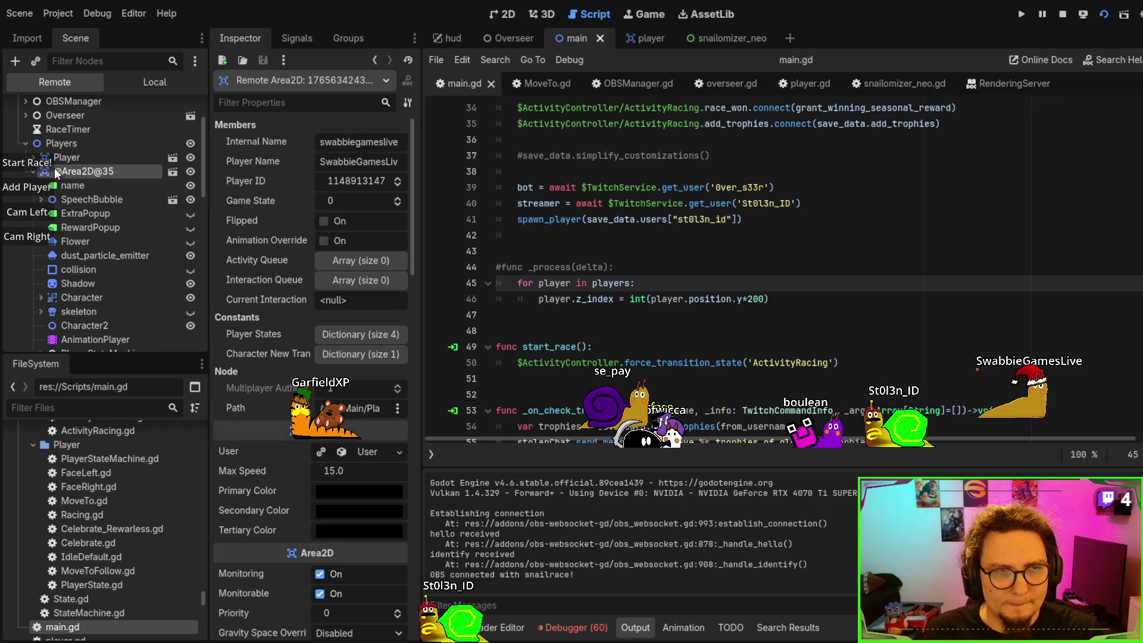
{"action": "scroll", "coordinate": [234, 325], "scroll_direction": "down", "scroll_amount": 15}
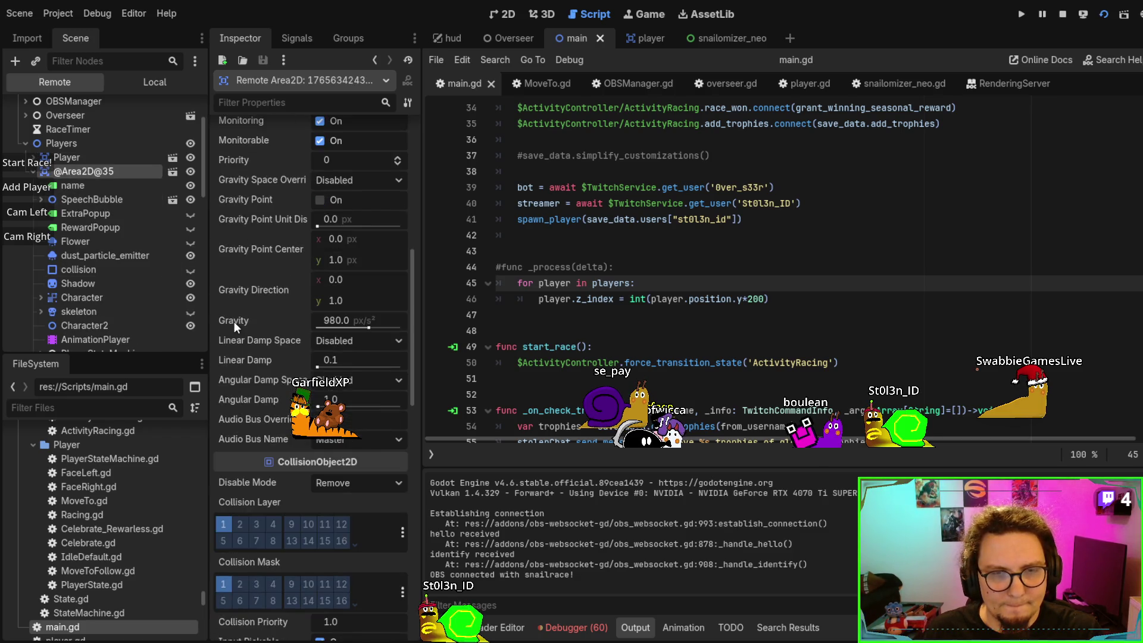
{"action": "scroll", "coordinate": [234, 322], "scroll_direction": "down", "scroll_amount": 5}
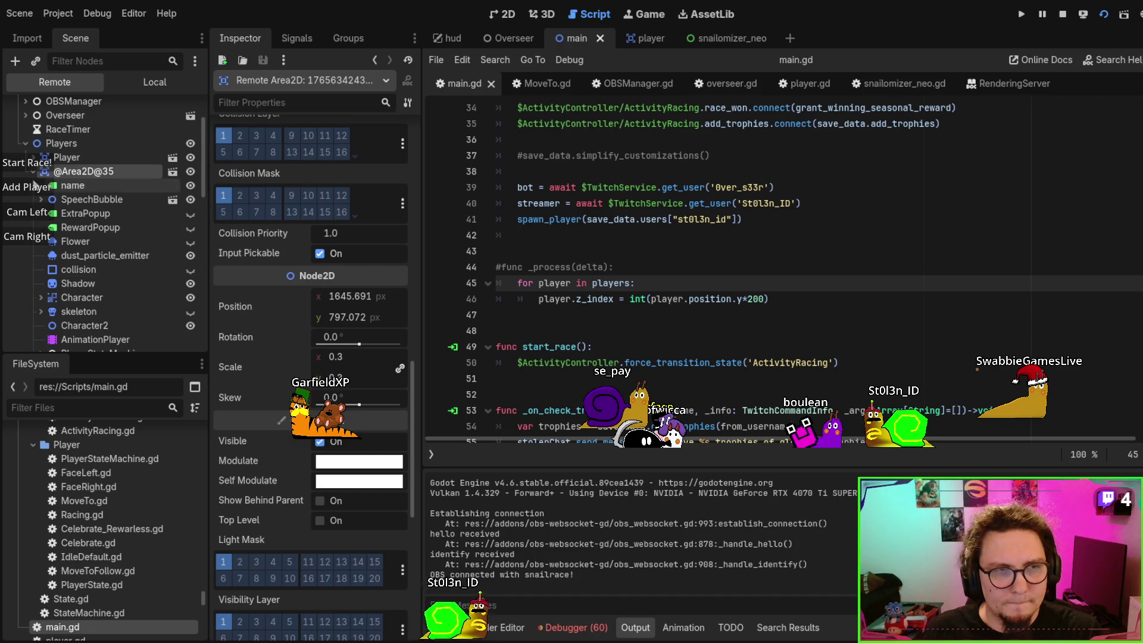
{"action": "left_click", "coordinate": [67, 185]}
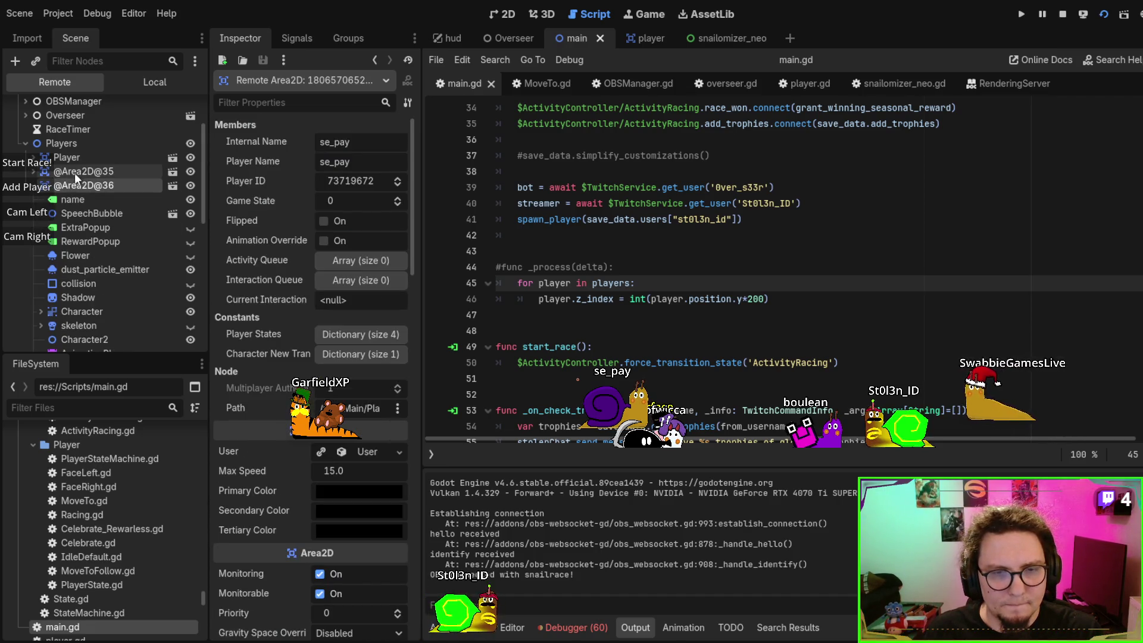
{"action": "scroll", "coordinate": [237, 343], "scroll_direction": "down", "scroll_amount": 5}
{"action": "scroll", "coordinate": [237, 343], "scroll_direction": "down", "scroll_amount": 20}
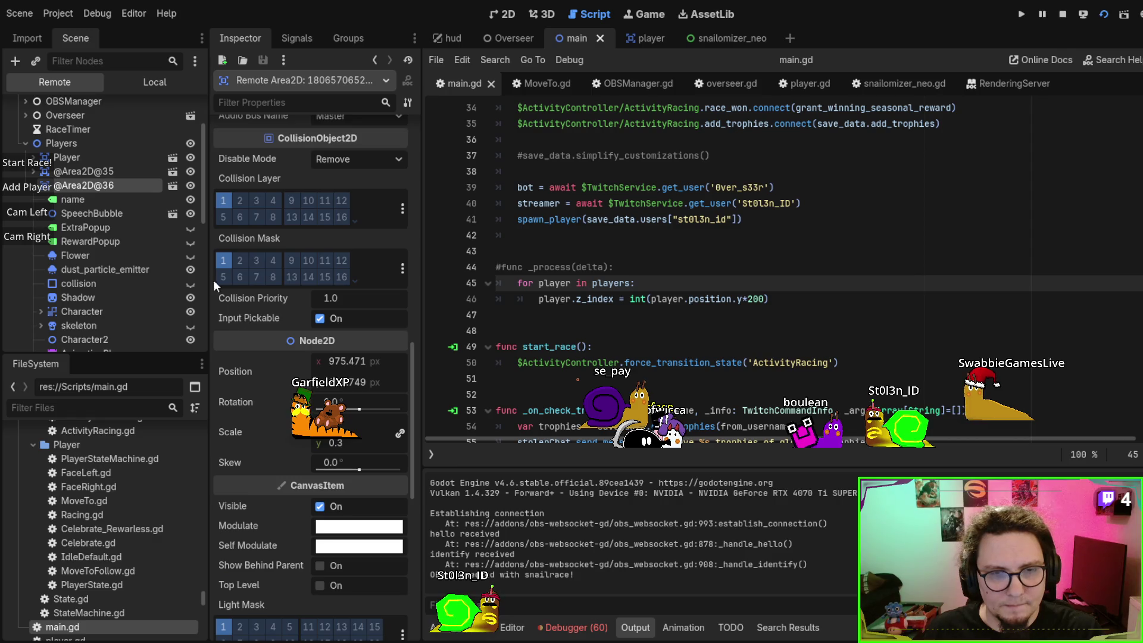
{"action": "left_click", "coordinate": [75, 173]}
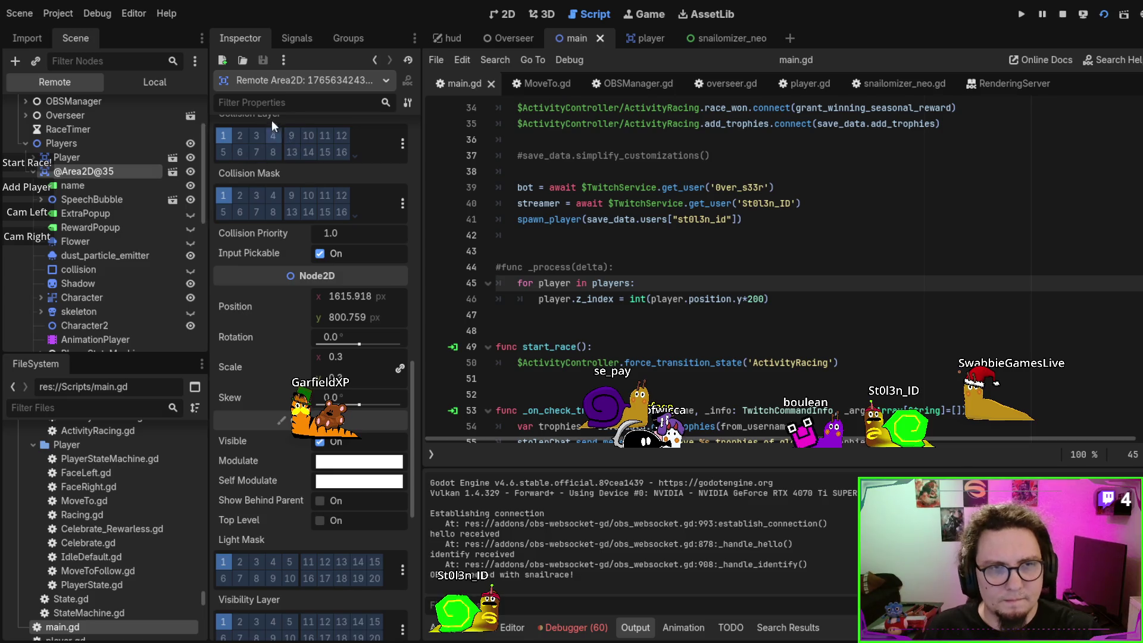
{"action": "type", "text": "pos"}
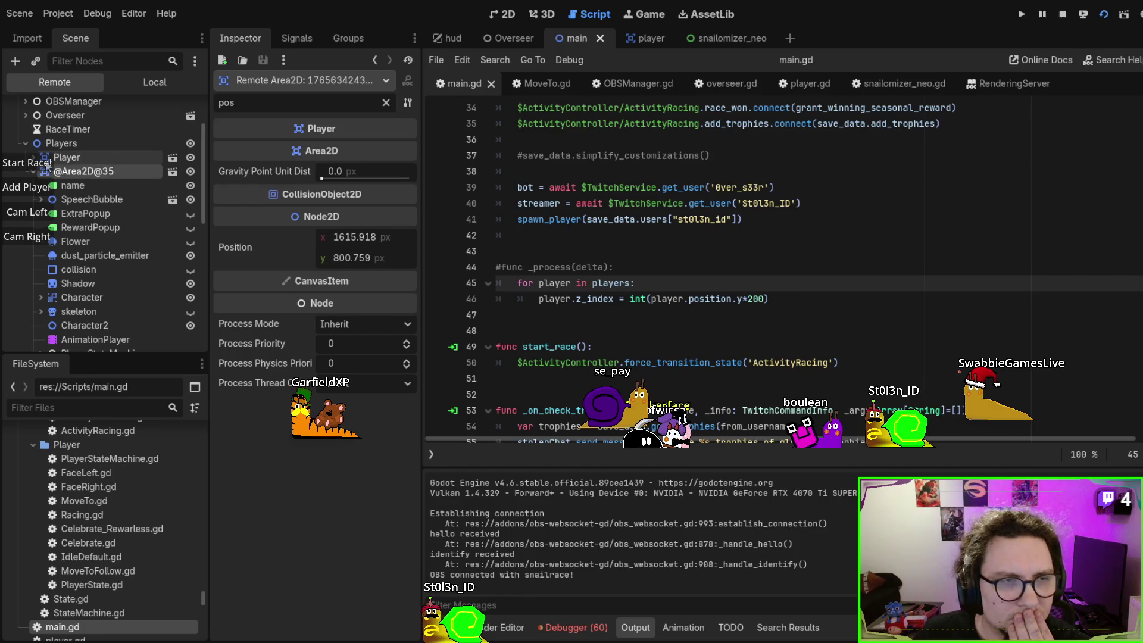
{"action": "left_click", "coordinate": [66, 156]}
{"action": "left_click", "coordinate": [34, 157]}
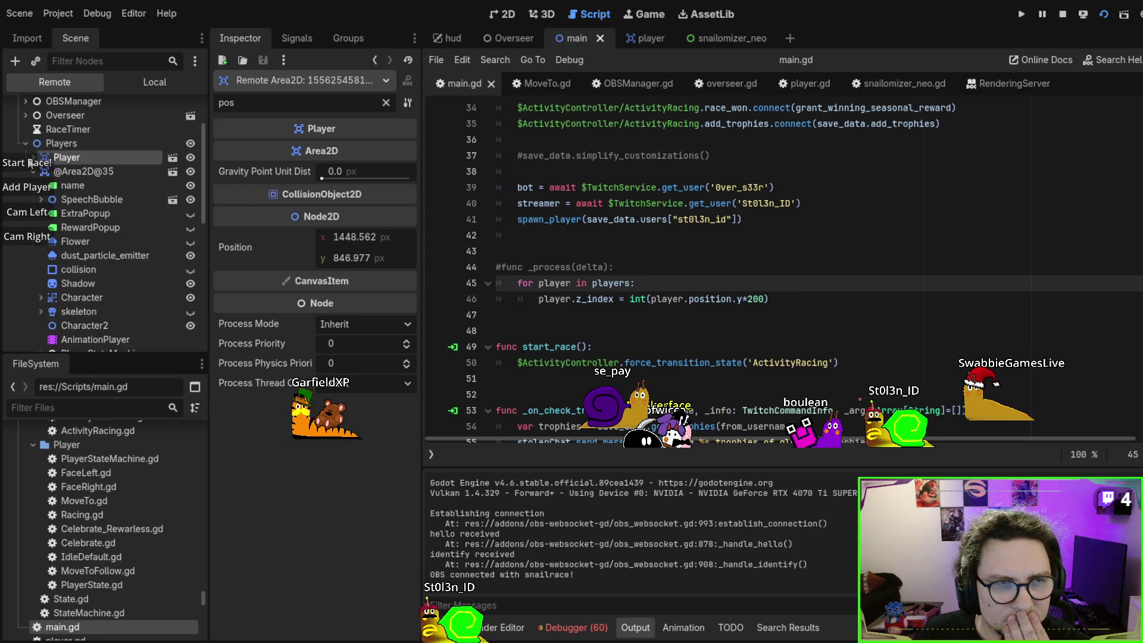
{"action": "left_click", "coordinate": [74, 238]}
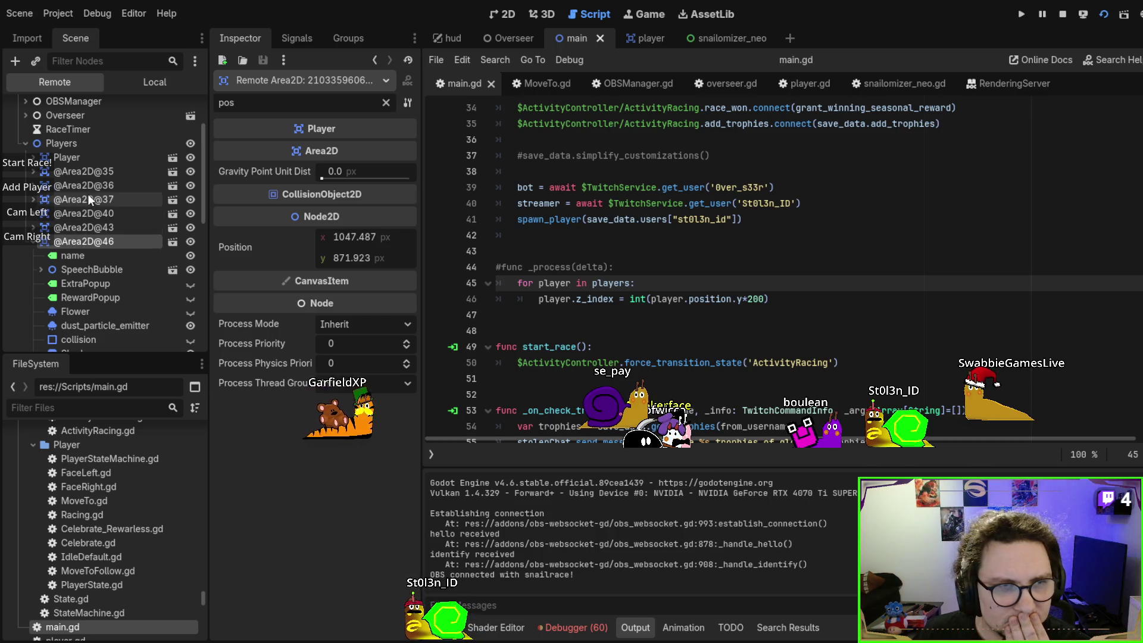
{"action": "left_click", "coordinate": [84, 226]}
{"action": "left_click", "coordinate": [87, 214]}
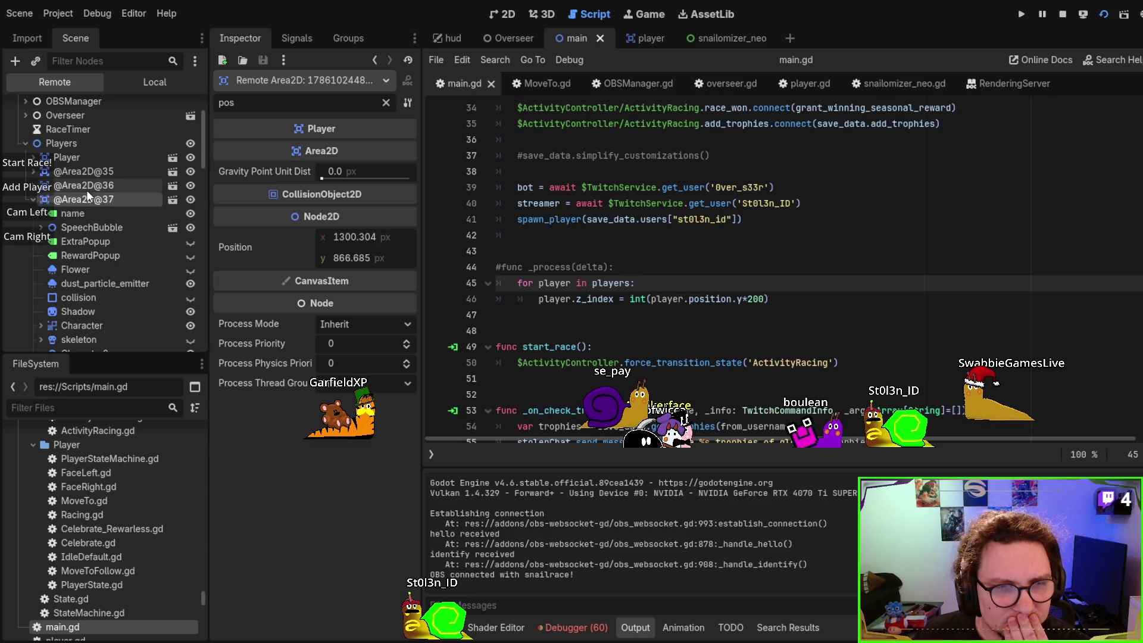
{"action": "left_click", "coordinate": [87, 190]}
{"action": "left_click", "coordinate": [91, 174]}
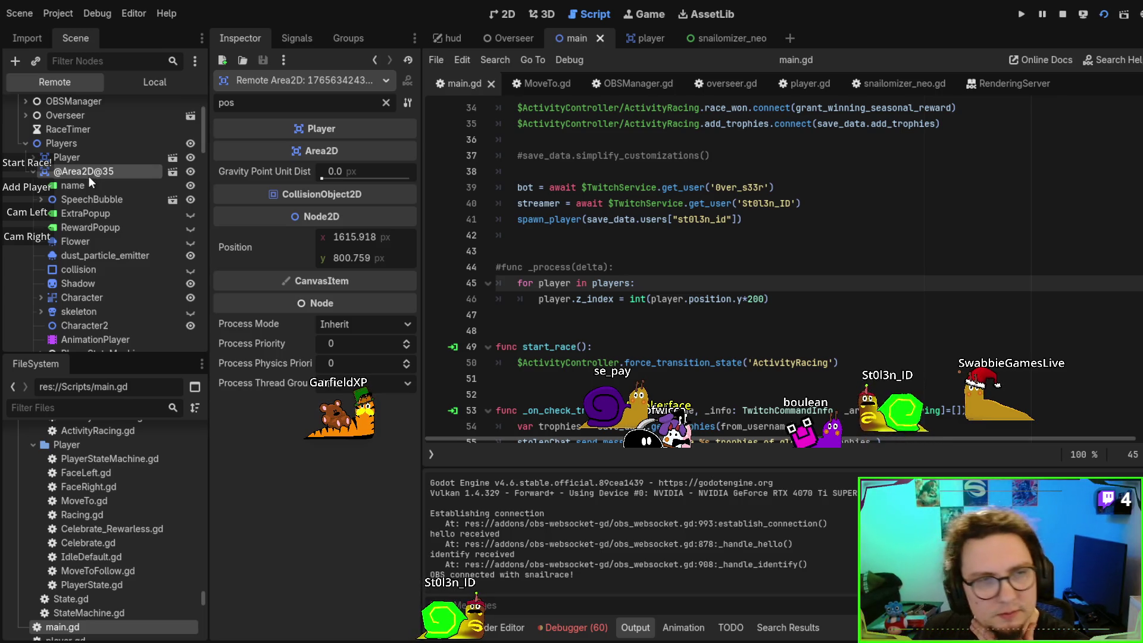
{"action": "left_click", "coordinate": [66, 157]}
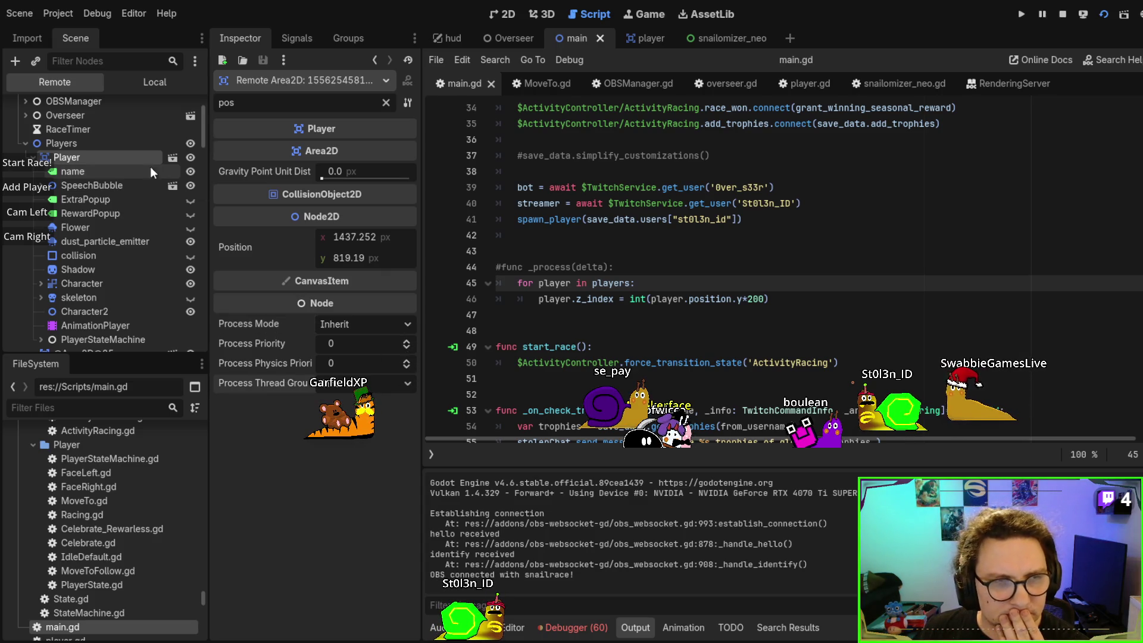
{"action": "left_click", "coordinate": [37, 165]}
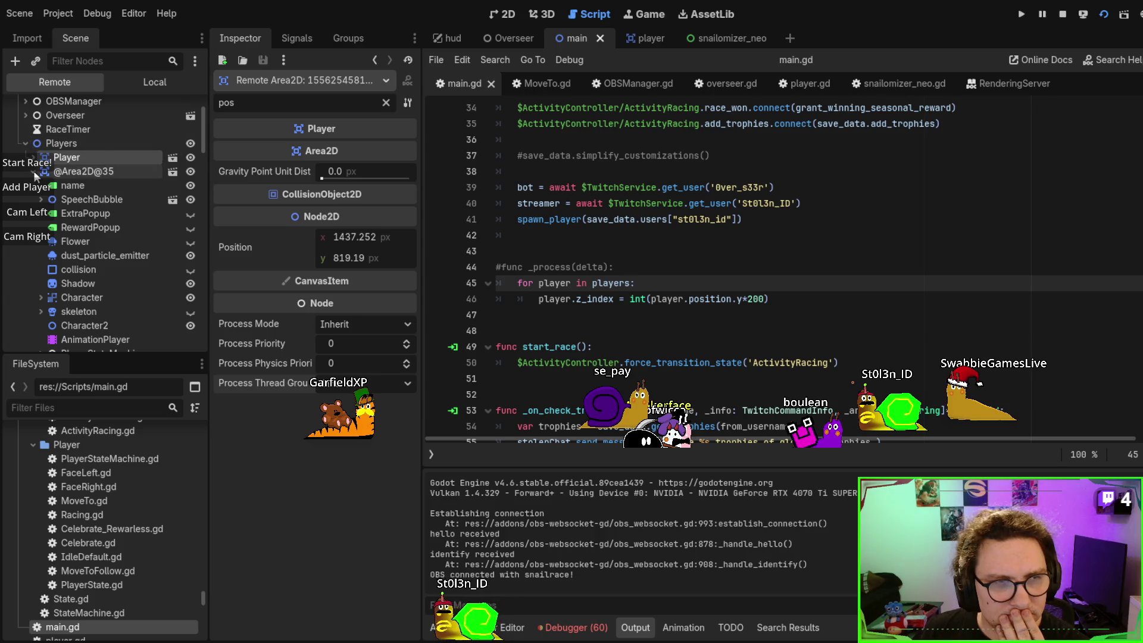
{"action": "left_click", "coordinate": [35, 170]}
{"action": "left_click", "coordinate": [72, 187]}
{"action": "left_click", "coordinate": [77, 174]}
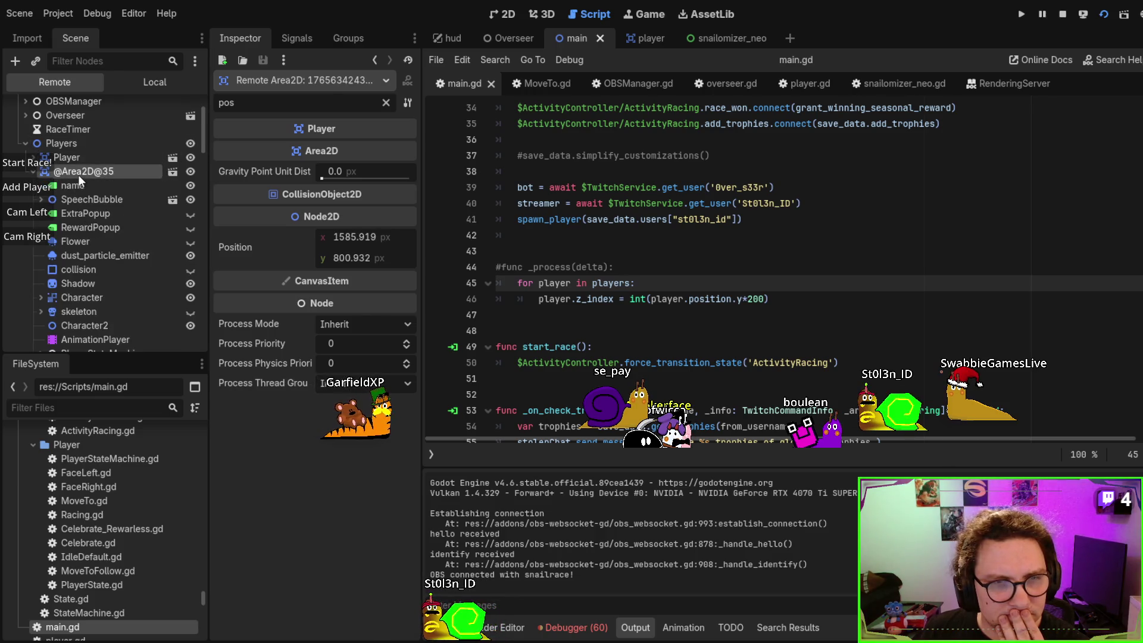
{"action": "left_click", "coordinate": [36, 169]}
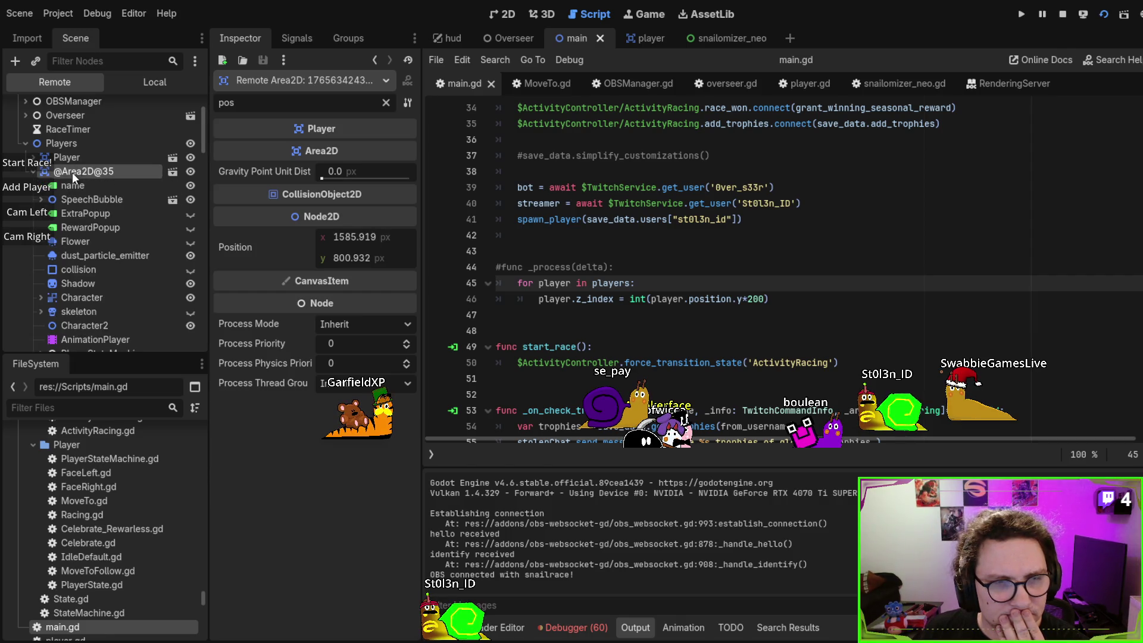
{"action": "left_click", "coordinate": [41, 172]}
{"action": "left_click", "coordinate": [724, 238]}
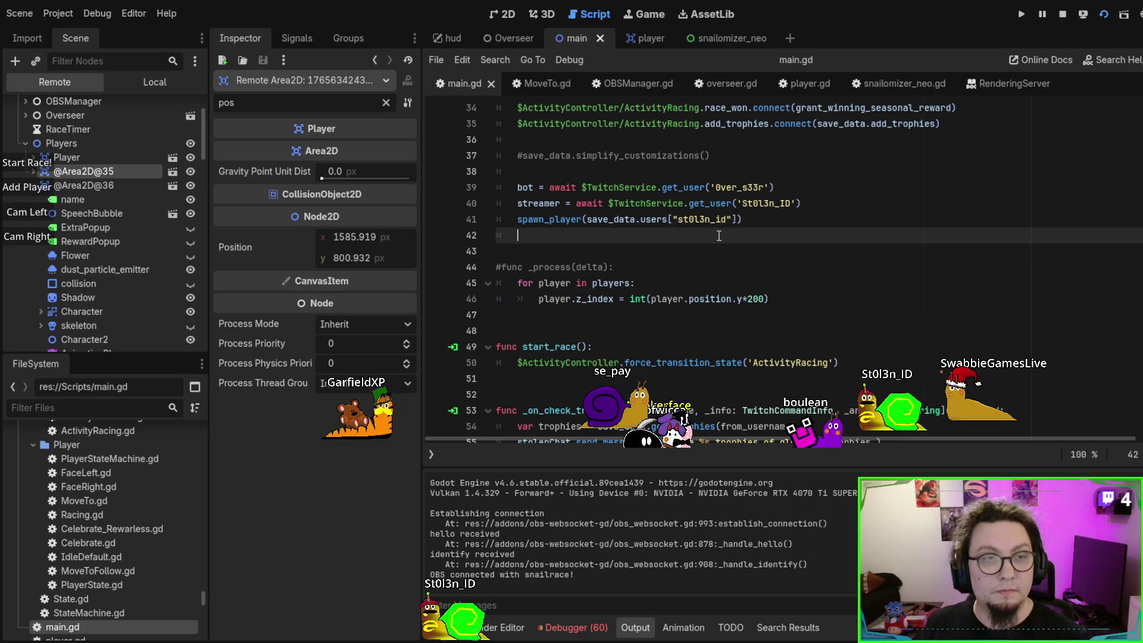
Rerun with F5 and select the live Player node (position 1703.052, 754.149), then Players, in the Remote tree
{"action": "key", "text": "F5"}
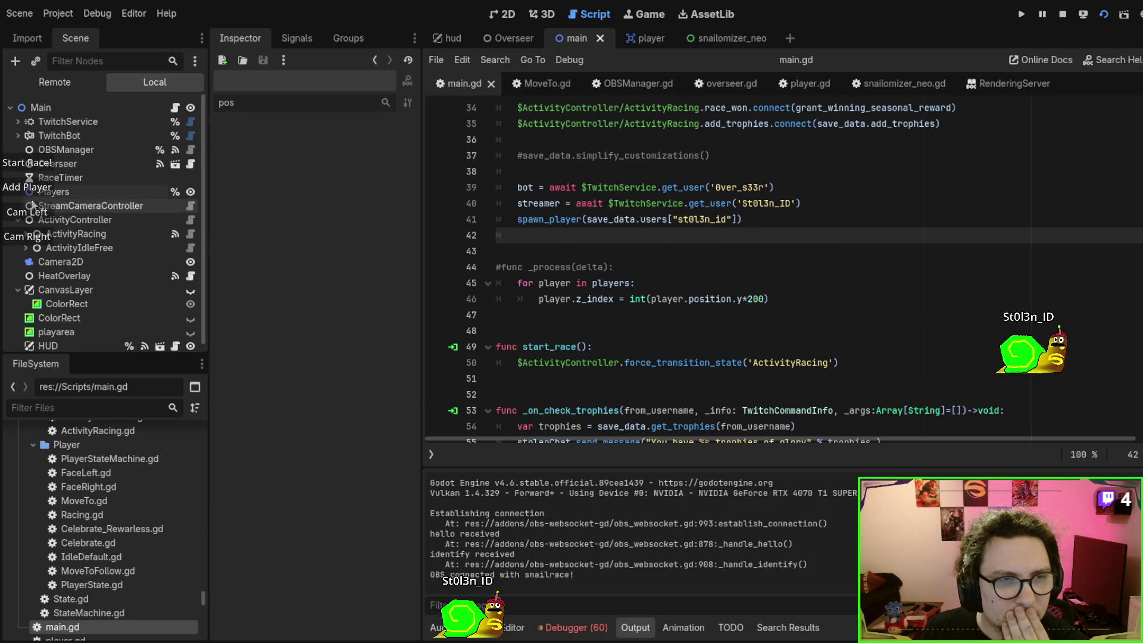
{"action": "left_click", "coordinate": [48, 81]}
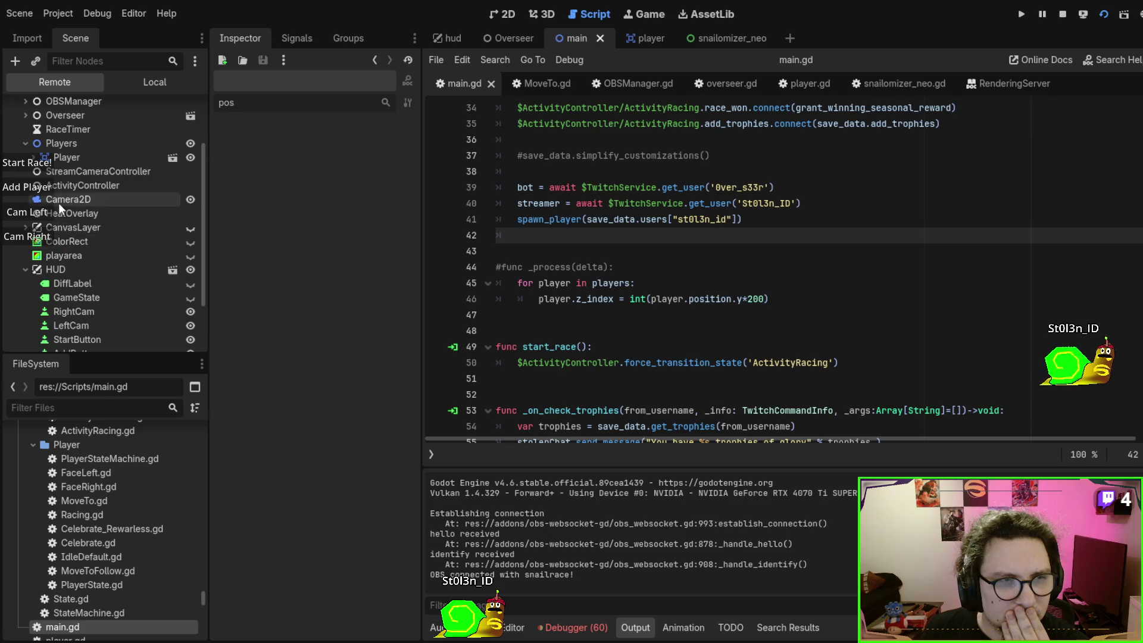
{"action": "left_click", "coordinate": [65, 233]}
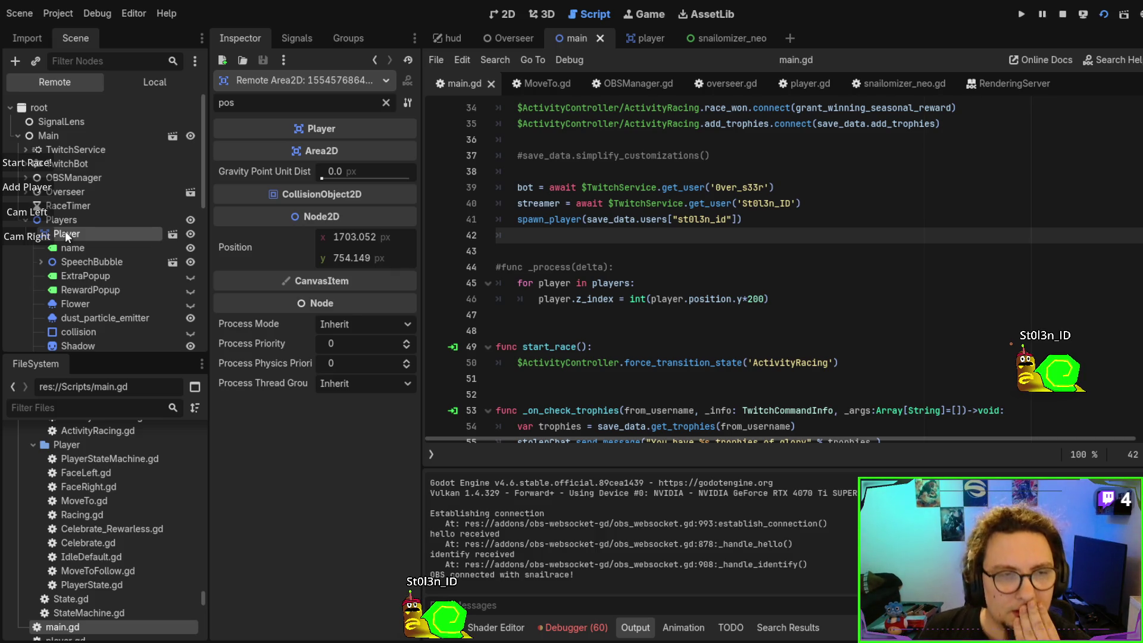
{"action": "left_click", "coordinate": [81, 219]}
{"action": "double_click", "coordinate": [287, 104]}
{"action": "type", "text": "ord"}
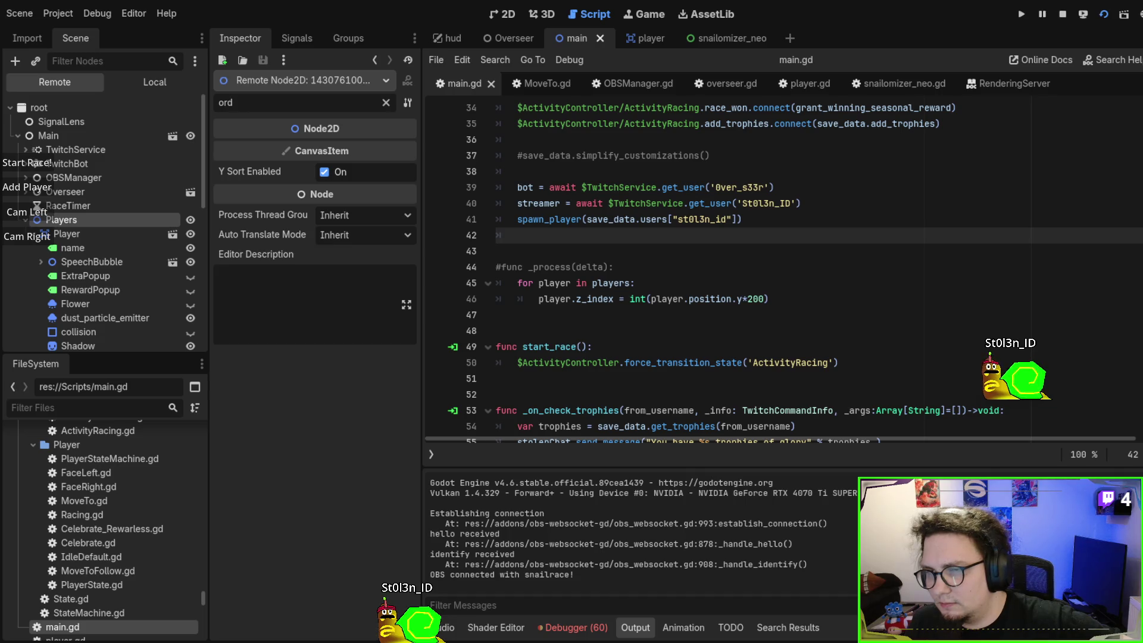
{"action": "left_click", "coordinate": [32, 188]}
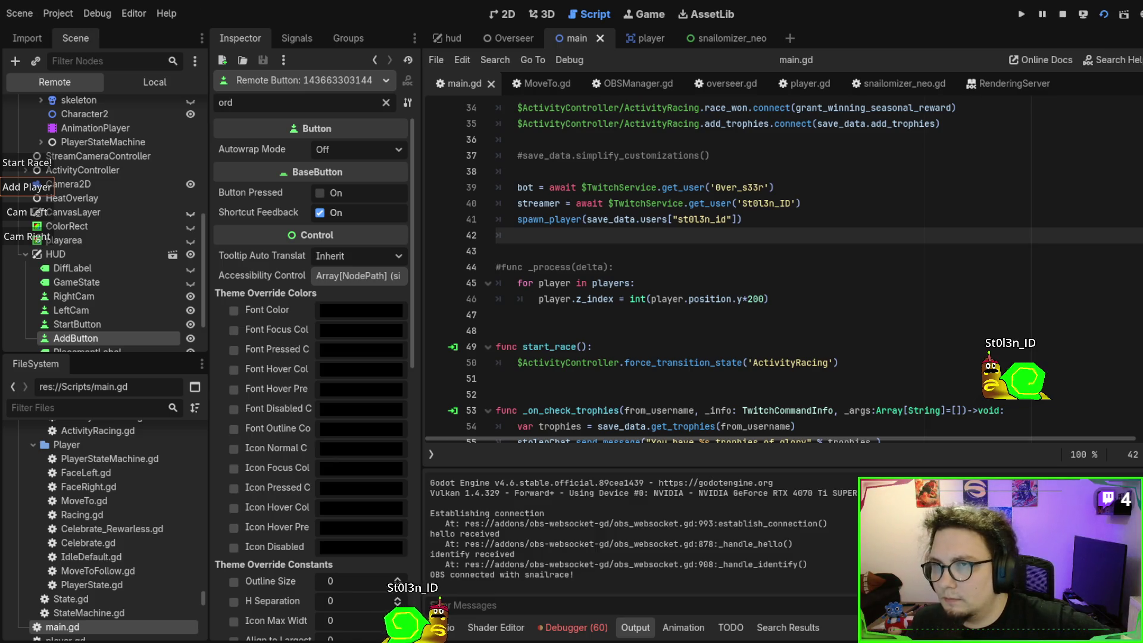
{"action": "left_click", "coordinate": [23, 190]}
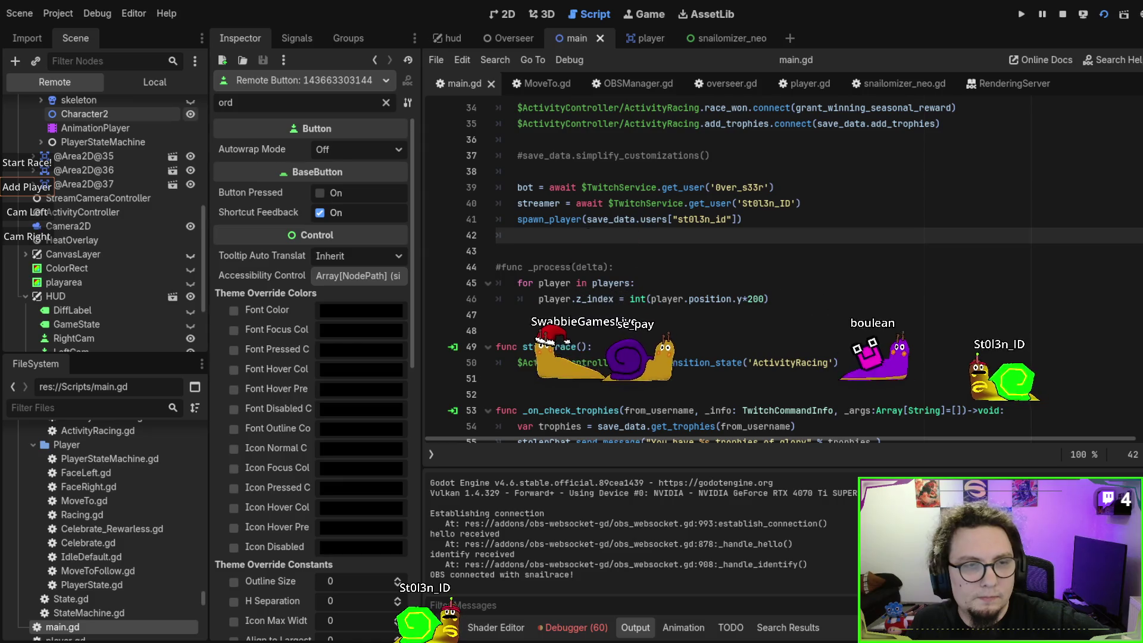
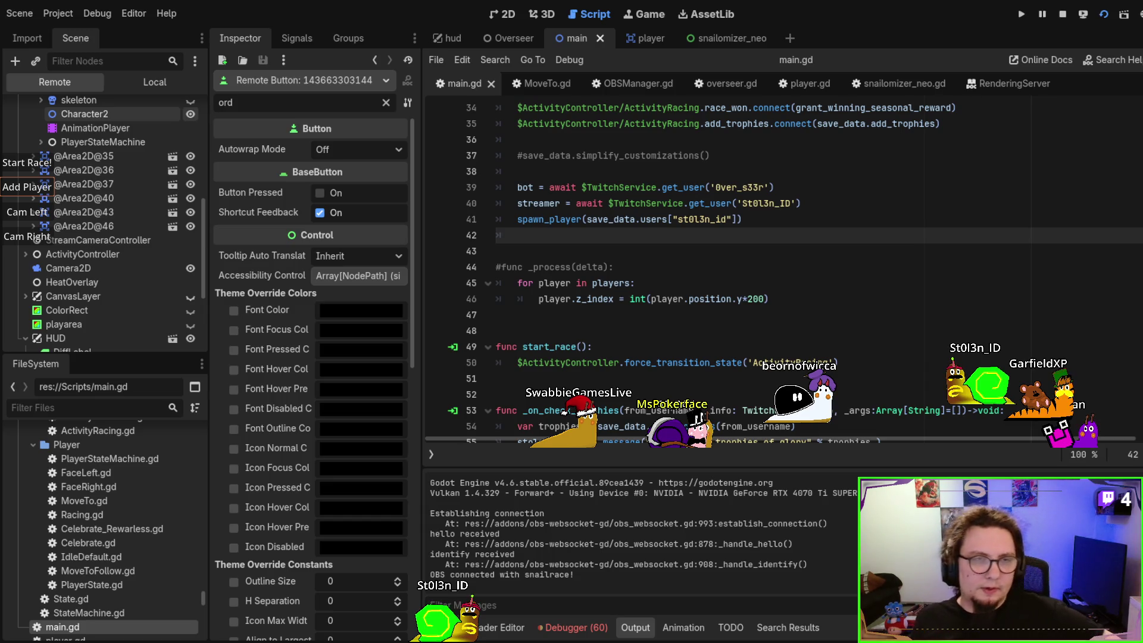
Inspect the running player Area2D nodes with the Inspector filtered to 'index'
{"action": "left_click", "coordinate": [83, 198]}
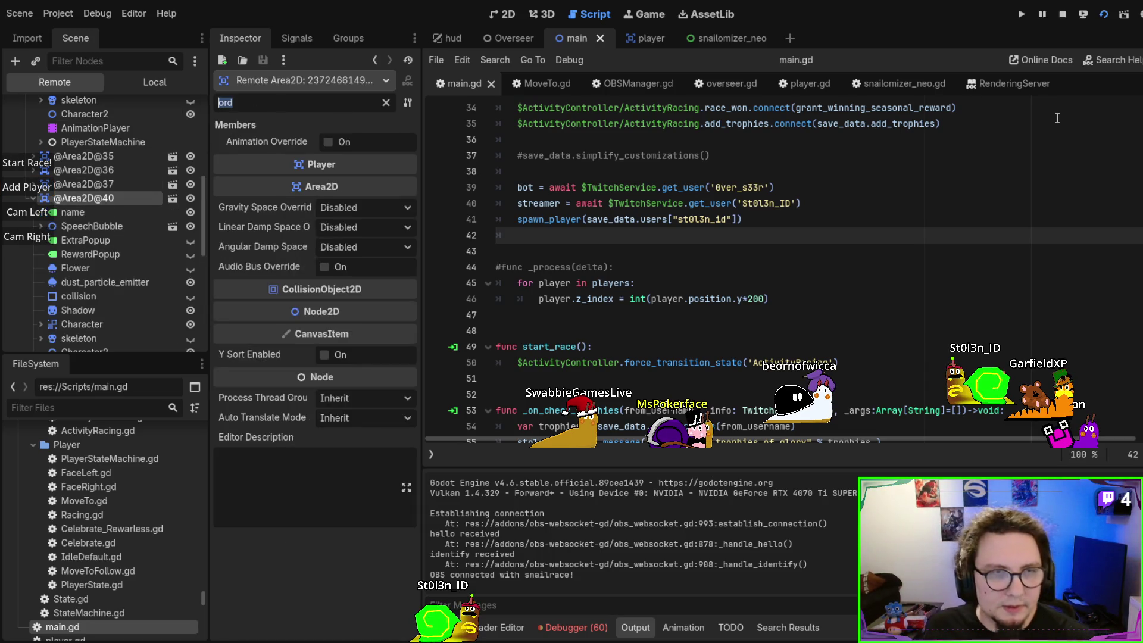
{"action": "type", "text": "index"}
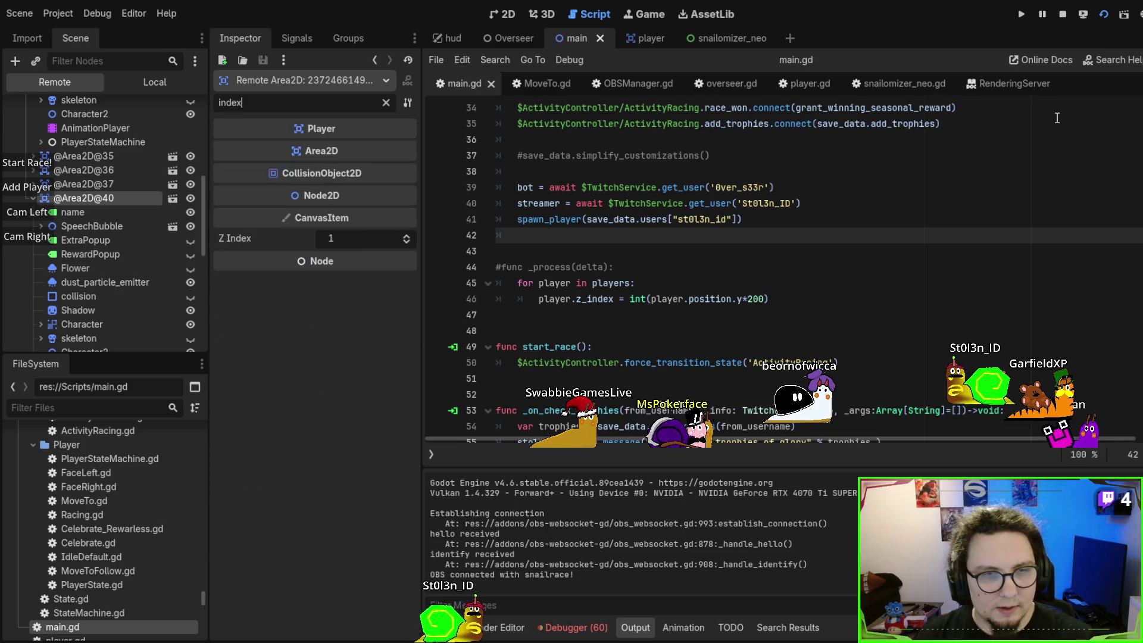
{"action": "left_click", "coordinate": [99, 170]}
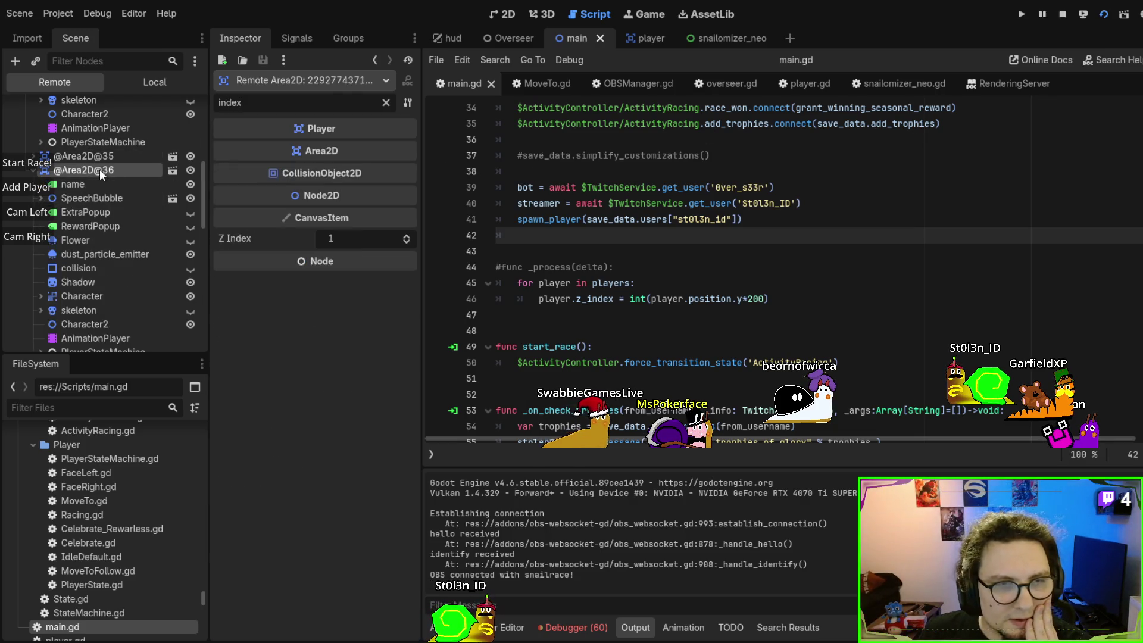
{"action": "scroll", "coordinate": [99, 170], "scroll_direction": "up", "scroll_amount": 3}
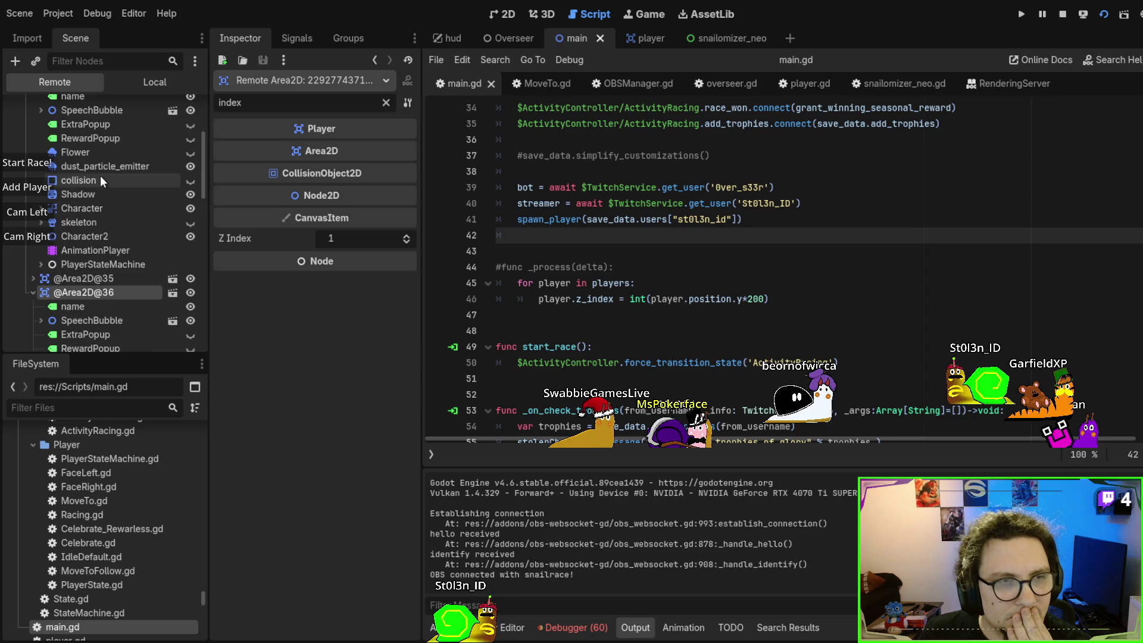
{"action": "scroll", "coordinate": [81, 281], "scroll_direction": "up", "scroll_amount": 3}
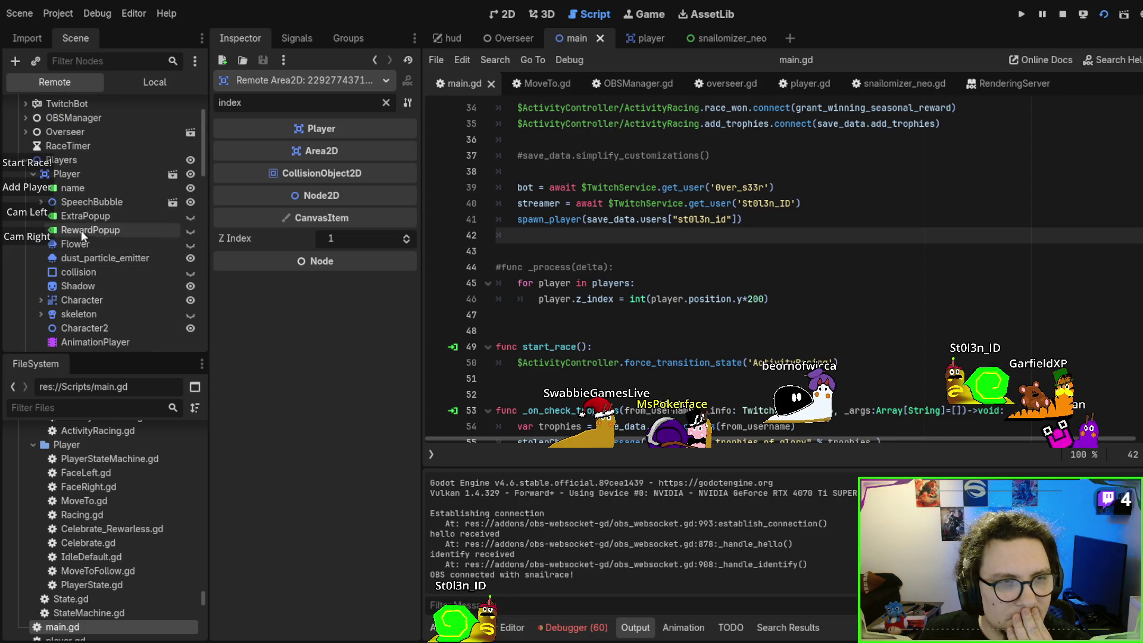
Select the Players node, clear the filter, and scroll to its Y Sort Enabled setting
{"action": "left_click", "coordinate": [71, 160]}
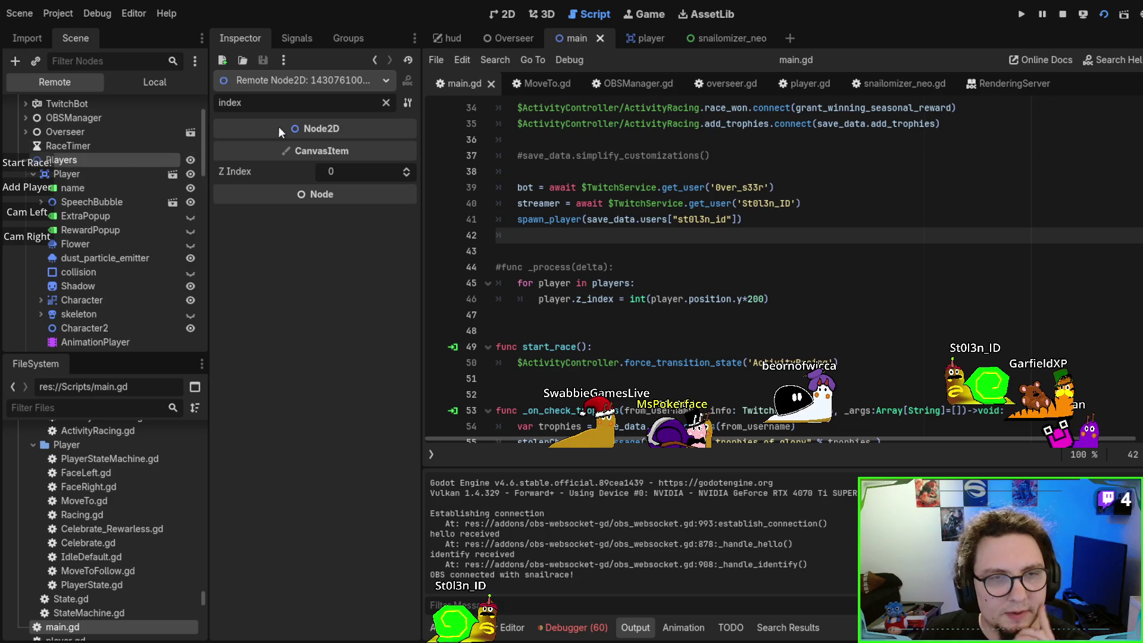
{"action": "left_click", "coordinate": [386, 103]}
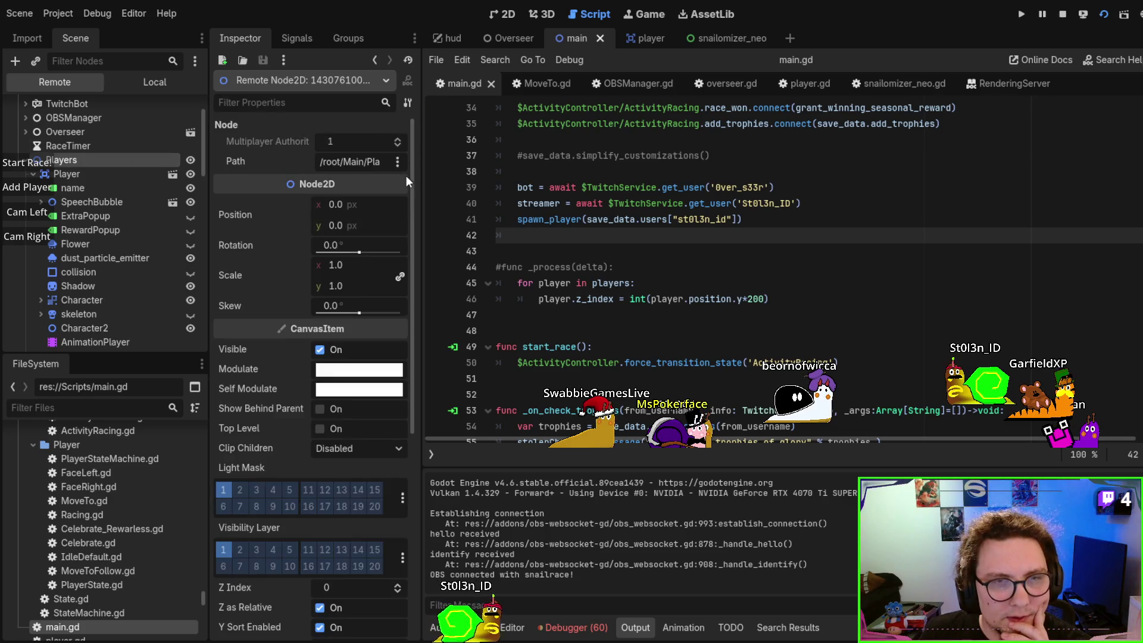
{"action": "mouse_move", "coordinate": [411, 216]}
{"action": "left_mouse_down"}
{"action": "mouse_move", "coordinate": [422, 421]}
{"action": "mouse_move", "coordinate": [431, 216]}
{"action": "left_mouse_up"}
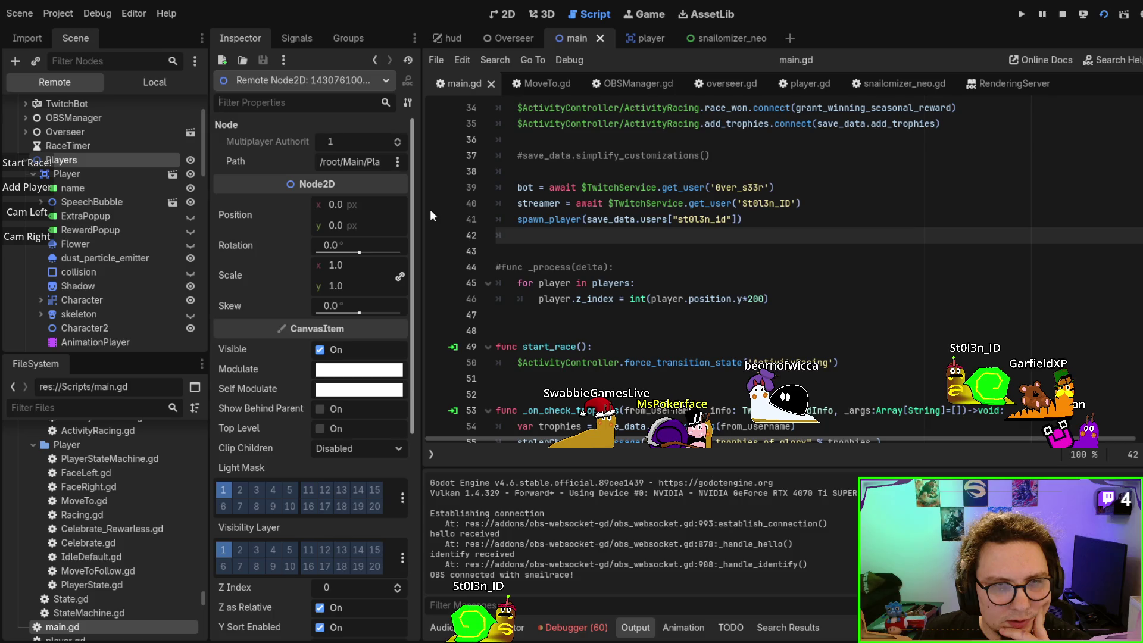
{"action": "left_click_drag", "start_coordinate": [430, 209], "coordinate": [434, 388]}
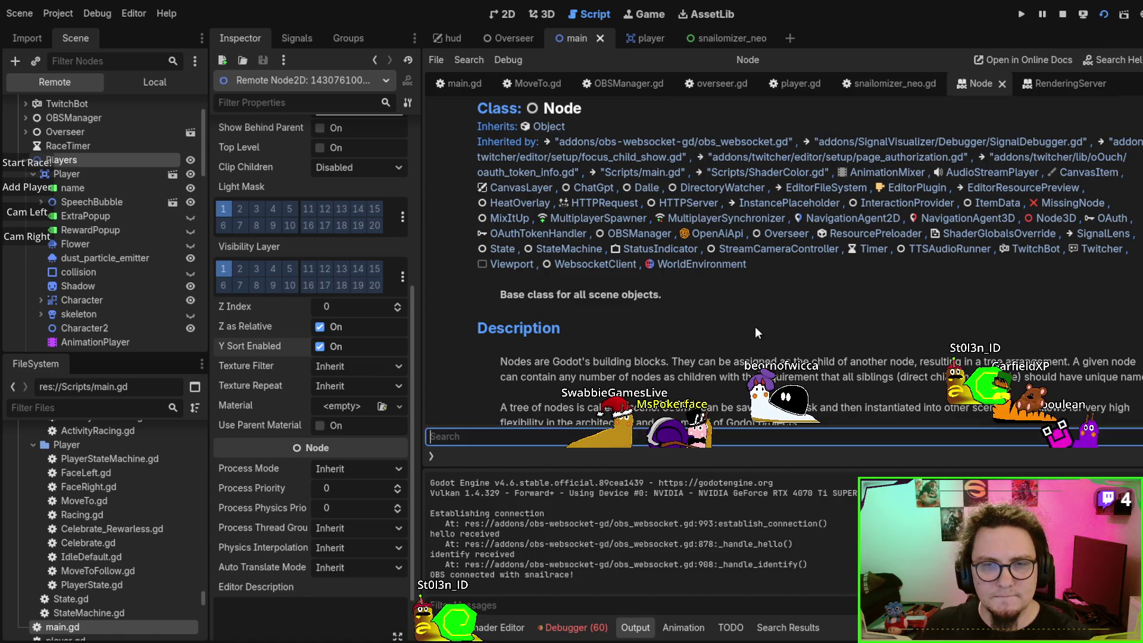
Search the help page and the Node2D docs for 'y sort'
{"action": "key", "text": "ctrl+f"}
{"action": "type", "text": "y sort"}
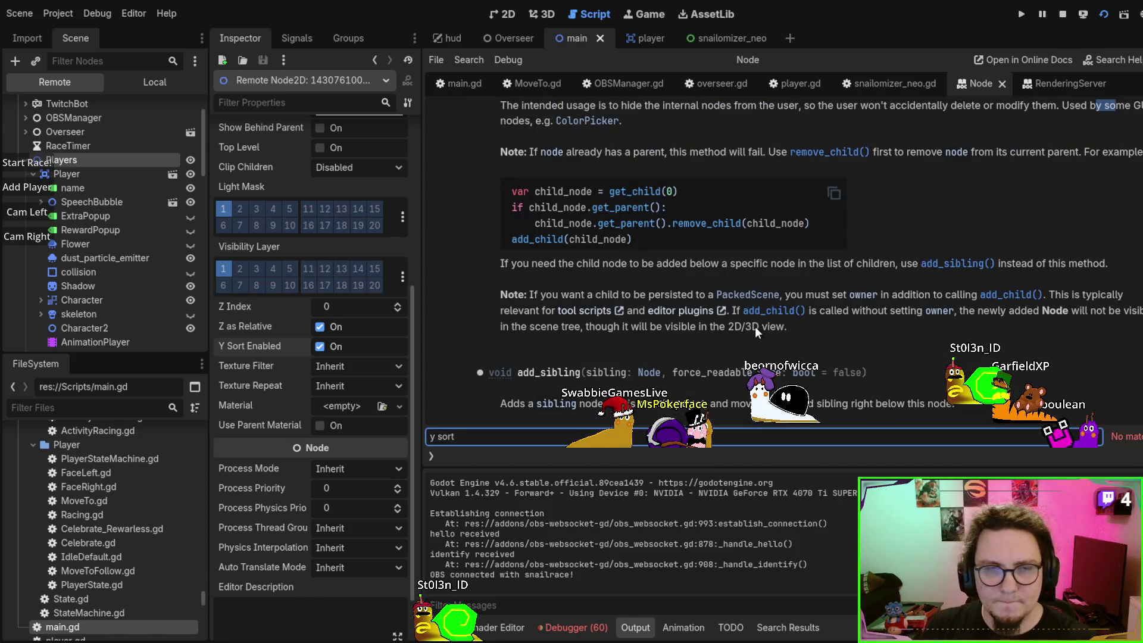
{"action": "left_click", "coordinate": [845, 325]}
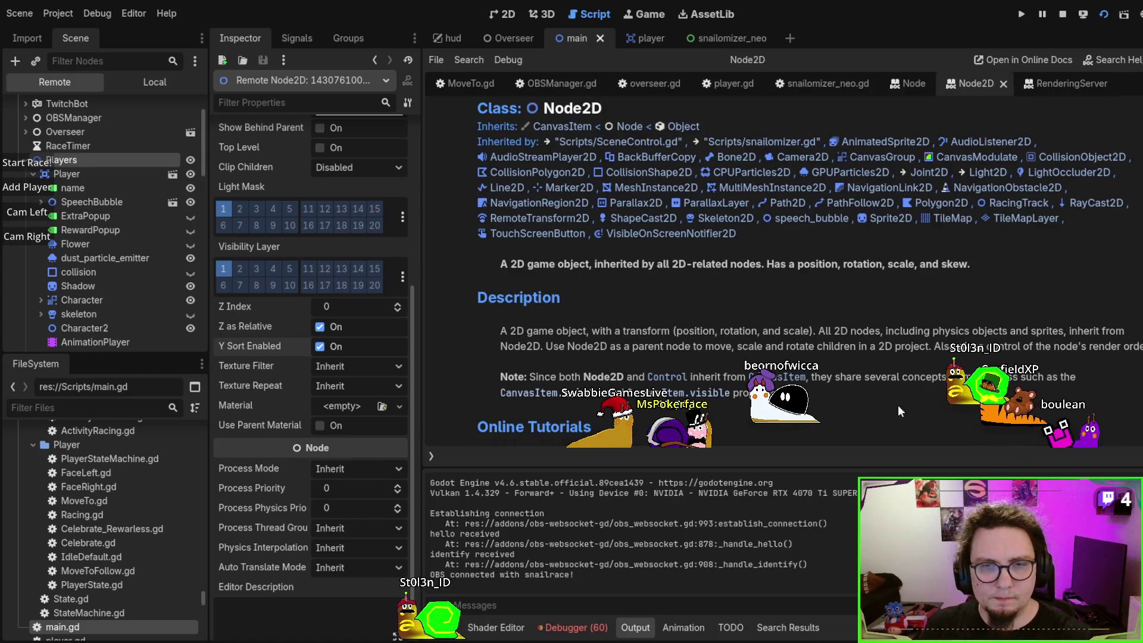
{"action": "key", "text": "ctrl+f"}
{"action": "type", "text": "y sor"}
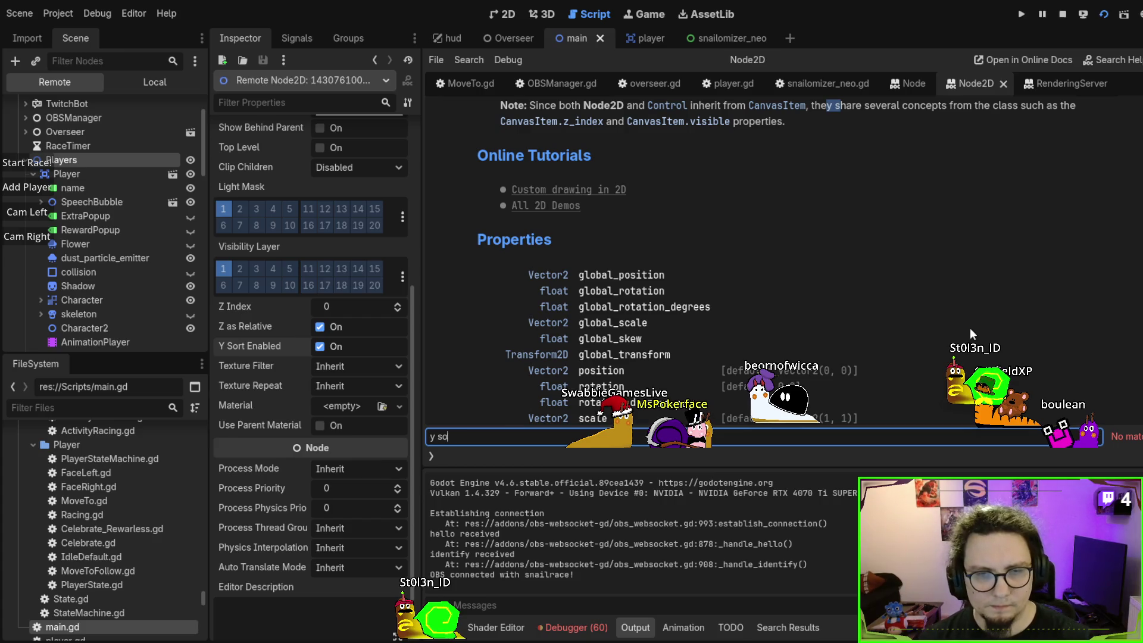
{"action": "key", "text": "BackSpace"}
{"action": "key", "text": "BackSpace"}
{"action": "key", "text": "BackSpace"}
{"action": "type", "text": "sorot"}
{"action": "scroll", "coordinate": [930, 211], "scroll_direction": "down", "scroll_amount": 3}
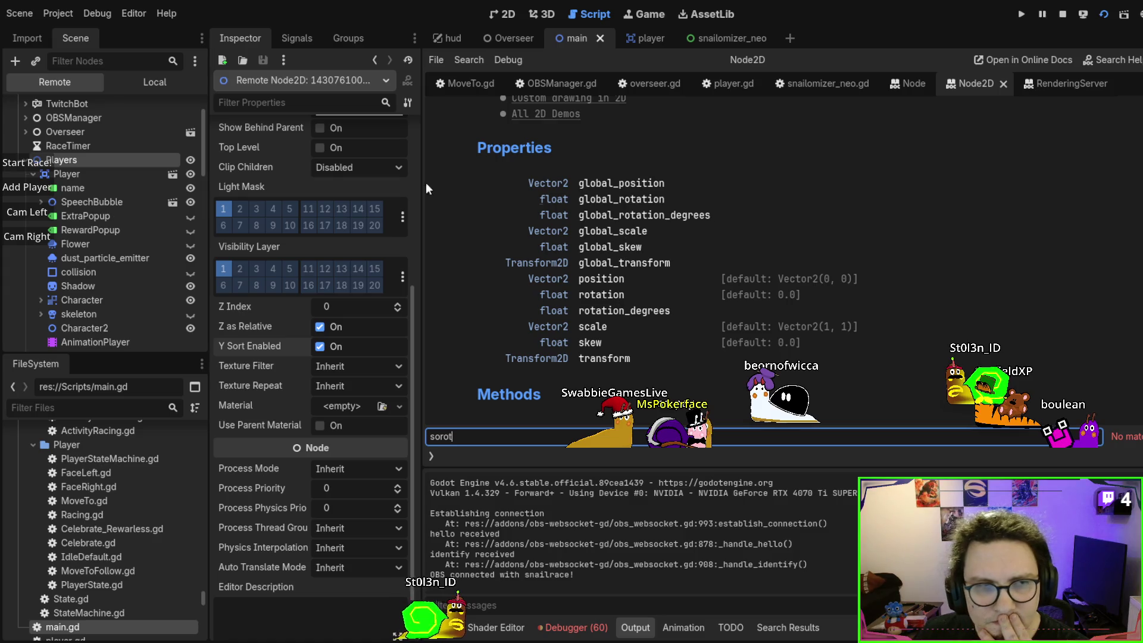
{"action": "scroll", "coordinate": [742, 293], "scroll_direction": "up", "scroll_amount": 5}
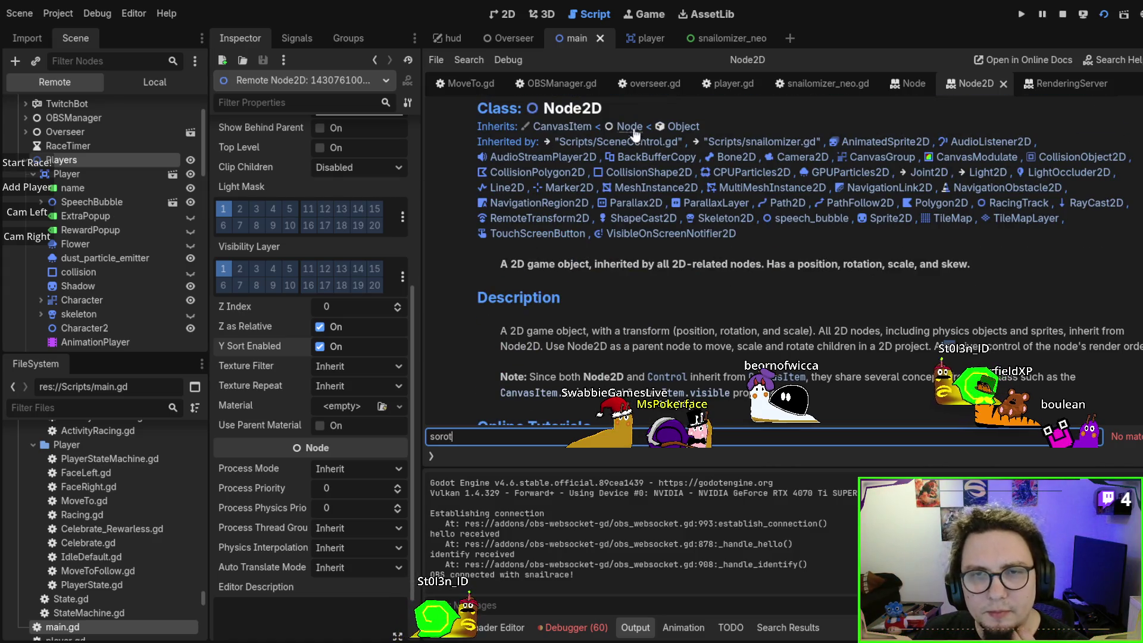
{"action": "left_click", "coordinate": [552, 122]}
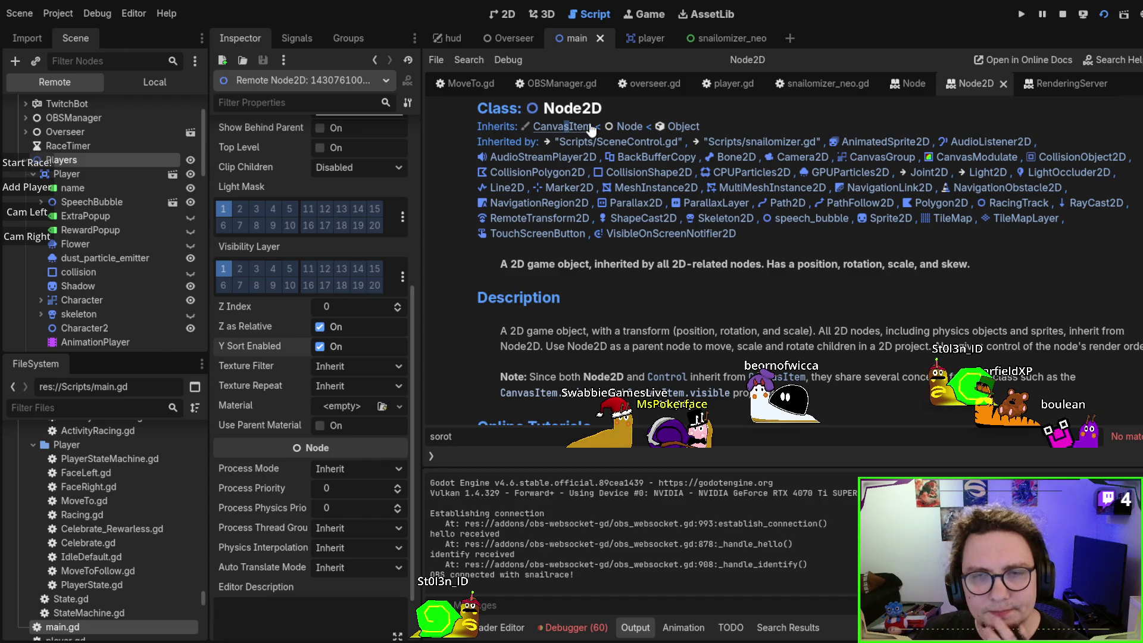
Look at the CanvasItem reference, then return to the Node2D class reference
{"action": "left_click", "coordinate": [585, 128]}
{"action": "left_click", "coordinate": [631, 142]}
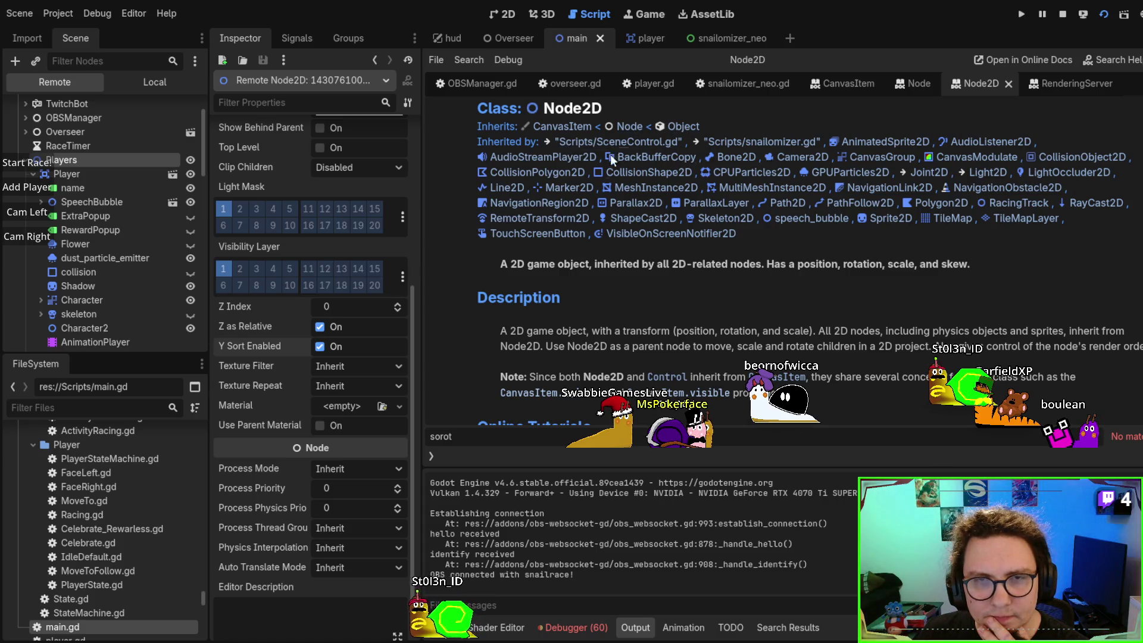
{"action": "scroll", "coordinate": [860, 331], "scroll_direction": "down", "scroll_amount": 3}
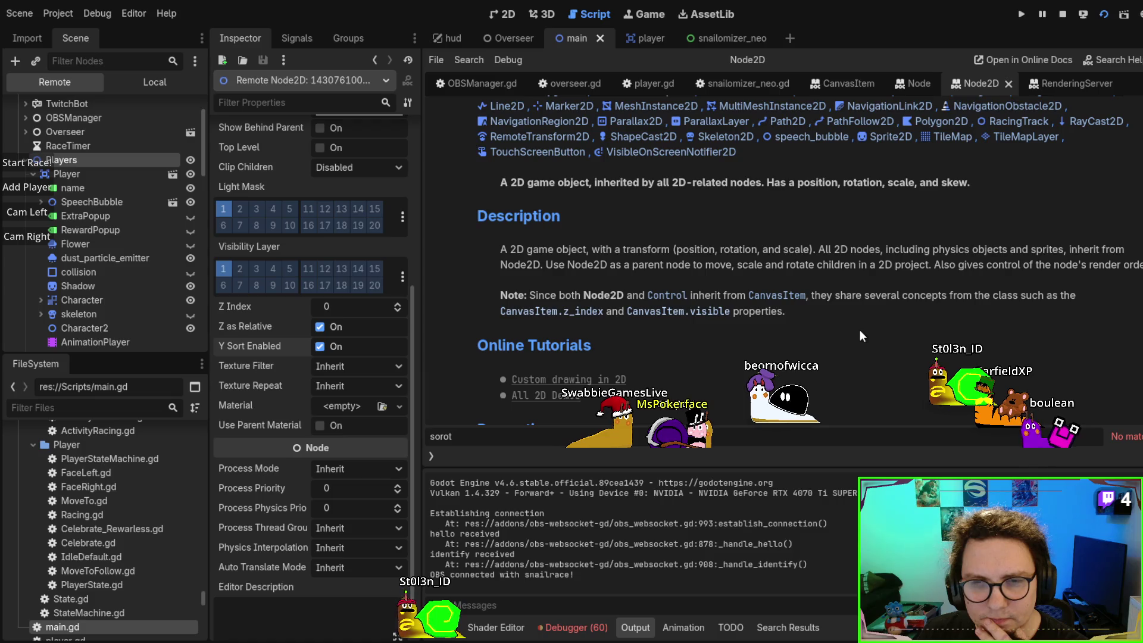
{"action": "scroll", "coordinate": [860, 330], "scroll_direction": "up", "scroll_amount": 3}
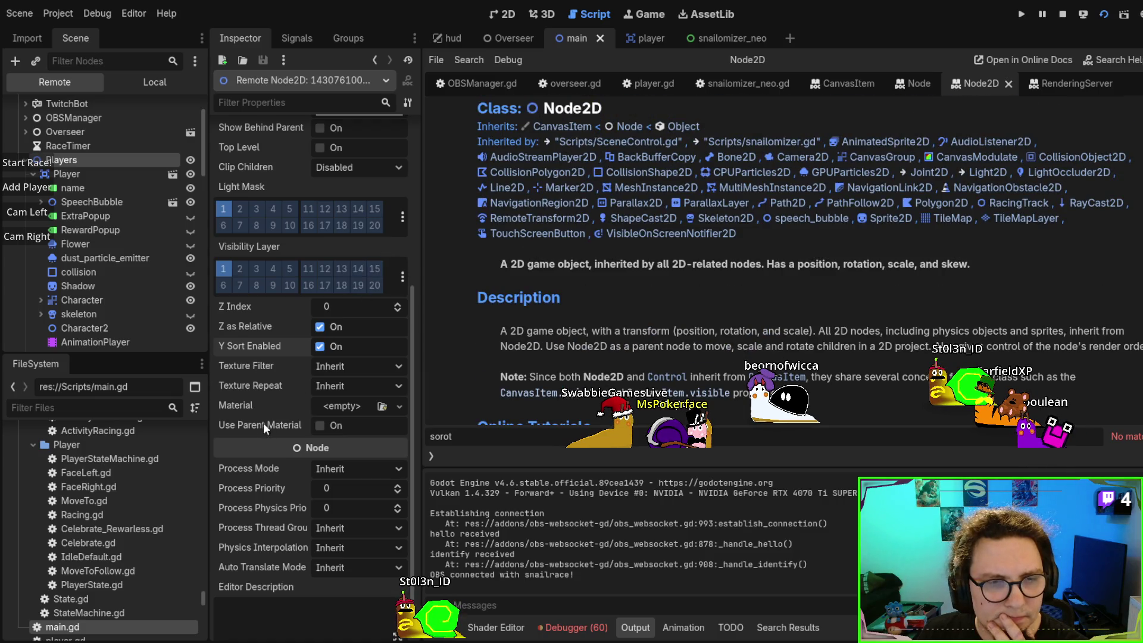
{"action": "scroll", "coordinate": [276, 366], "scroll_direction": "up", "scroll_amount": 4}
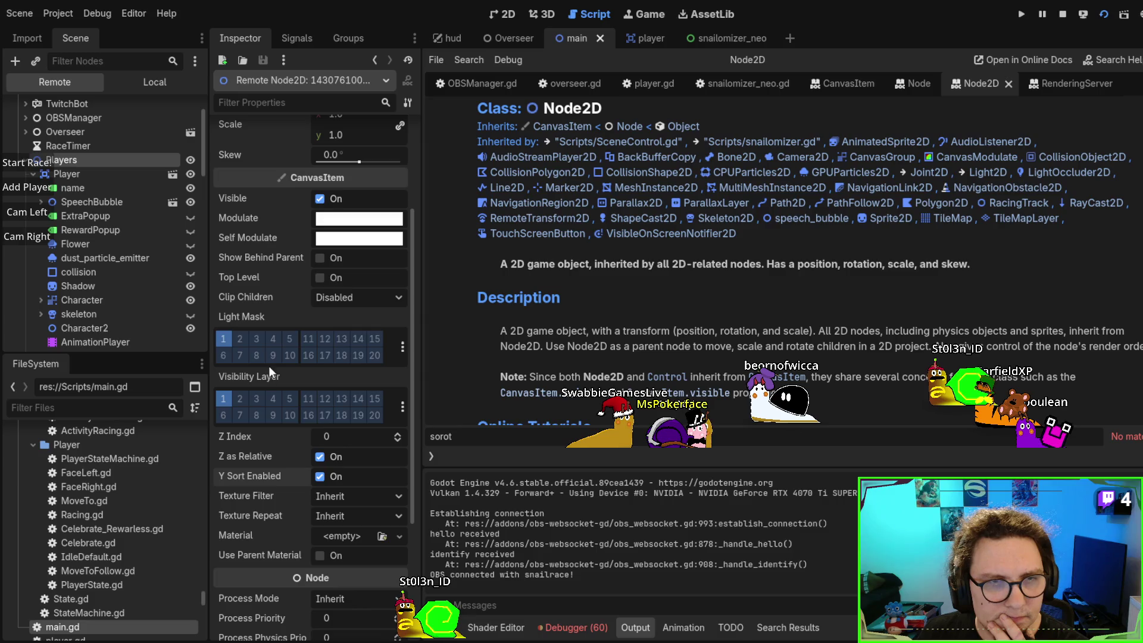
Read CanvasItem's y_sort_enabled and z_index descriptions, then stop the running game with F8
{"action": "left_click", "coordinate": [580, 127]}
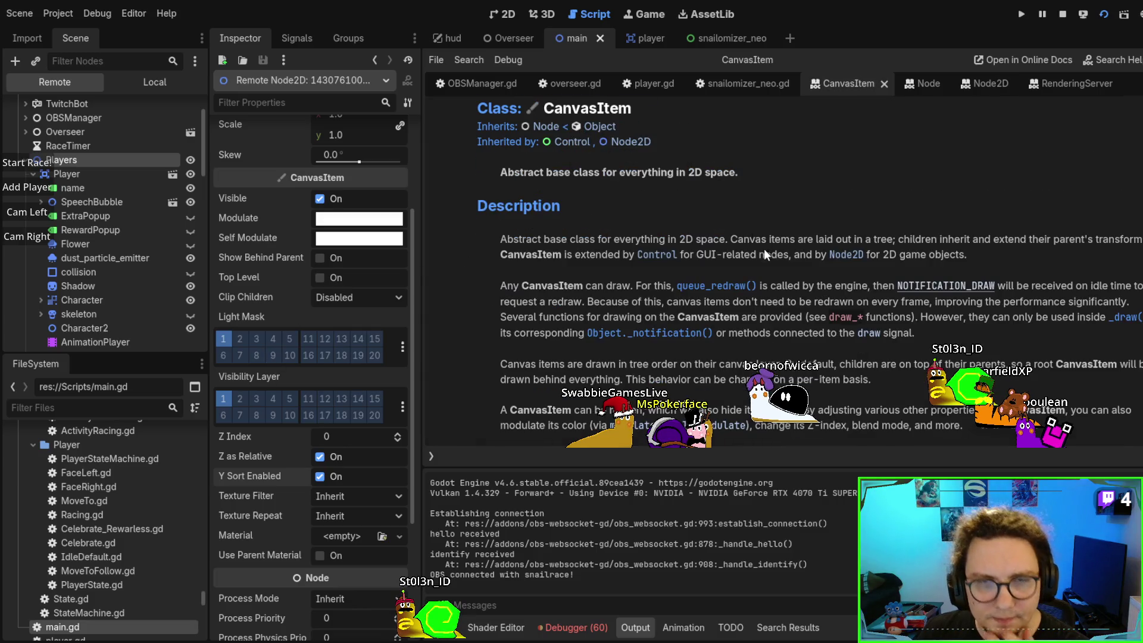
{"action": "scroll", "coordinate": [761, 251], "scroll_direction": "down", "scroll_amount": 5}
{"action": "scroll", "coordinate": [784, 290], "scroll_direction": "down", "scroll_amount": 8}
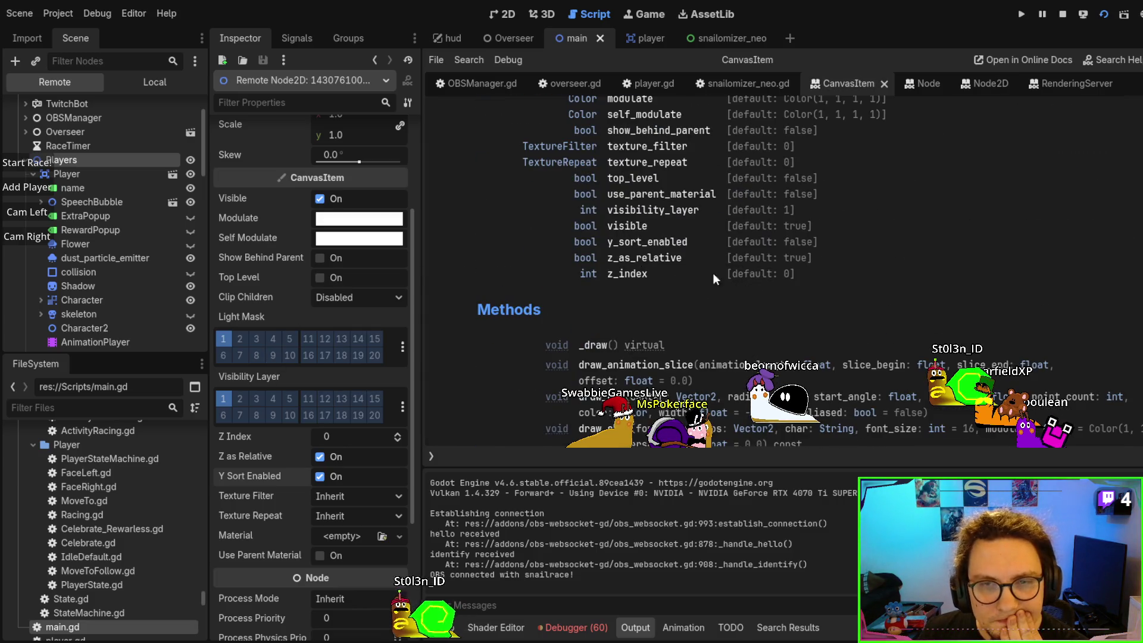
{"action": "left_click", "coordinate": [619, 243]}
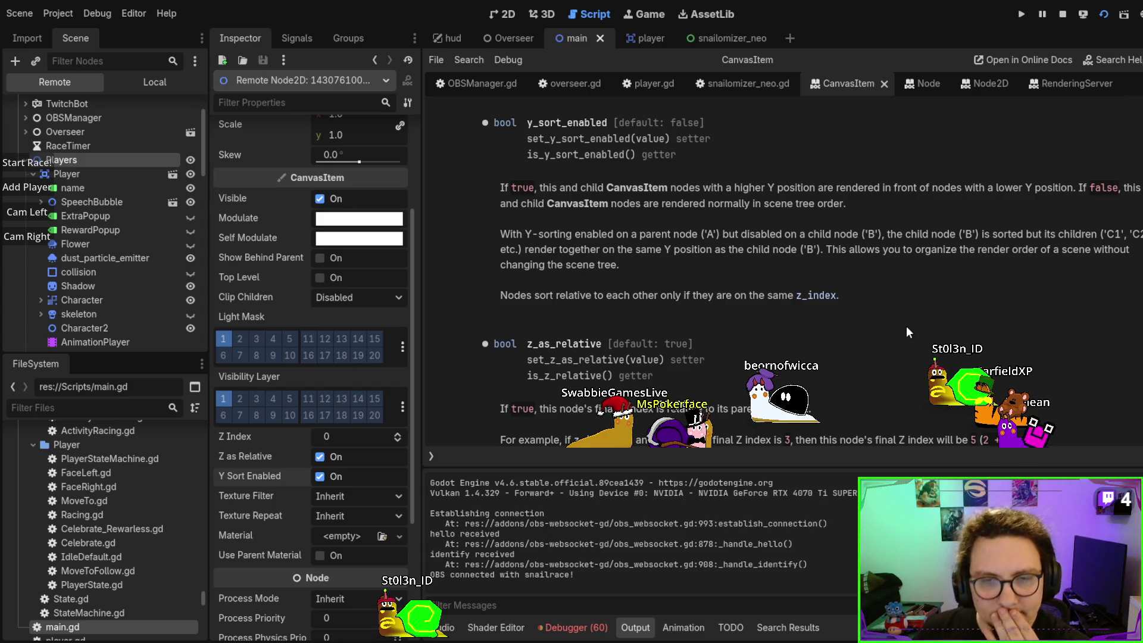
{"action": "scroll", "coordinate": [894, 329], "scroll_direction": "down", "scroll_amount": 3}
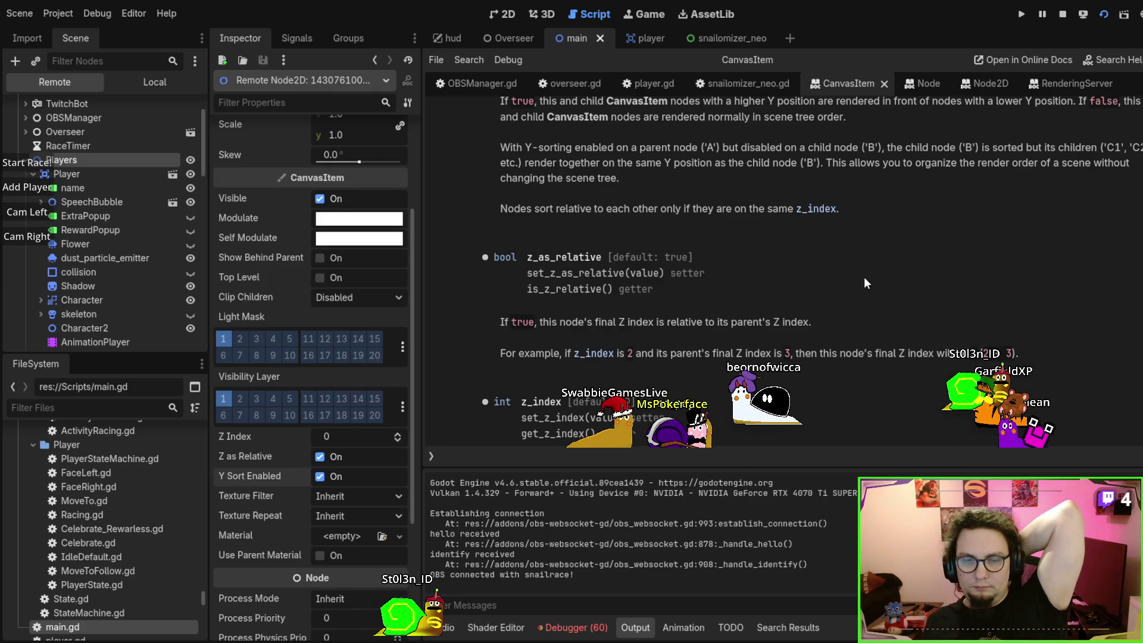
{"action": "scroll", "coordinate": [866, 283], "scroll_direction": "down", "scroll_amount": 1}
{"action": "scroll", "coordinate": [862, 284], "scroll_direction": "down", "scroll_amount": 1}
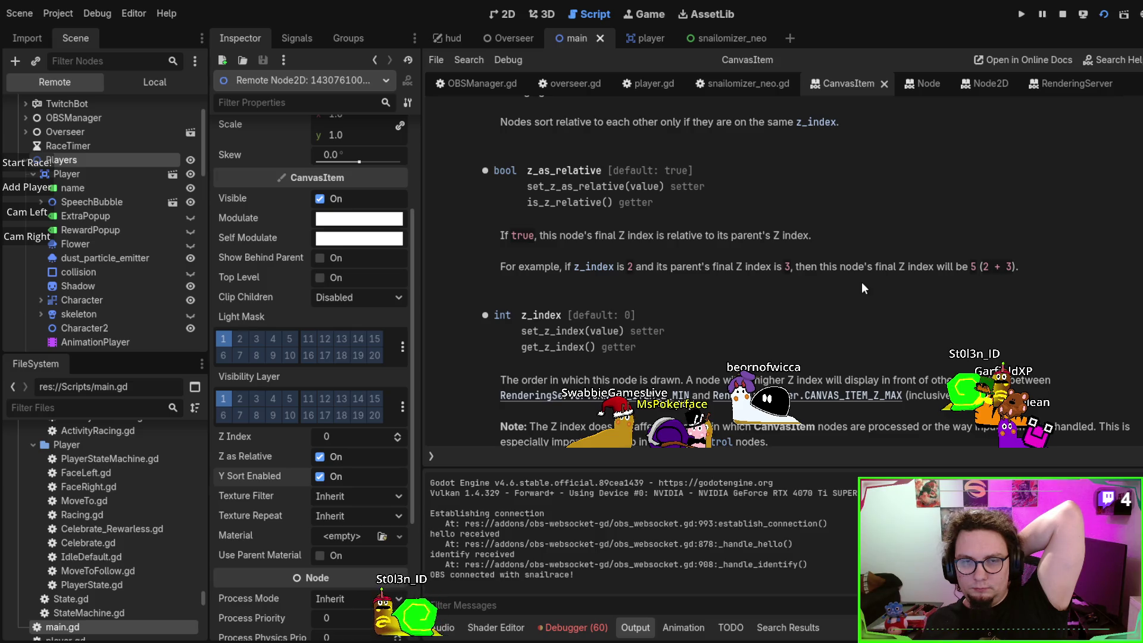
{"action": "left_click_drag", "start_coordinate": [520, 314], "coordinate": [561, 315]}
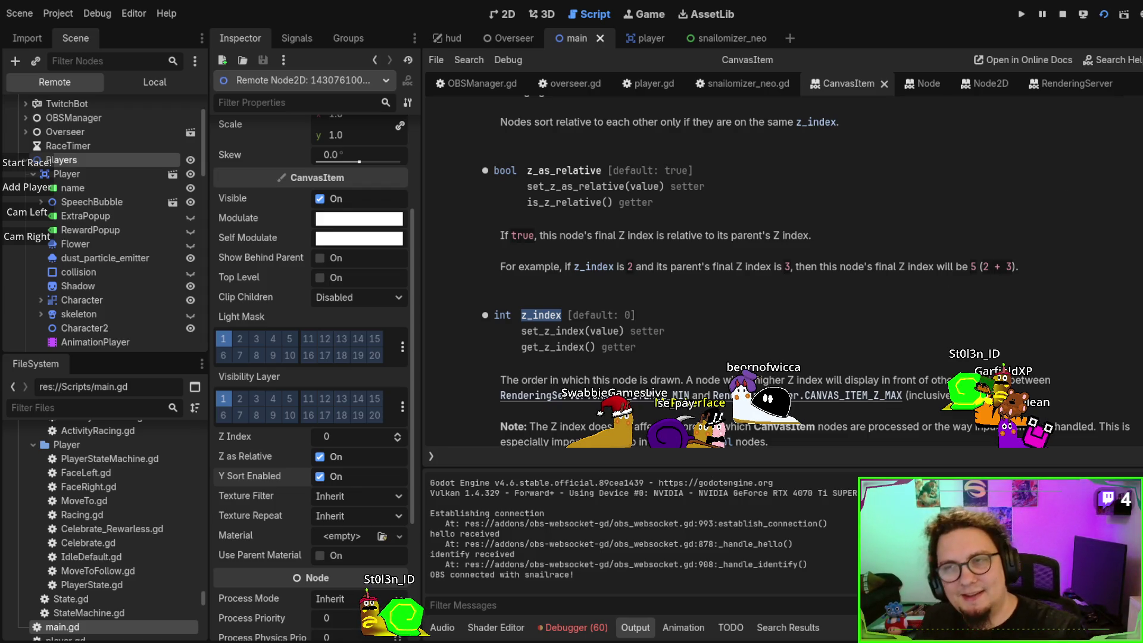
{"action": "key", "text": "F8"}
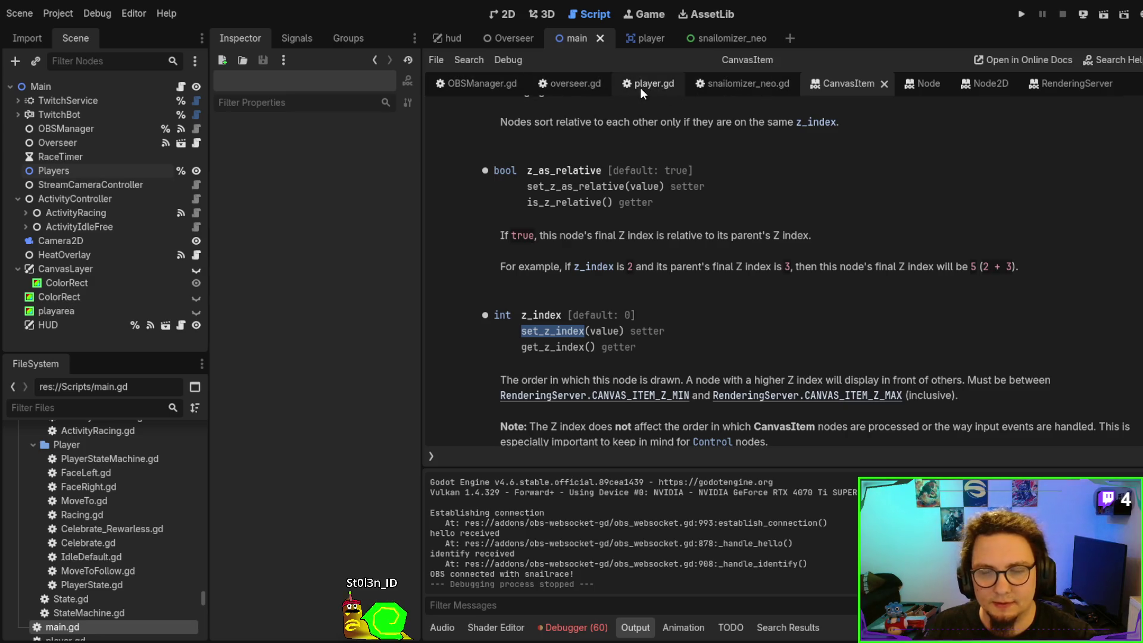
Disable Y Sort Enabled on the Players node and close the CanvasItem help page
{"action": "left_click", "coordinate": [98, 170]}
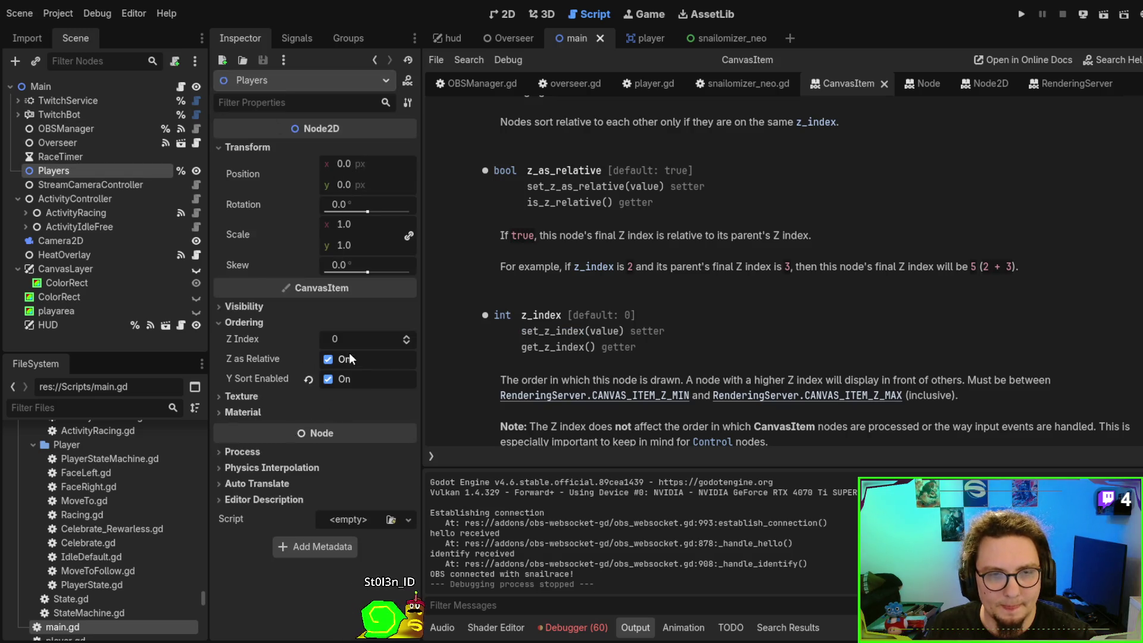
{"action": "left_click", "coordinate": [329, 378]}
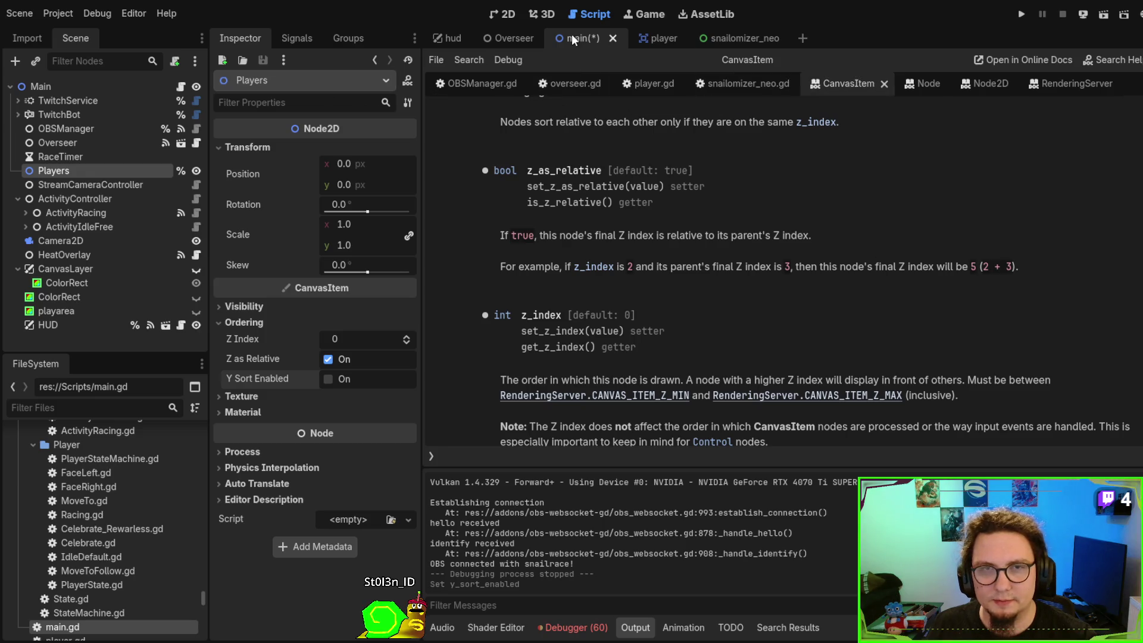
{"action": "left_click", "coordinate": [885, 84]}
Return to the main scene's main.gd script and its _process loop
{"action": "left_click", "coordinate": [474, 86]}
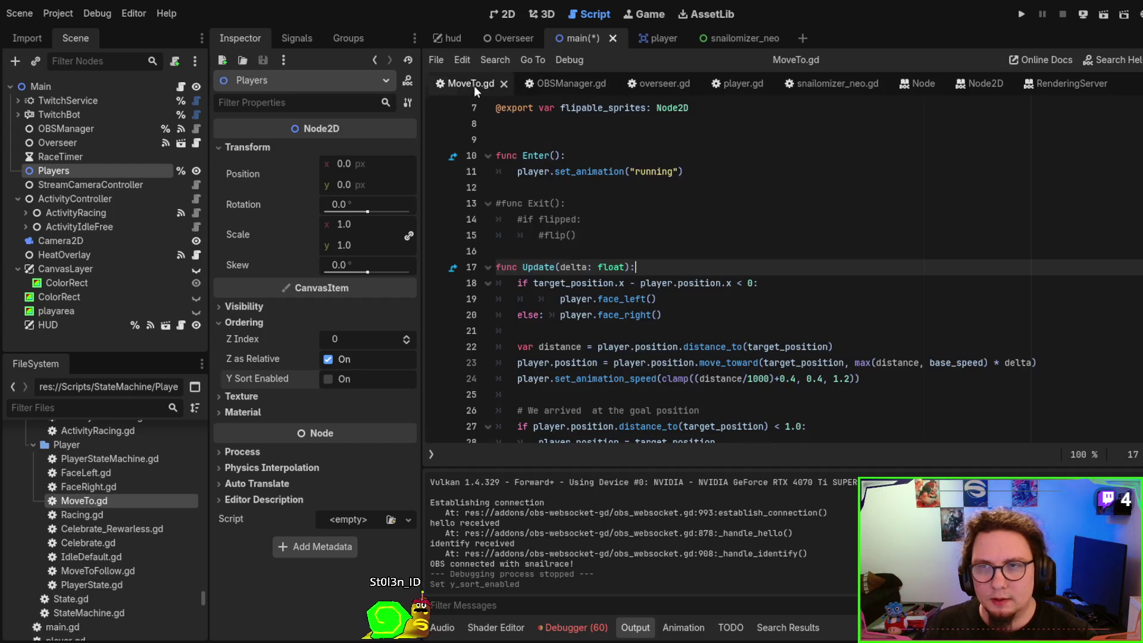
{"action": "left_click", "coordinate": [632, 40]}
{"action": "left_click", "coordinate": [586, 34]}
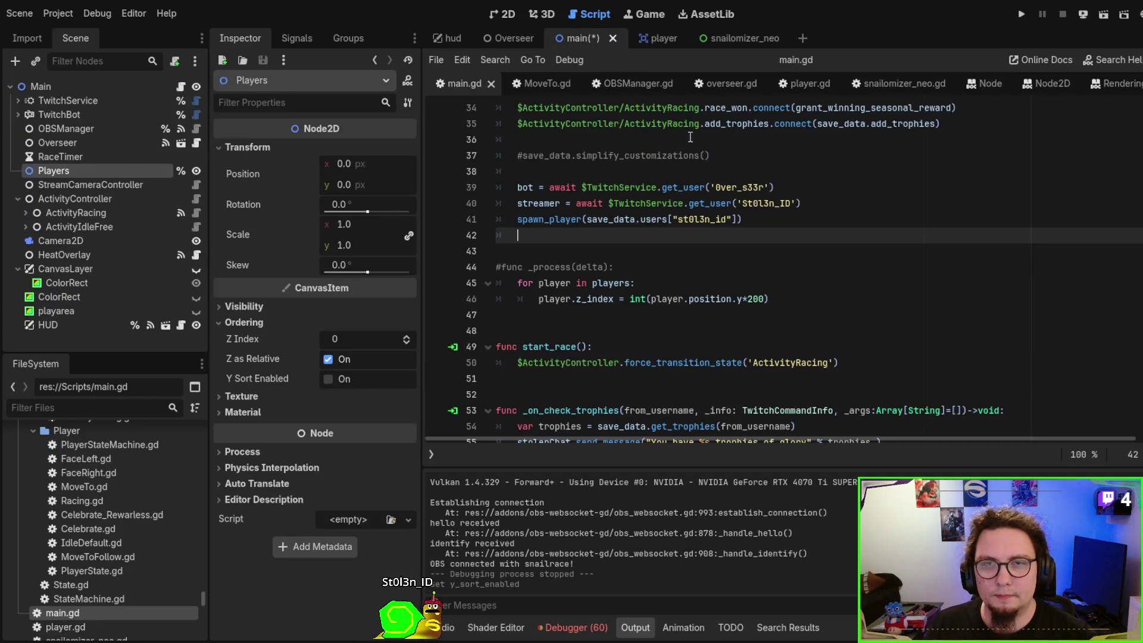
{"action": "scroll", "coordinate": [639, 221], "scroll_direction": "up", "scroll_amount": 7}
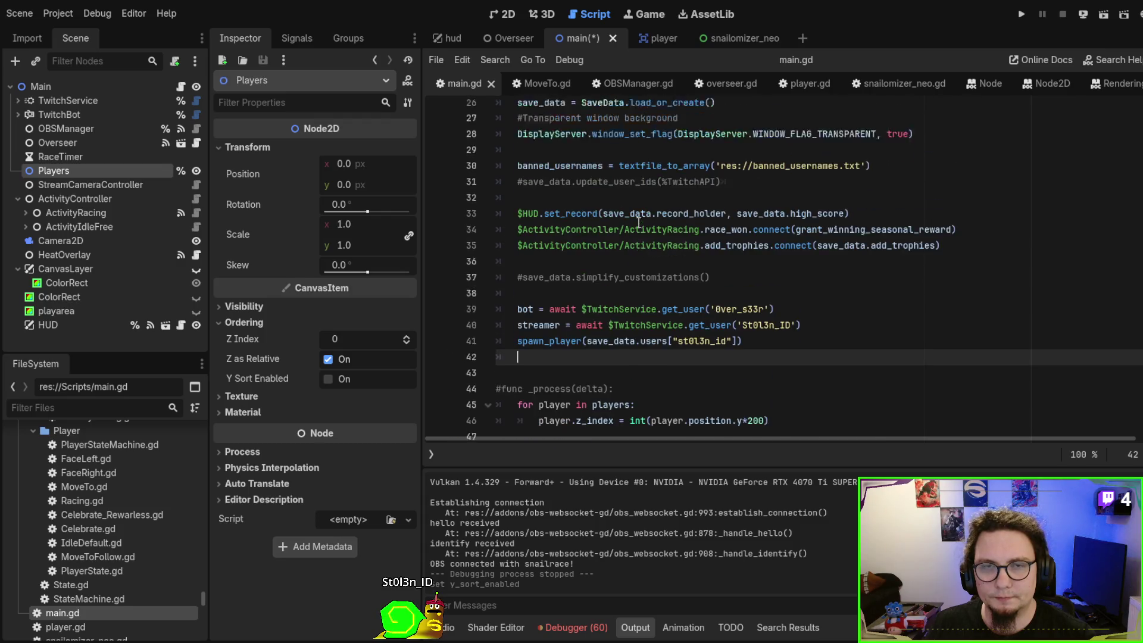
{"action": "scroll", "coordinate": [638, 223], "scroll_direction": "down", "scroll_amount": 5}
{"action": "scroll", "coordinate": [638, 225], "scroll_direction": "down", "scroll_amount": 5}
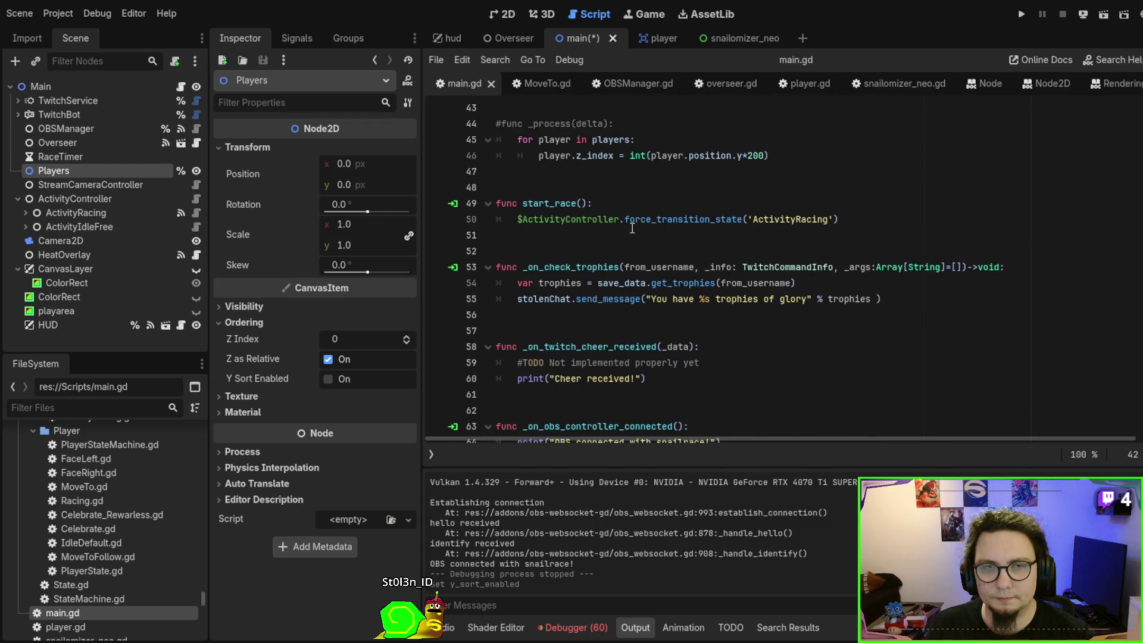
Change line 46 to player.set_z_index(int(player.position.y*200)) and save
{"action": "double_click", "coordinate": [753, 156]}
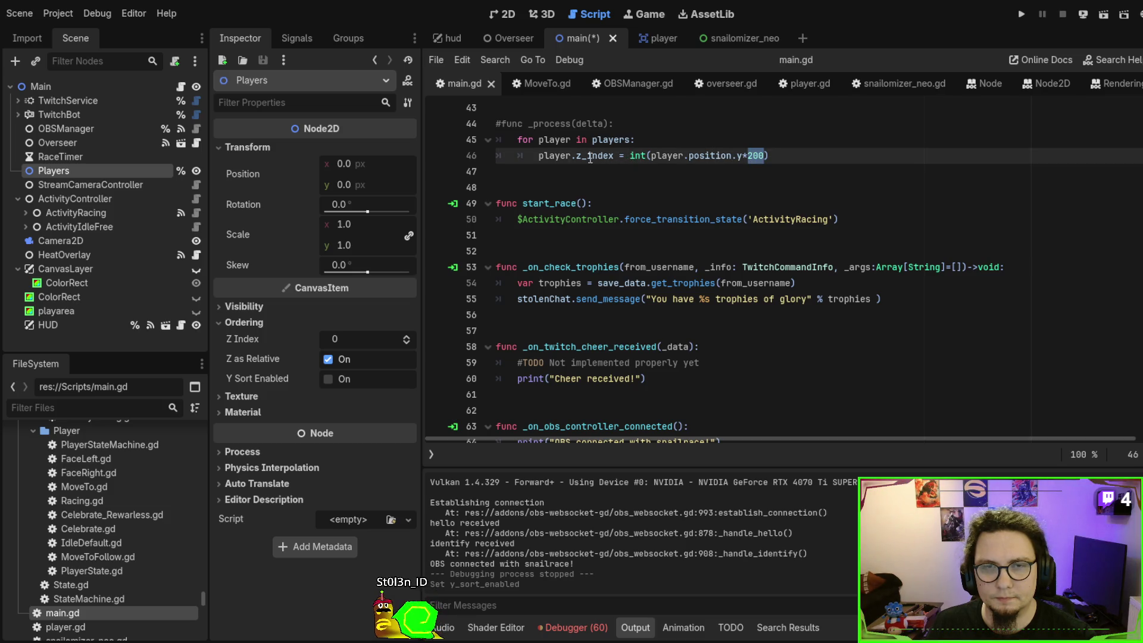
{"action": "left_click_drag", "start_coordinate": [577, 155], "coordinate": [620, 157]}
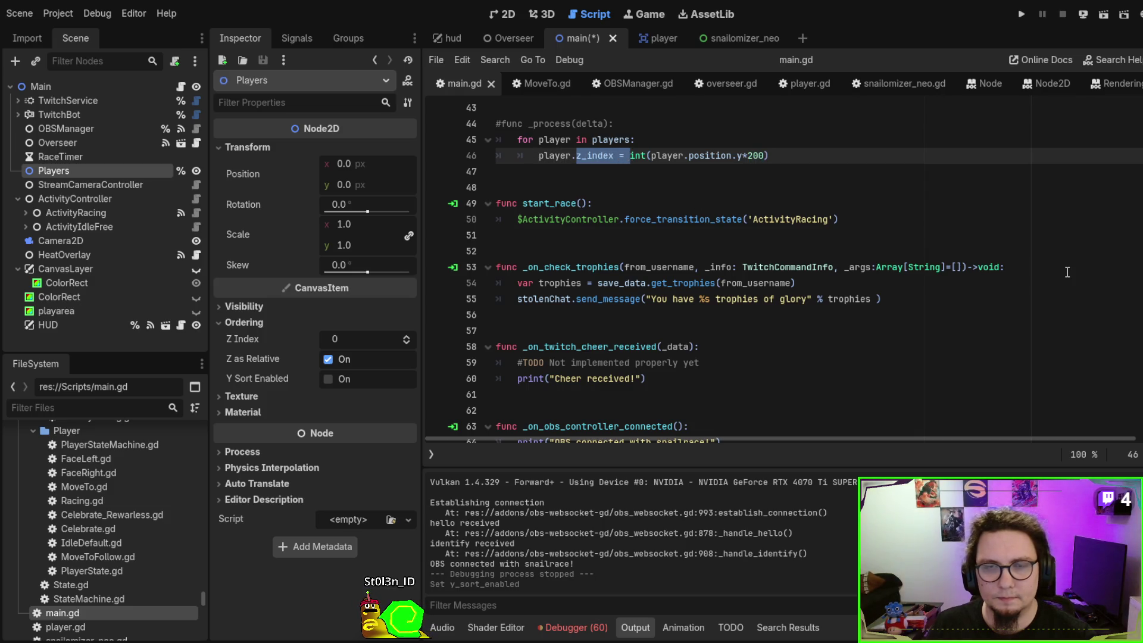
{"action": "type", "text": "set_z_index"}
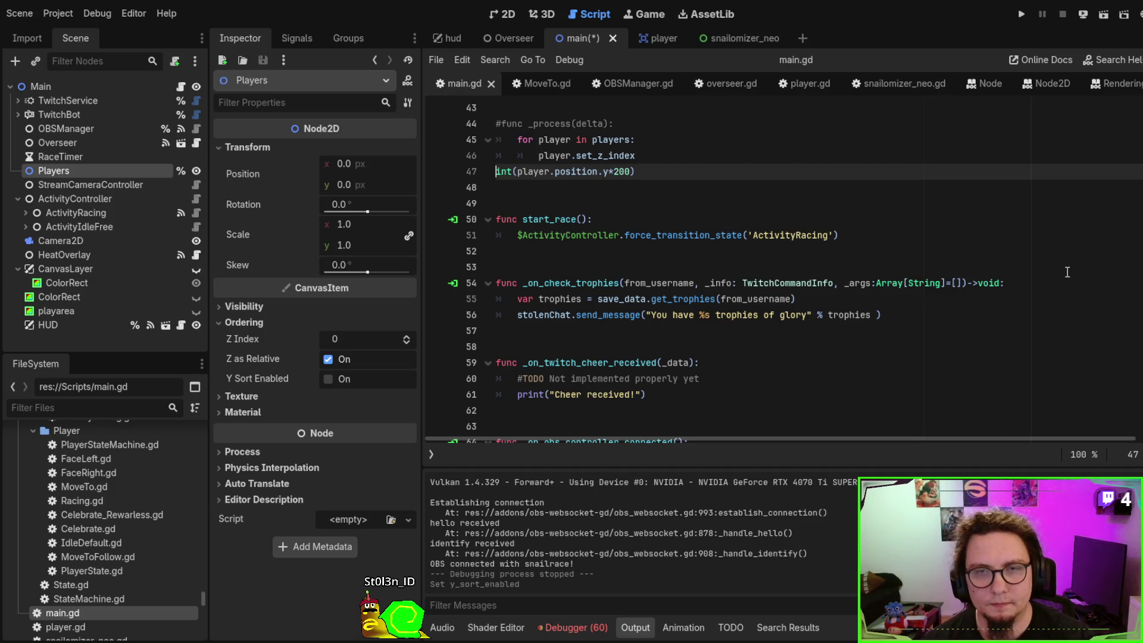
{"action": "key", "text": "BackSpace"}
{"action": "type", "text": "(int(player.position.y*200"}
{"action": "key", "text": "End"}
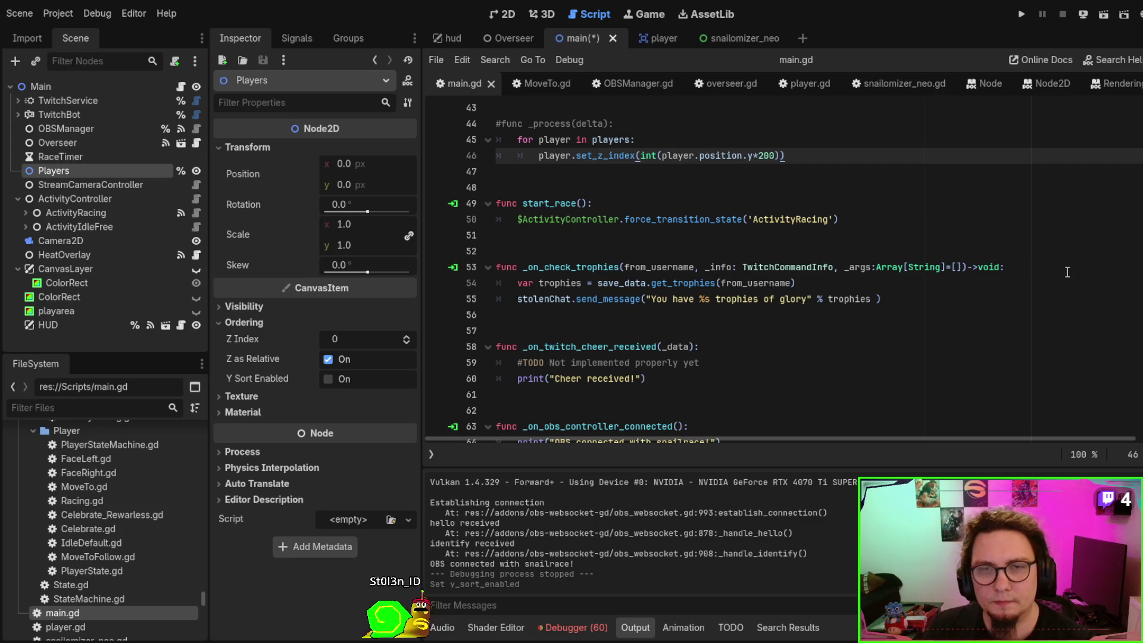
{"action": "key", "text": "ctrl+s"}
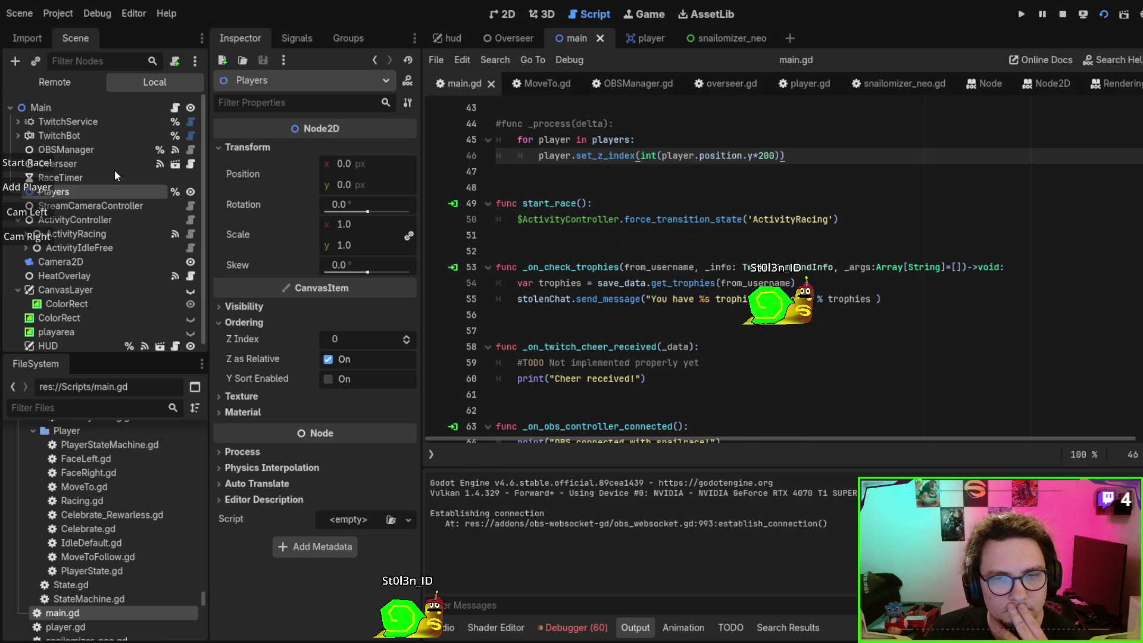
Start a test race in the running game, then stop it
{"action": "left_click", "coordinate": [30, 169]}
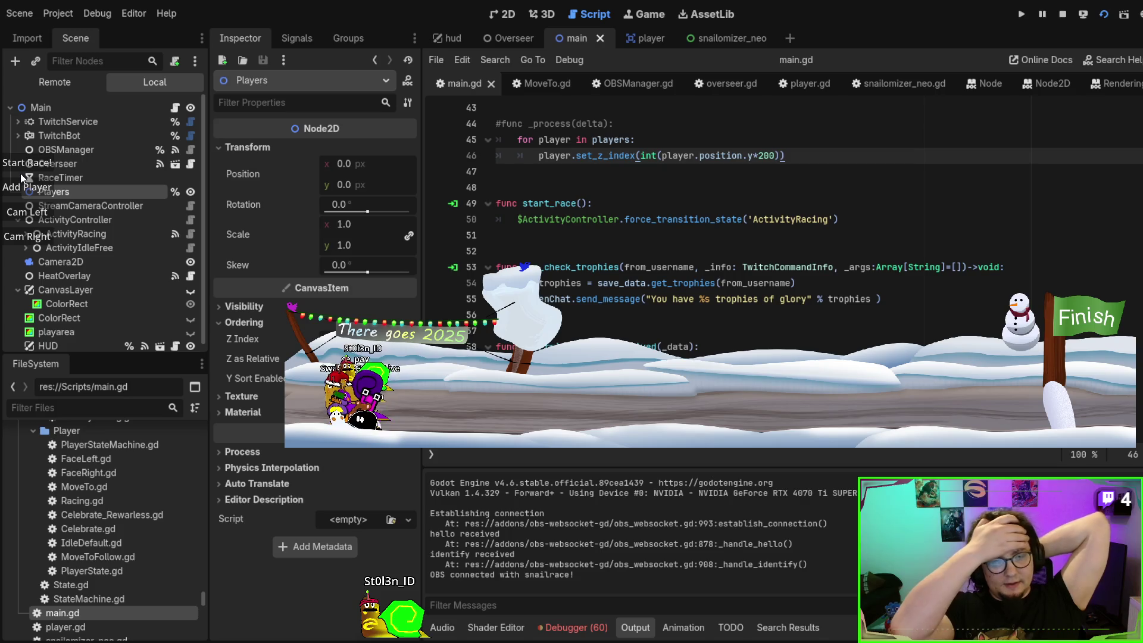
{"action": "key", "text": "F8"}
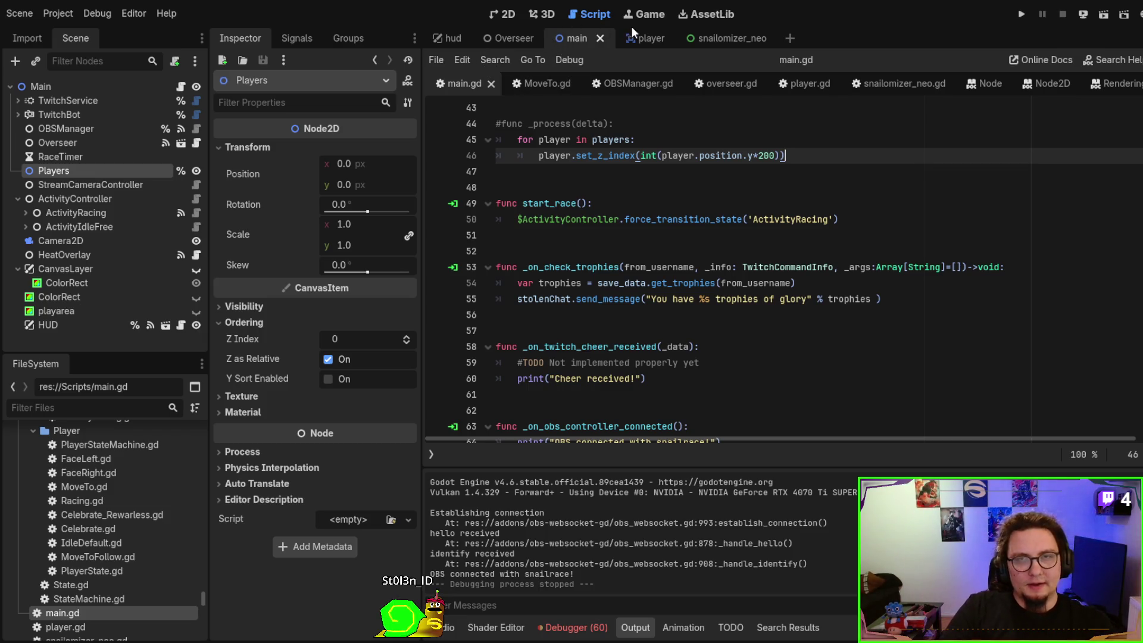
{"action": "left_click", "coordinate": [641, 38]}
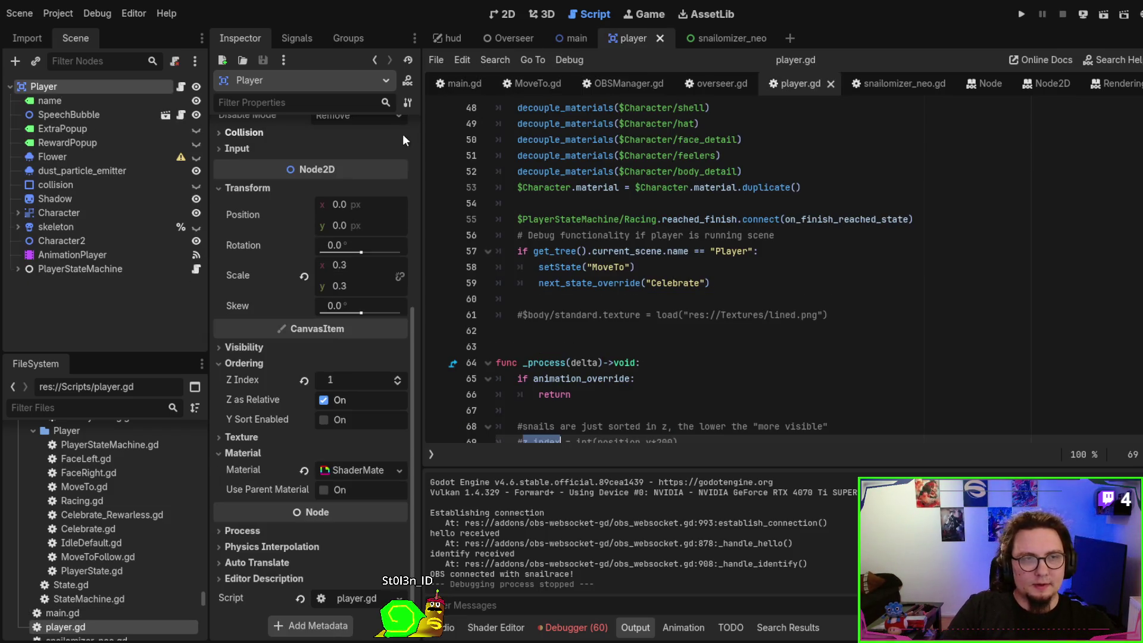
Expand and inspect the Character node's properties, then select the Player root node
{"action": "left_click", "coordinate": [19, 212]}
{"action": "left_click", "coordinate": [56, 212]}
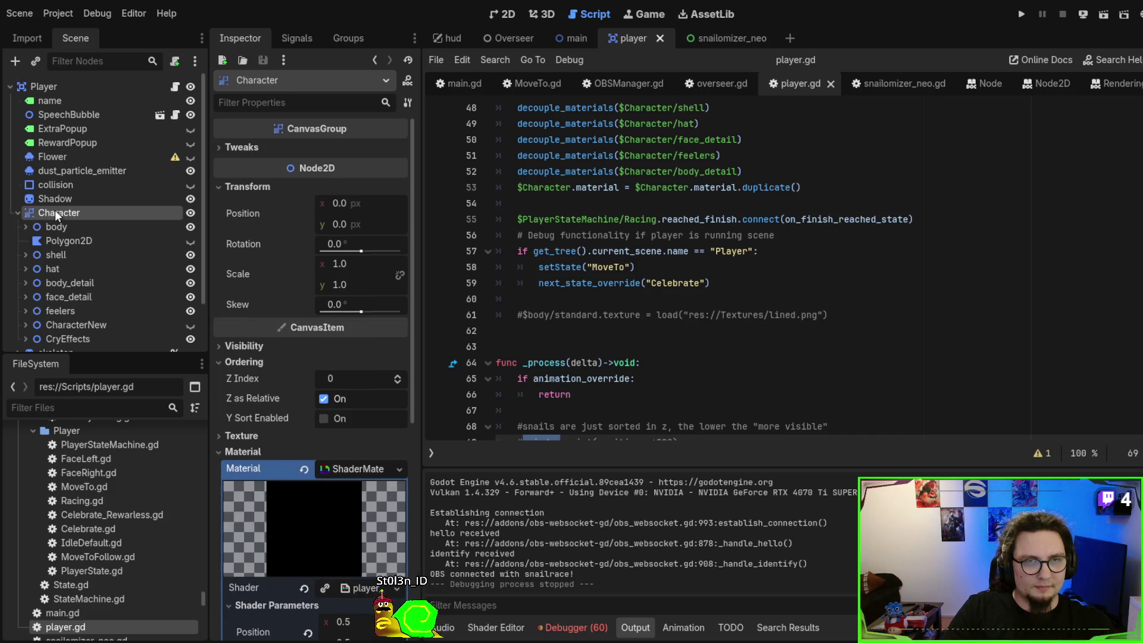
{"action": "scroll", "coordinate": [232, 216], "scroll_direction": "down", "scroll_amount": 2}
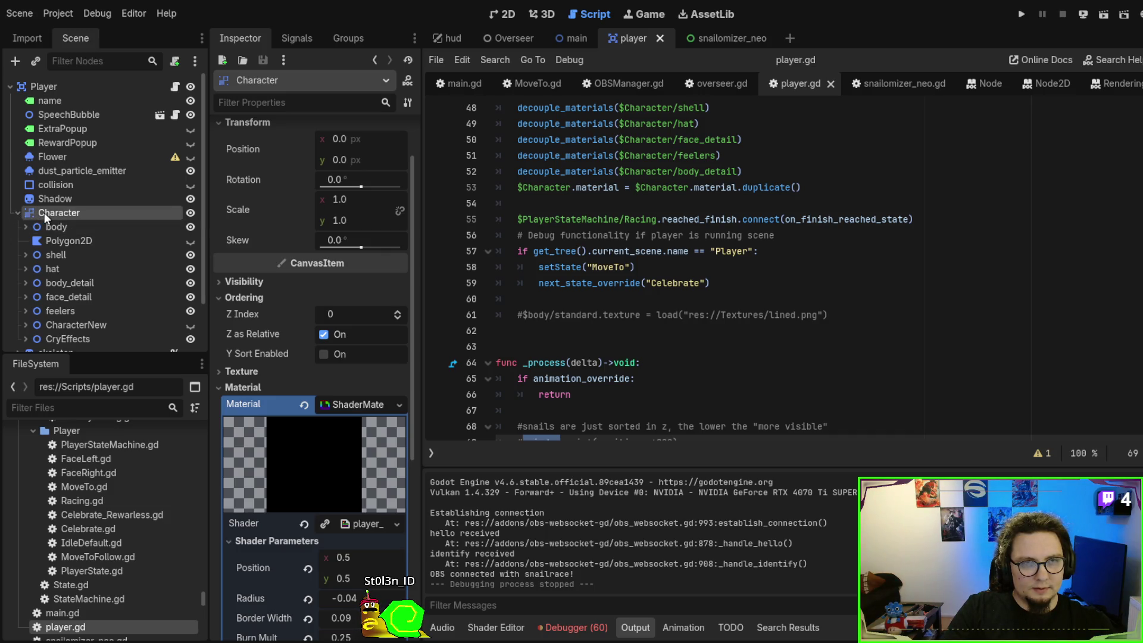
{"action": "scroll", "coordinate": [48, 212], "scroll_direction": "down", "scroll_amount": 2}
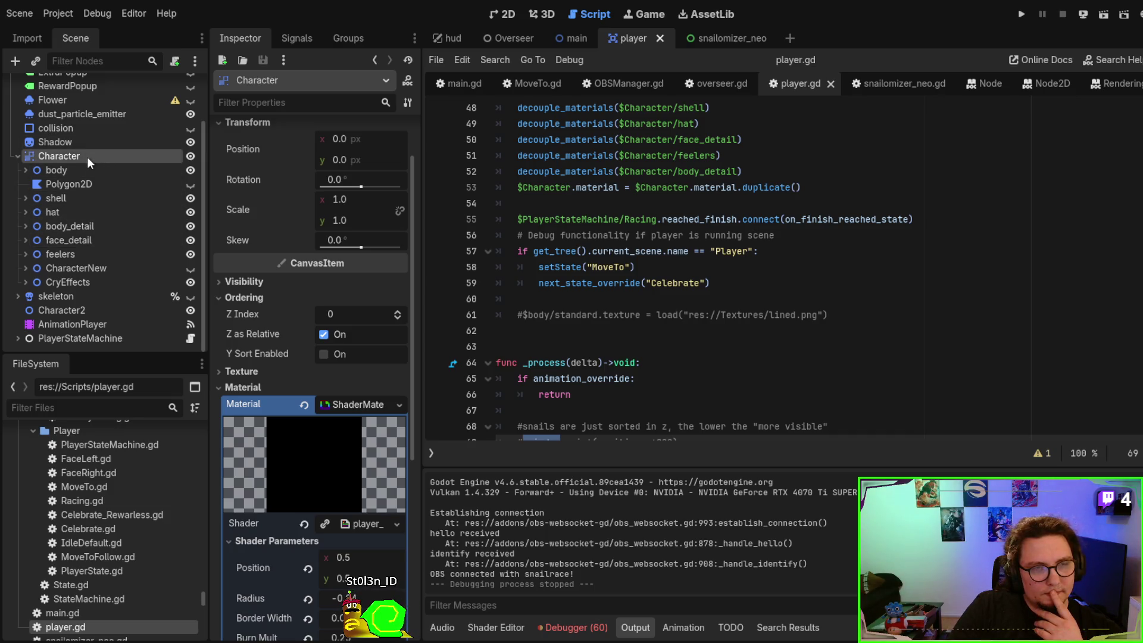
{"action": "scroll", "coordinate": [90, 143], "scroll_direction": "up", "scroll_amount": 3}
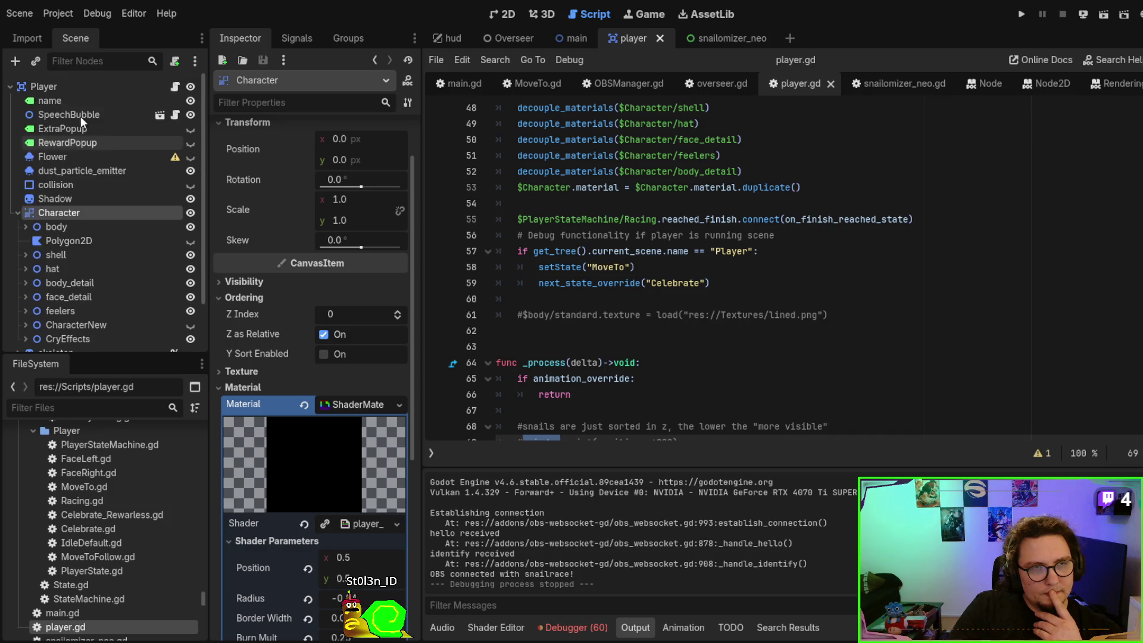
{"action": "left_click", "coordinate": [79, 88]}
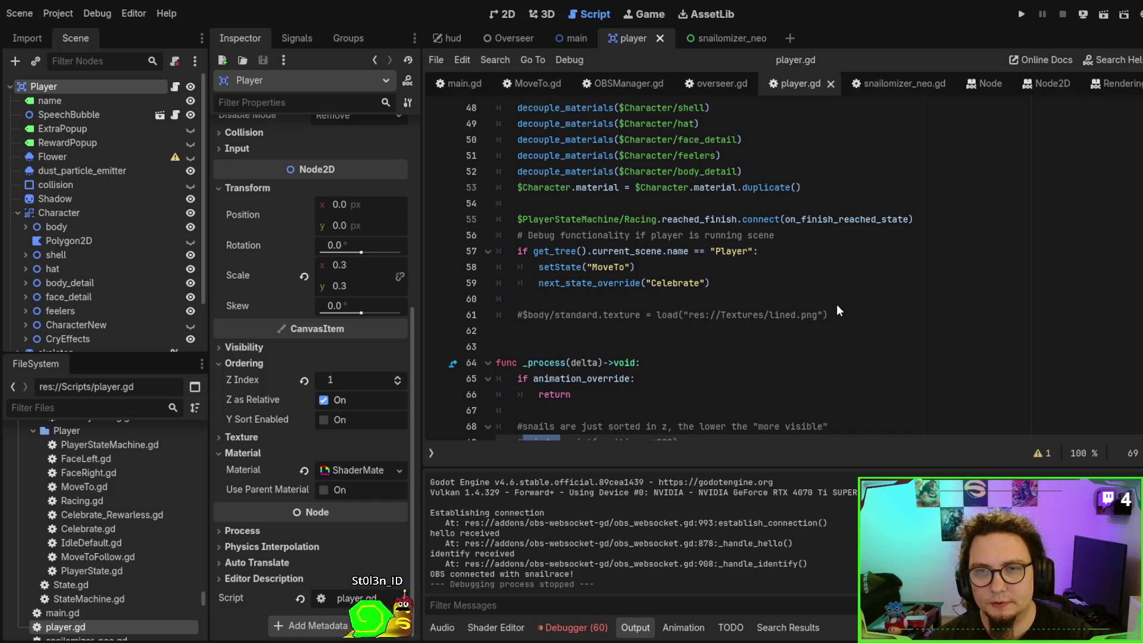
Add a Node2D Character2 above Character and delete the temporary extra Node2D
{"action": "key", "text": "ctrl+a"}
{"action": "key", "text": "Return"}
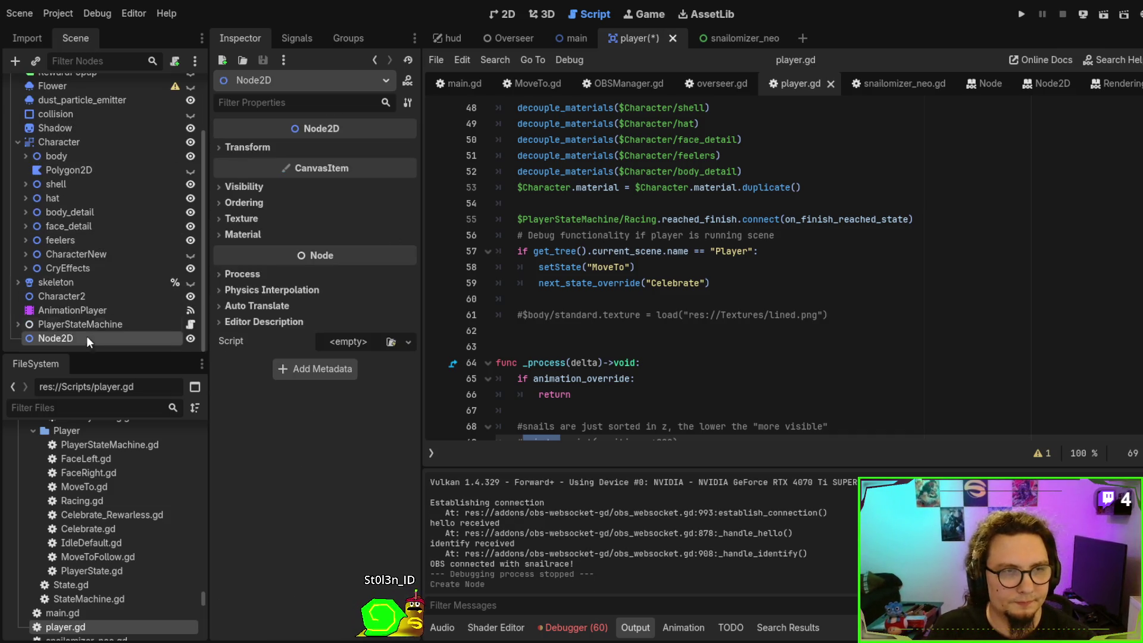
{"action": "left_click_drag", "start_coordinate": [69, 338], "coordinate": [77, 134]}
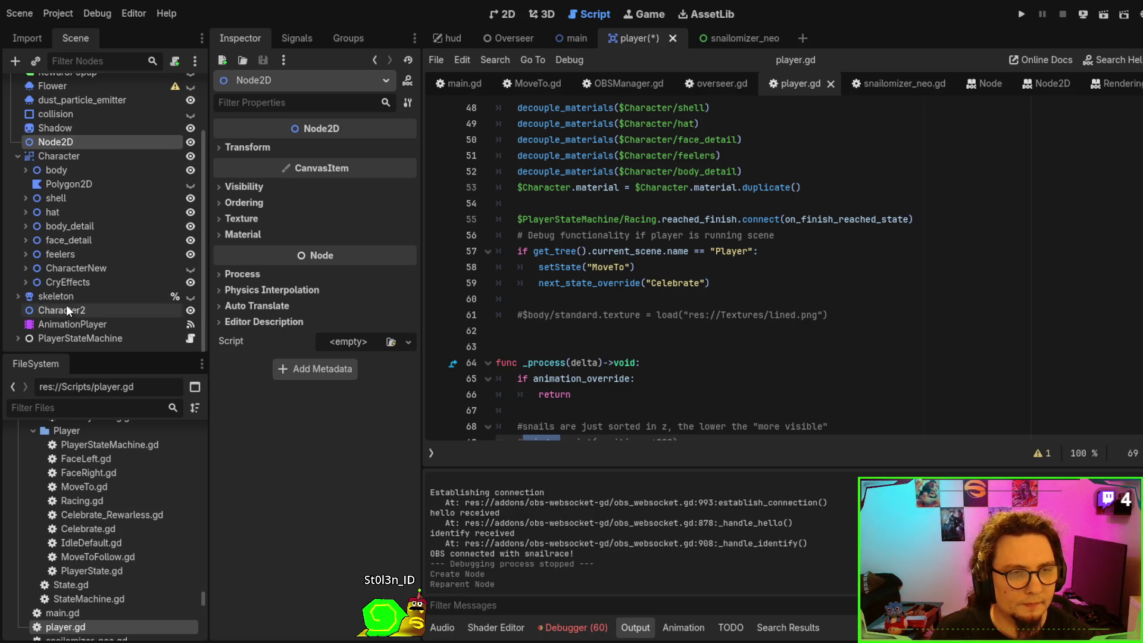
{"action": "left_click", "coordinate": [53, 160]}
{"action": "left_click", "coordinate": [53, 173]}
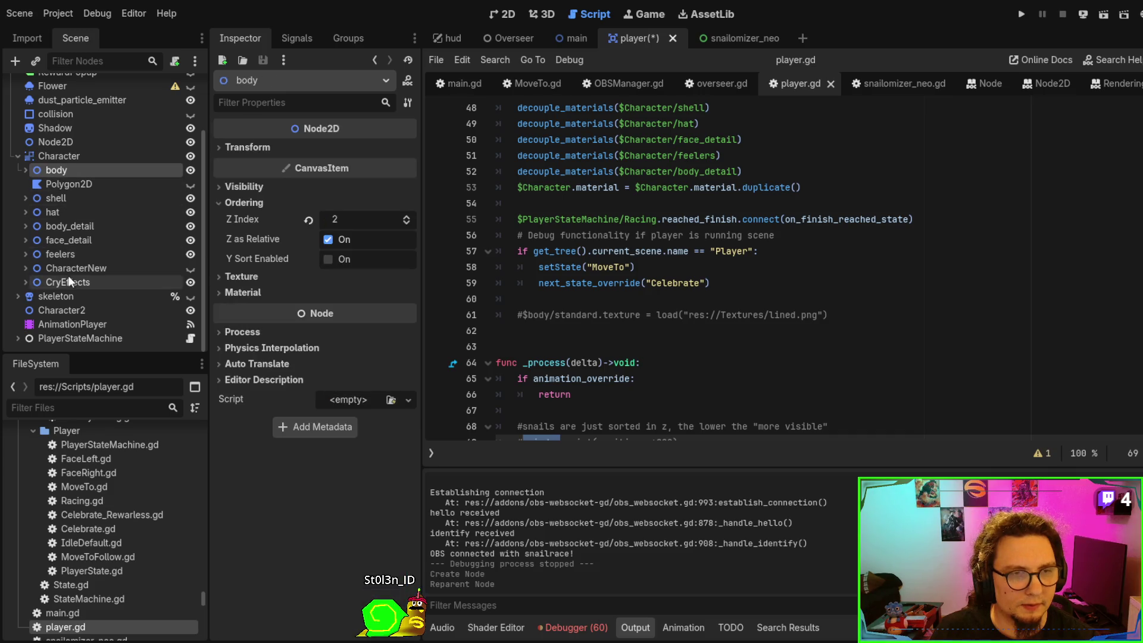
{"action": "left_click", "coordinate": [67, 283], "text": "shift"}
{"action": "left_click_drag", "start_coordinate": [69, 312], "coordinate": [67, 144]}
{"action": "left_click", "coordinate": [62, 144]}
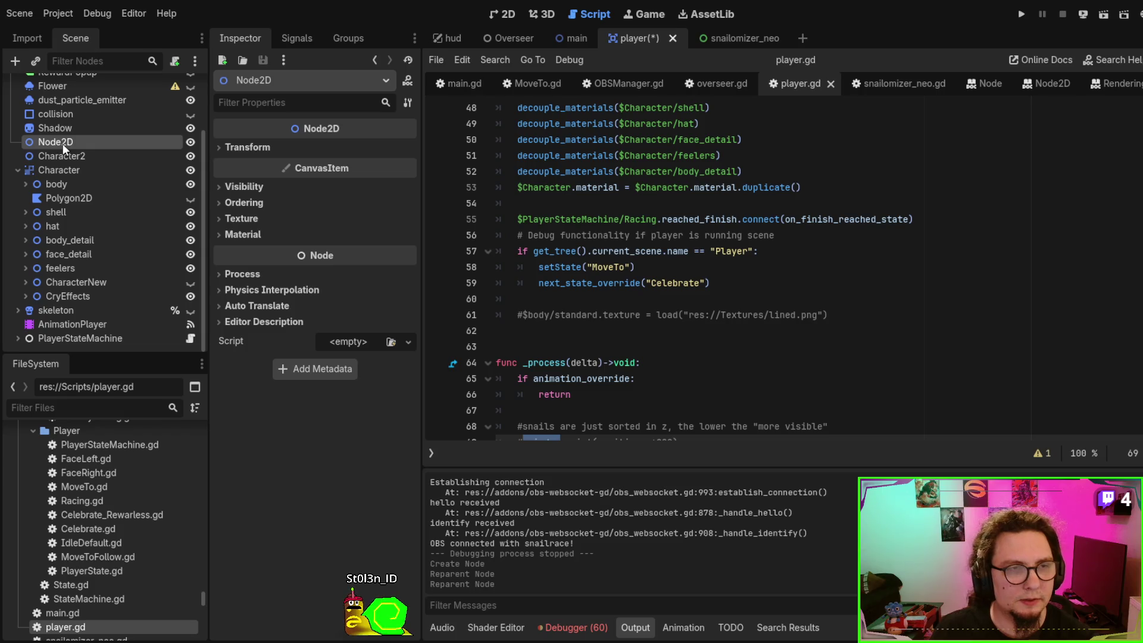
{"action": "key", "text": "Delete"}
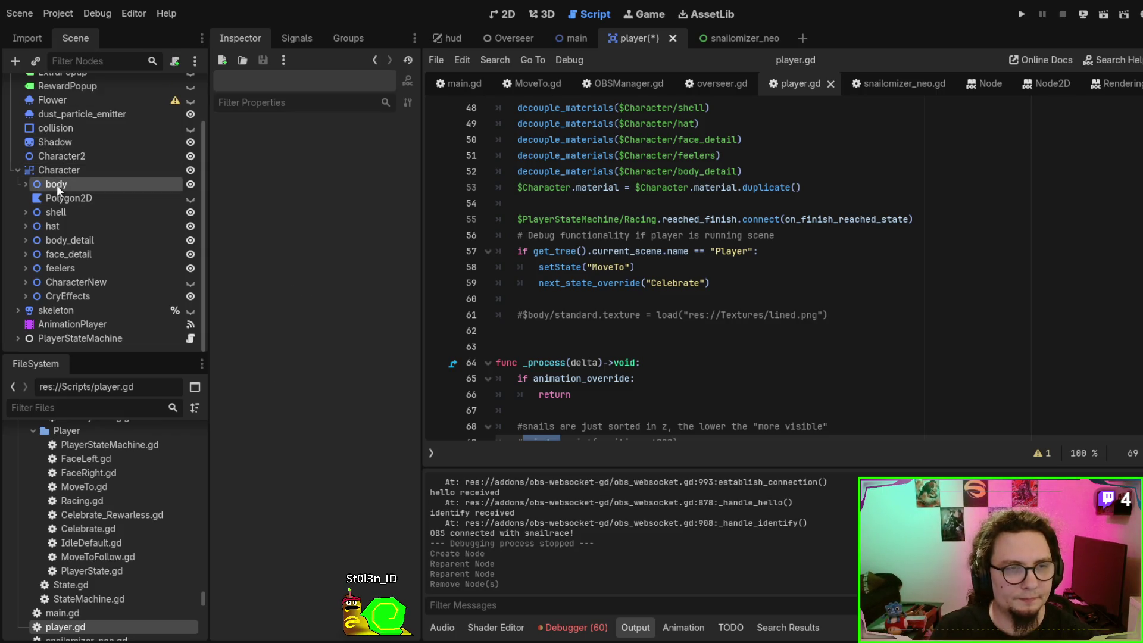
Move the nine body parts, body through CryEffects, under Character2
{"action": "left_click", "coordinate": [56, 184]}
{"action": "left_click", "coordinate": [66, 296], "text": "shift"}
{"action": "left_click_drag", "start_coordinate": [53, 185], "coordinate": [65, 155]}
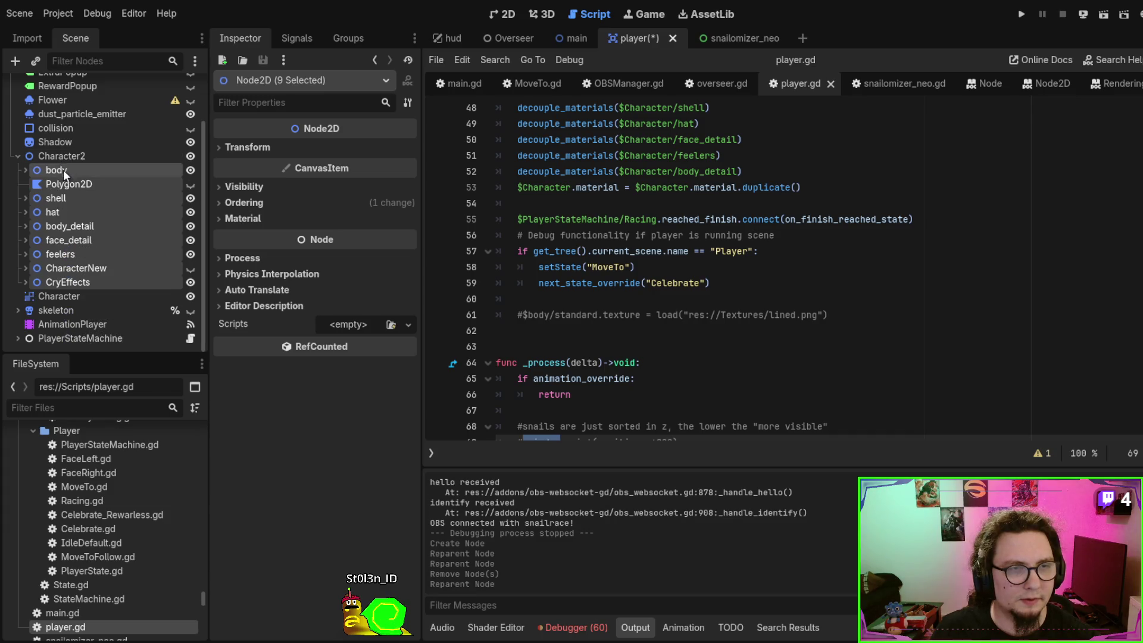
{"action": "left_click", "coordinate": [19, 156]}
Rename Character to Character3 and Character2 to Character, then run the scene with F6
{"action": "double_click", "coordinate": [64, 226]}
{"action": "type", "text": "Character3"}
{"action": "key", "text": "Return"}
{"action": "double_click", "coordinate": [76, 211]}
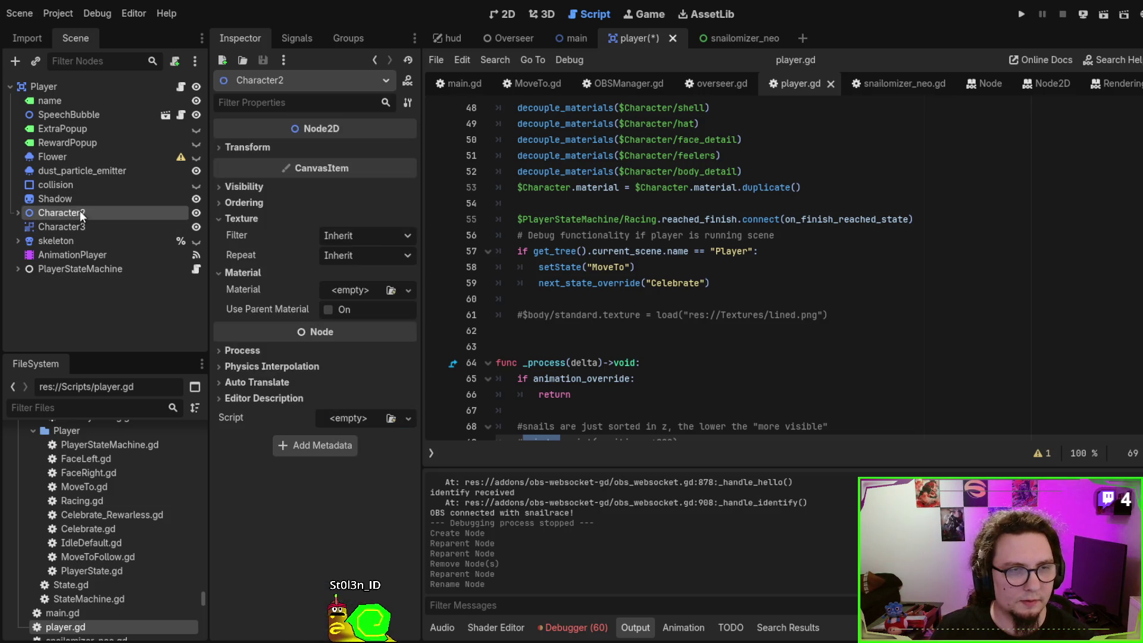
{"action": "key", "text": "BackSpace"}
{"action": "key", "text": "Return"}
{"action": "left_click", "coordinate": [705, 236]}
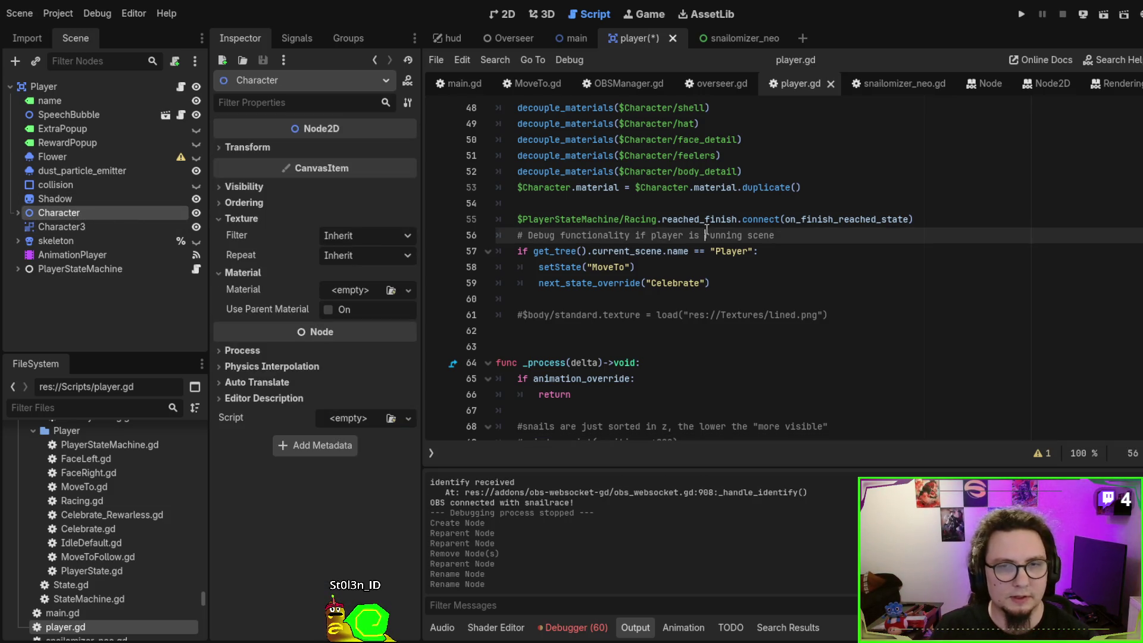
{"action": "key", "text": "F6"}
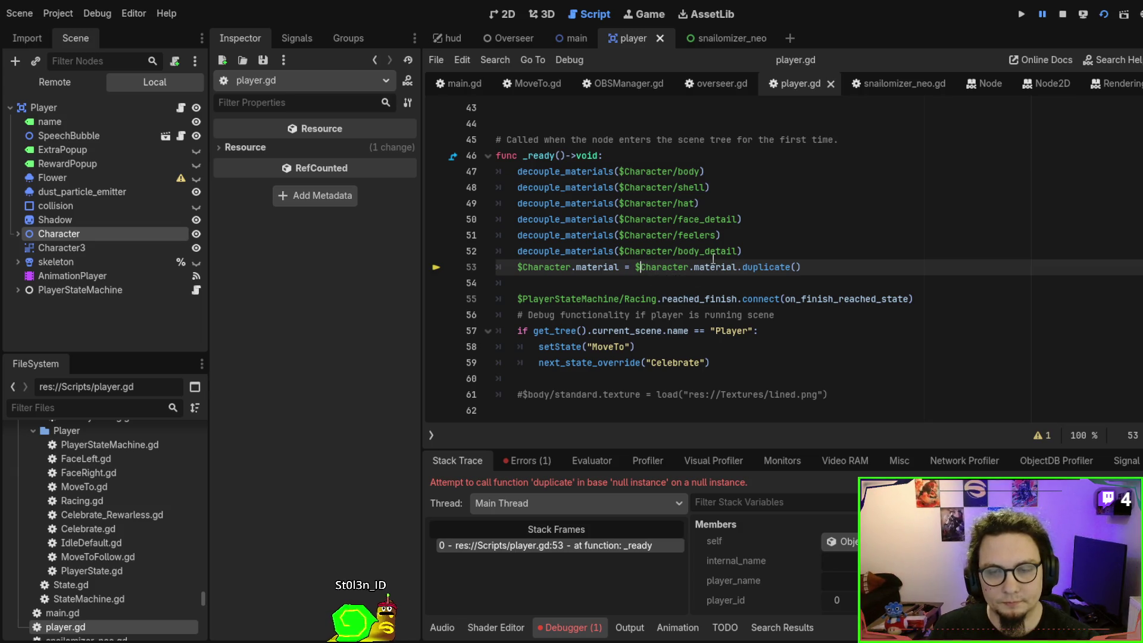
Comment out the material duplication on line 53, test the player scene, then run the main game
{"action": "left_click", "coordinate": [1063, 14]}
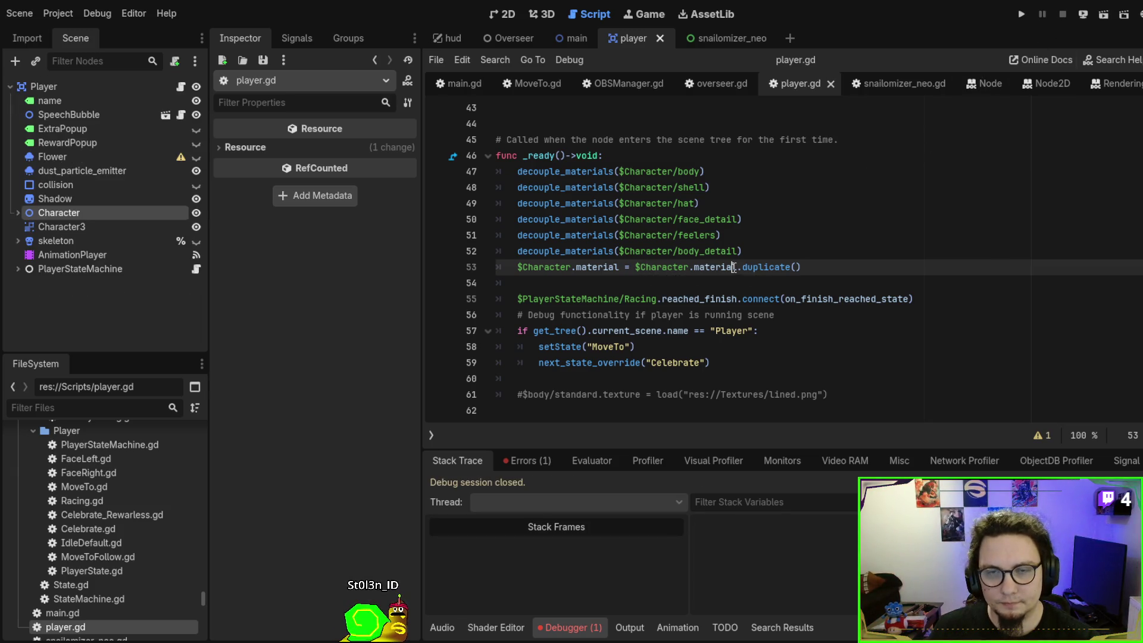
{"action": "key", "text": "ctrl+shift+Right"}
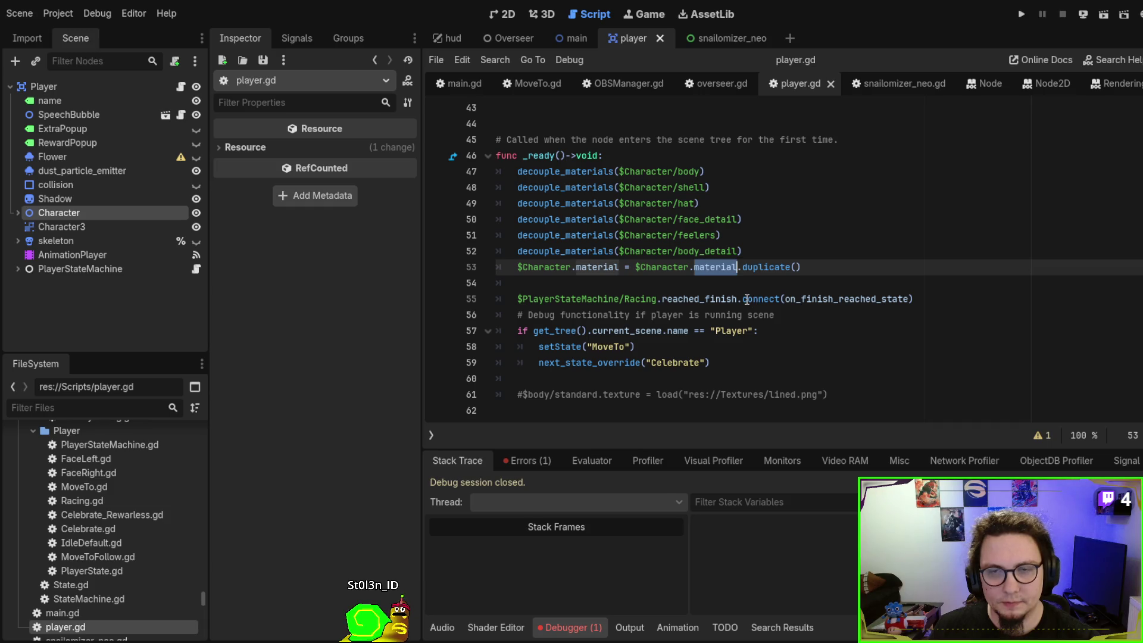
{"action": "key", "text": "ctrl+k"}
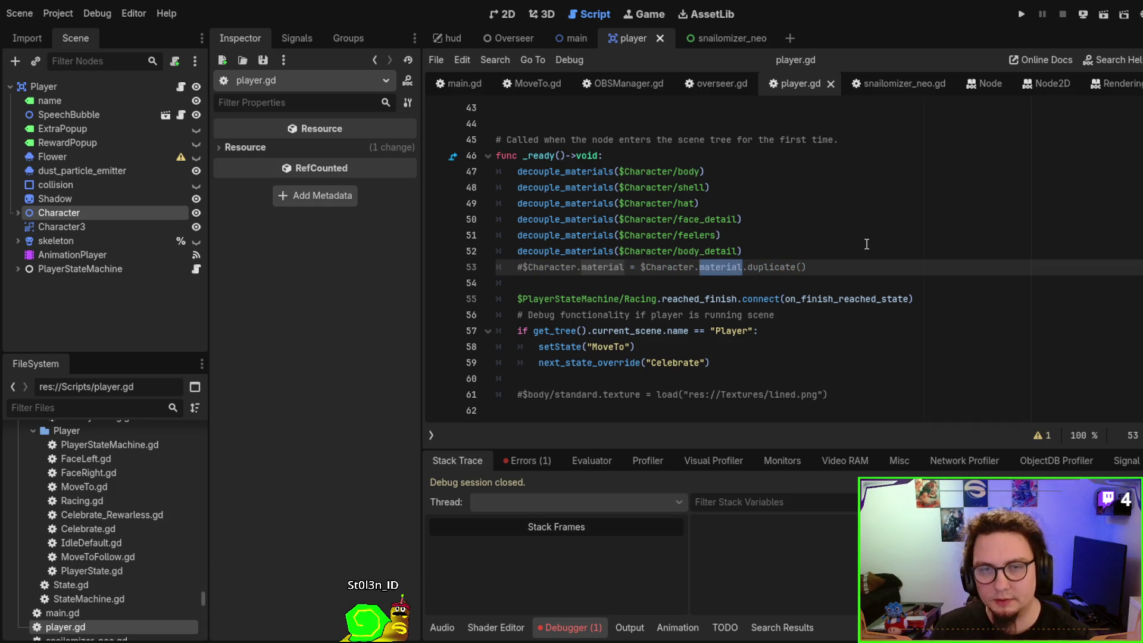
{"action": "key", "text": "F6"}
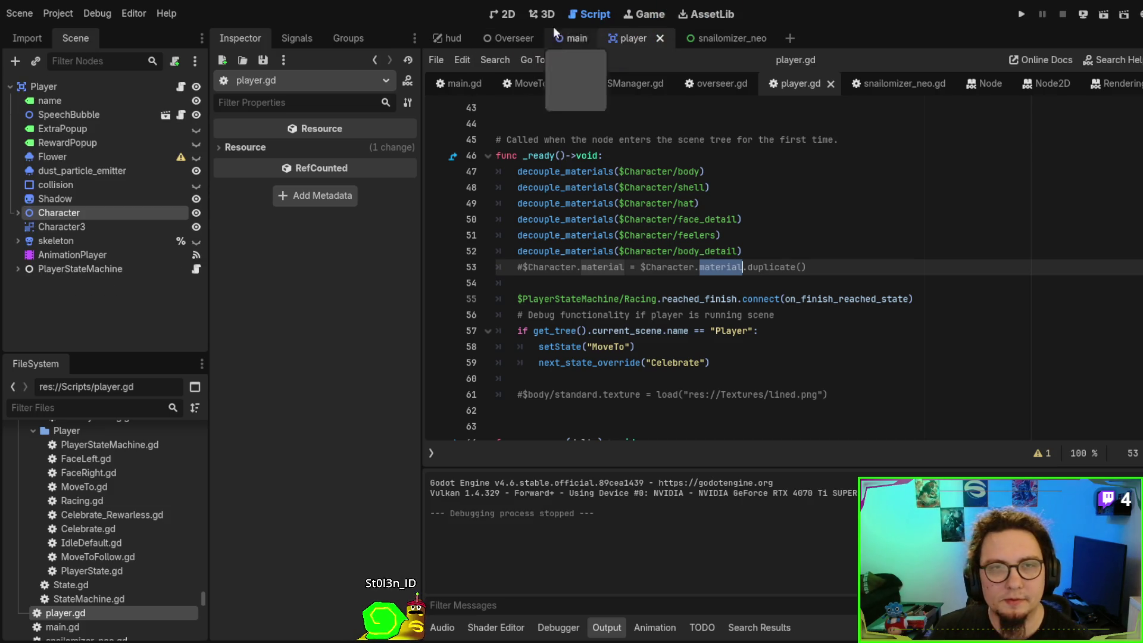
{"action": "left_click", "coordinate": [584, 35]}
{"action": "key", "text": "F5"}
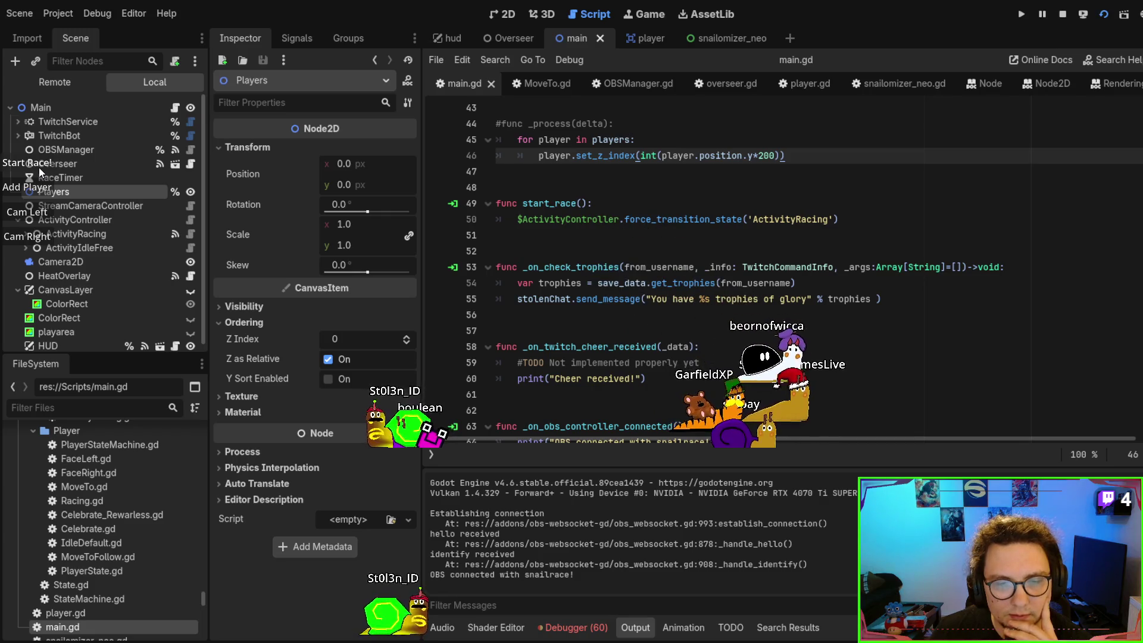
Stop the game and delete the stray parenthesis after set_z_index on line 46
{"action": "key", "text": "F8"}
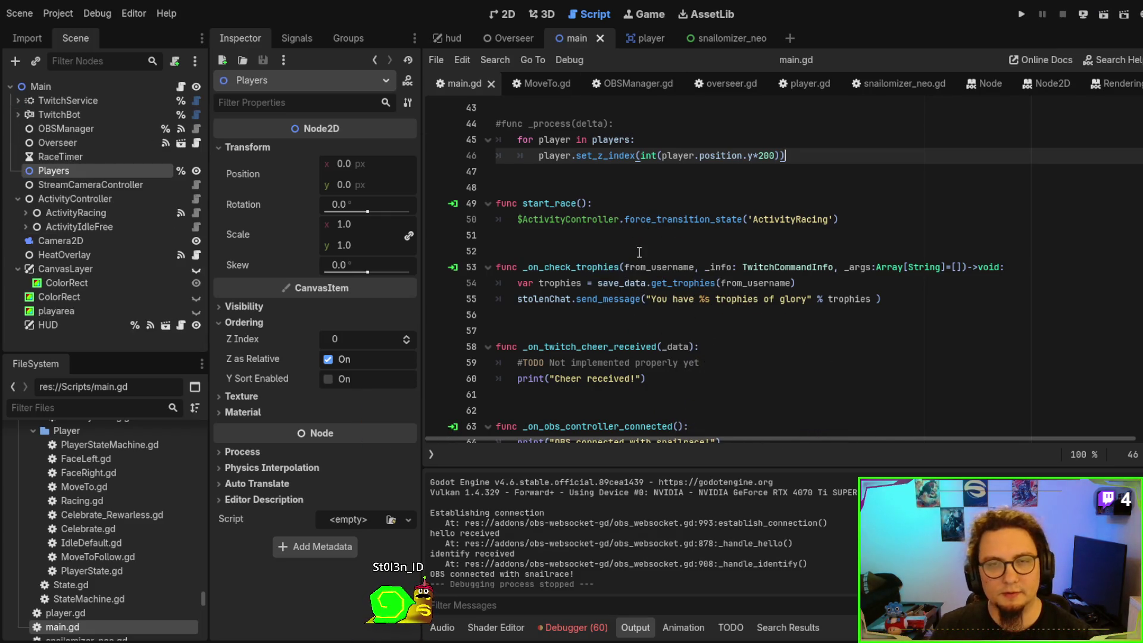
{"action": "left_click", "coordinate": [500, 250]}
{"action": "key", "text": "Up"}
{"action": "key", "text": "Up"}
{"action": "key", "text": "Up"}
{"action": "key", "text": "End"}
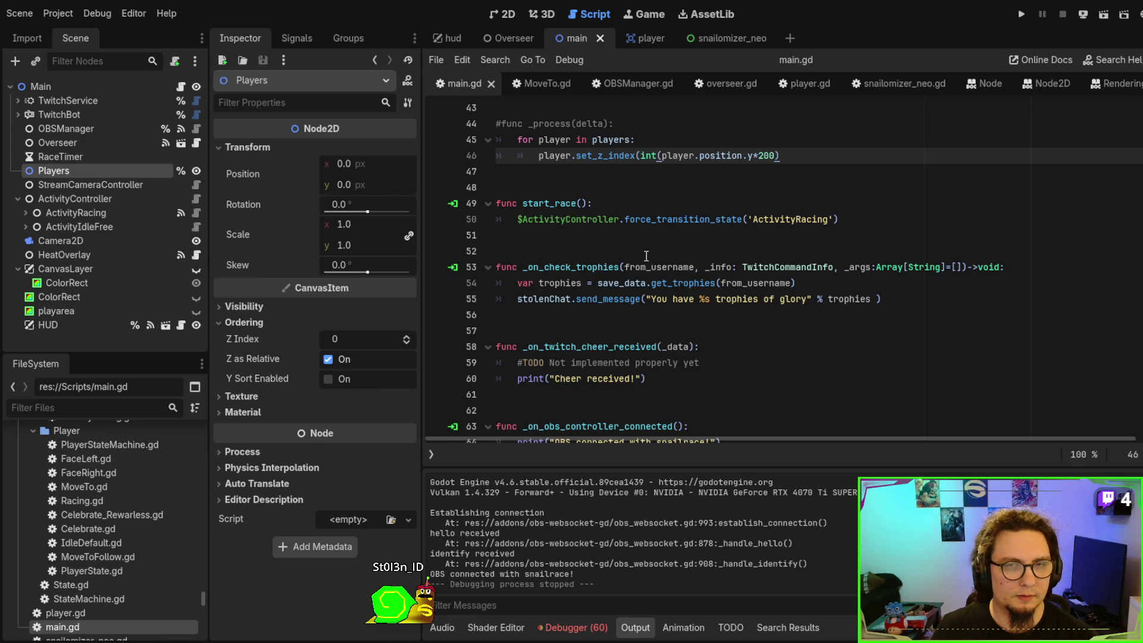
{"action": "key", "text": "ctrl+Left"}
{"action": "key", "text": "ctrl+Left"}
{"action": "key", "text": "ctrl+Left"}
{"action": "key", "text": "BackSpace"}
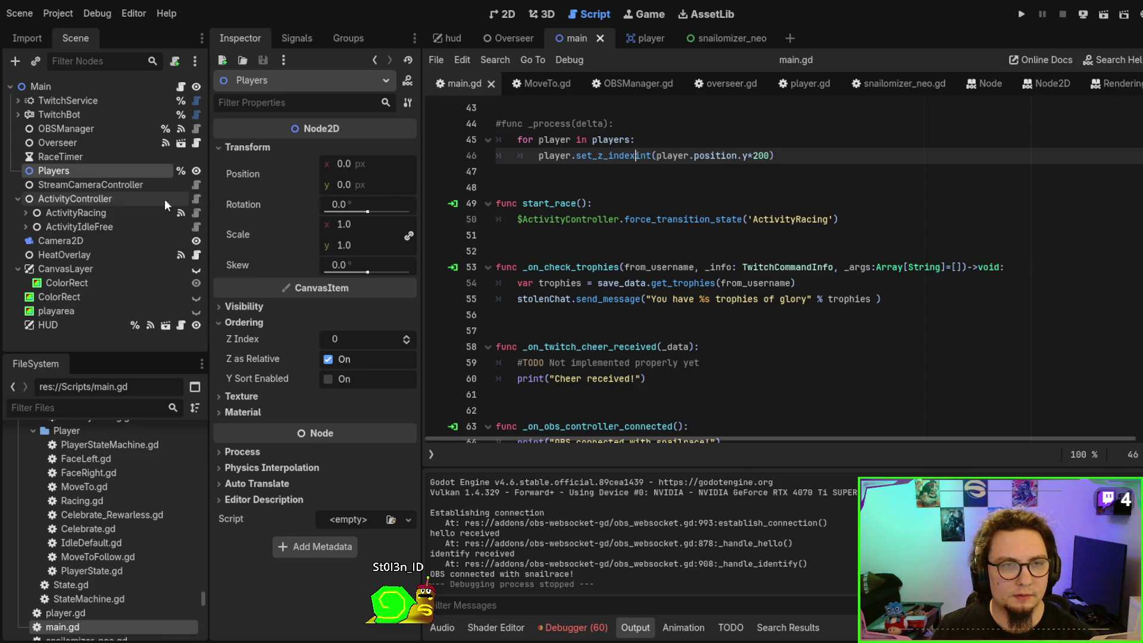
In the player scene, undo the Character node rename
{"action": "left_click", "coordinate": [509, 13]}
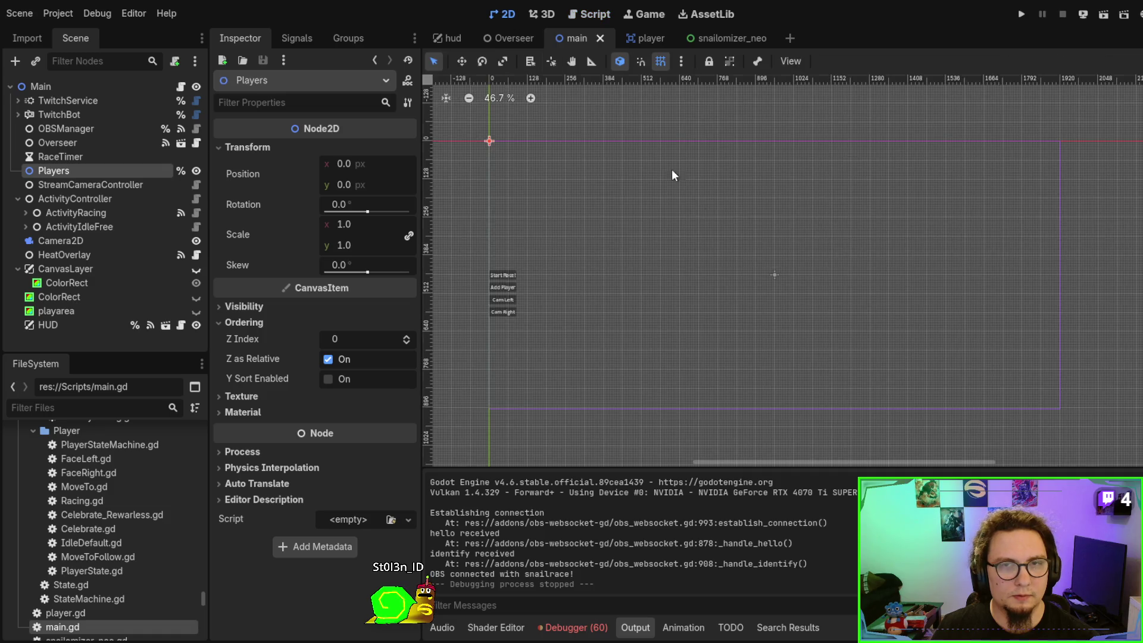
{"action": "scroll", "coordinate": [737, 276], "scroll_direction": "down", "scroll_amount": 1}
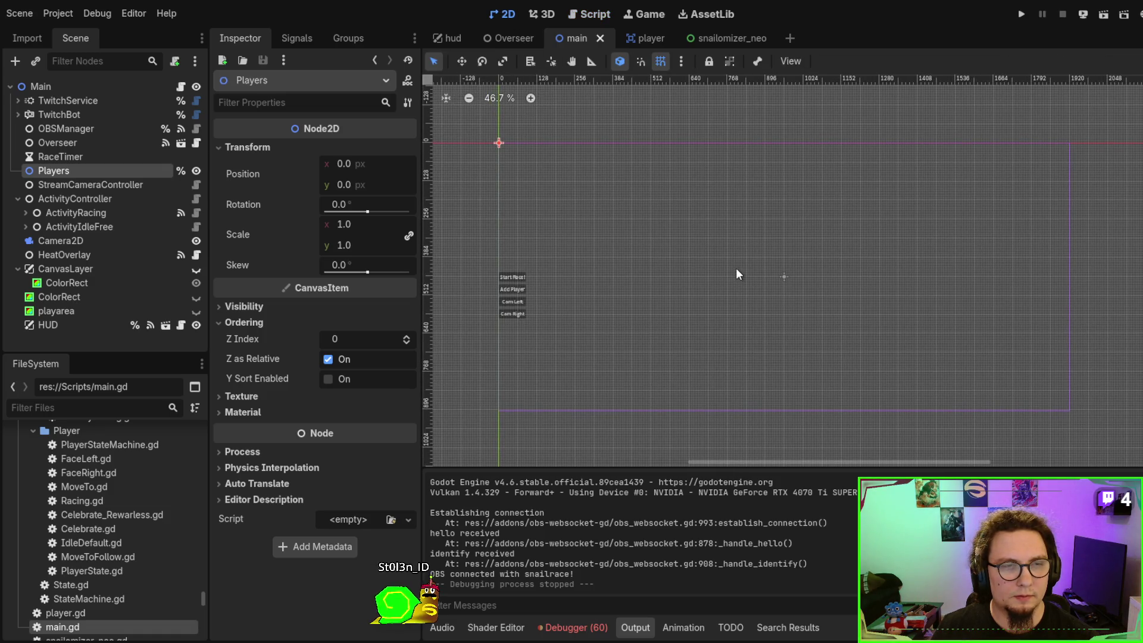
{"action": "left_click", "coordinate": [638, 40]}
{"action": "key", "text": "ctrl+z"}
{"action": "key", "text": "ctrl+z"}
{"action": "key", "text": "ctrl+z"}
{"action": "key", "text": "ctrl+z"}
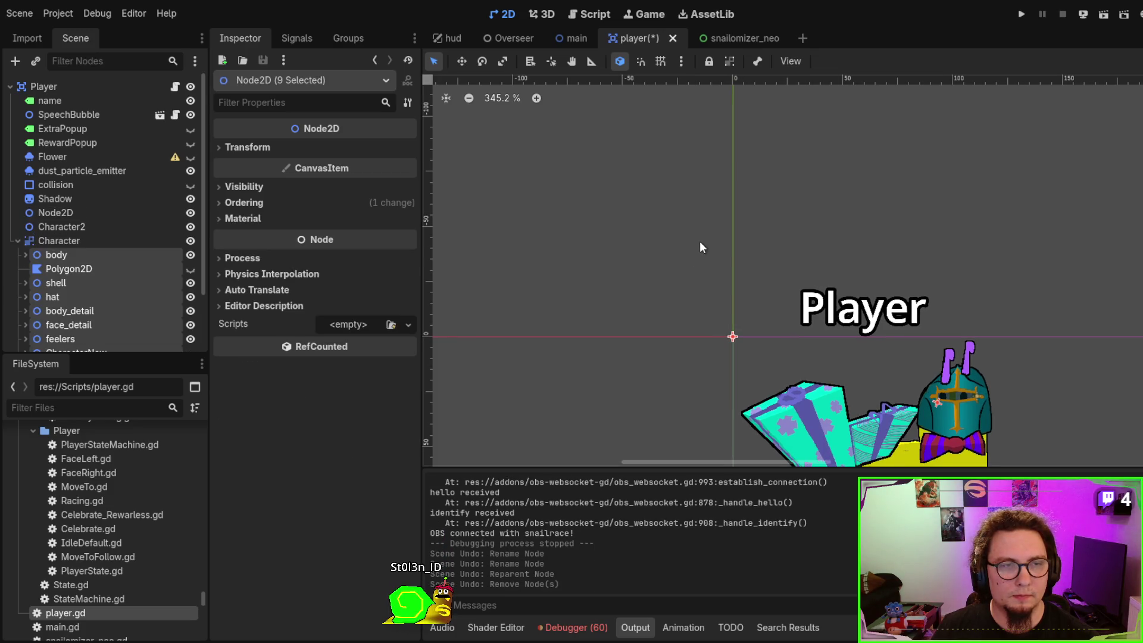
Undo the Character2 move and node creation, recentre the snail, and save the player scene
{"action": "key", "text": "ctrl+z"}
{"action": "key", "text": "ctrl+z"}
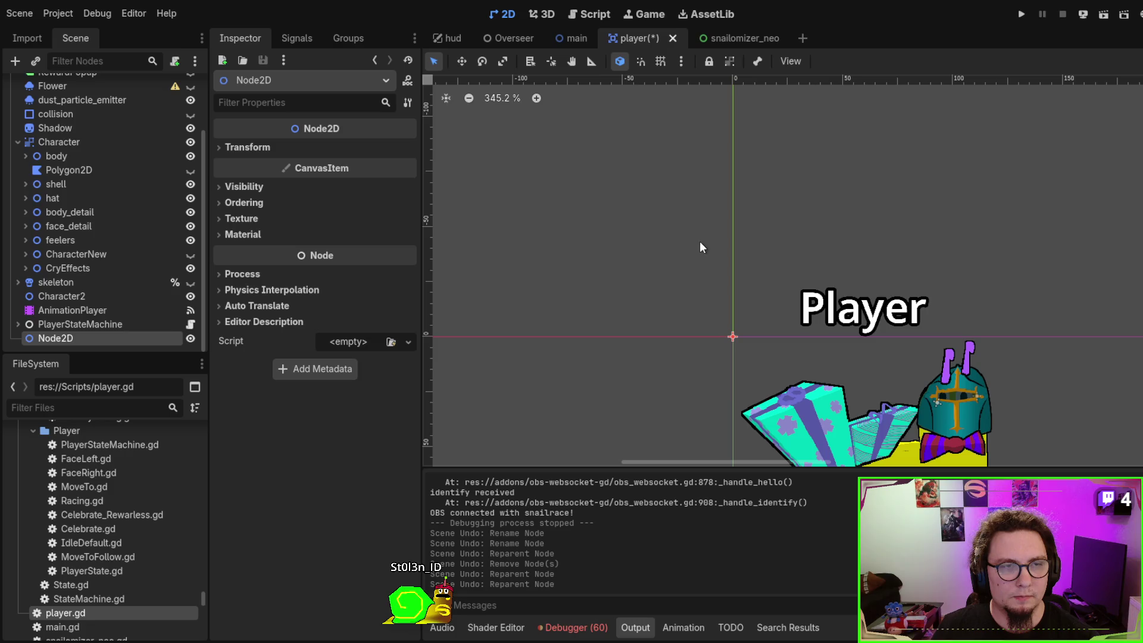
{"action": "key", "text": "ctrl+z"}
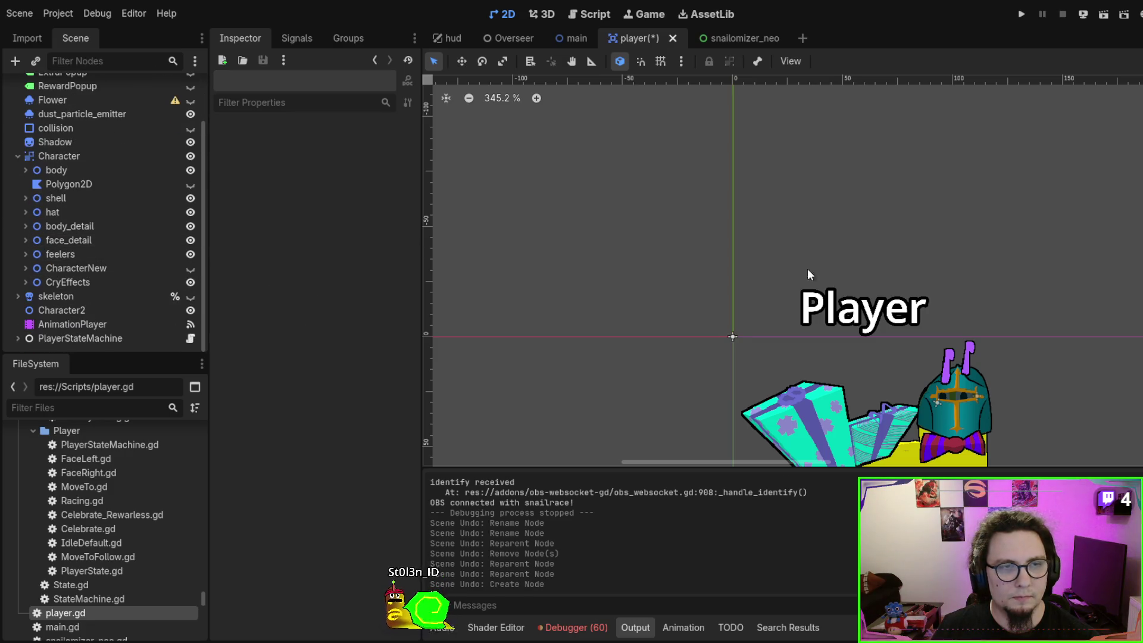
{"action": "scroll", "coordinate": [744, 214], "scroll_direction": "down", "scroll_amount": 2}
{"action": "left_click_drag", "start_coordinate": [745, 214], "coordinate": [656, 126]}
{"action": "key", "text": "ctrl+s"}
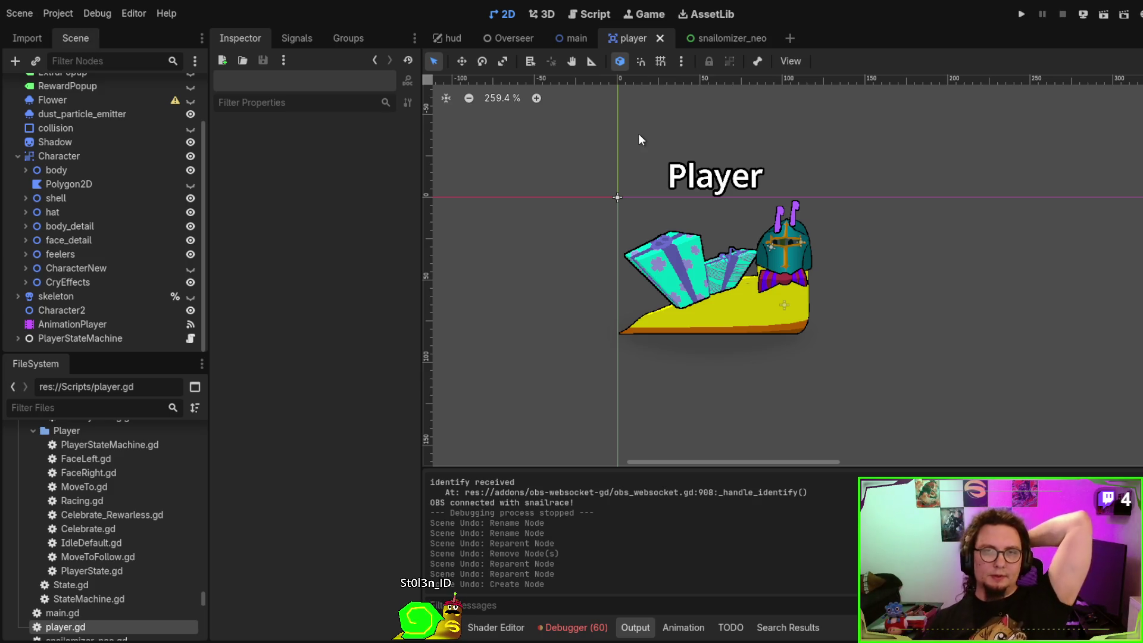
Inspect the Character node's Visibility settings, then collapse them again
{"action": "left_click", "coordinate": [100, 155]}
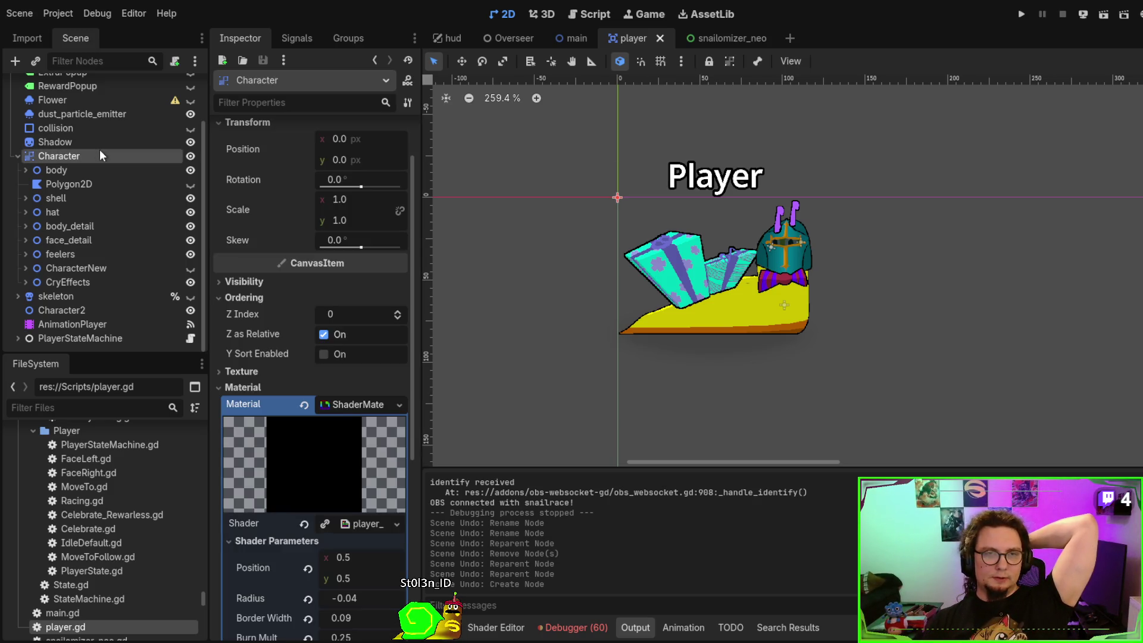
{"action": "left_click", "coordinate": [245, 282]}
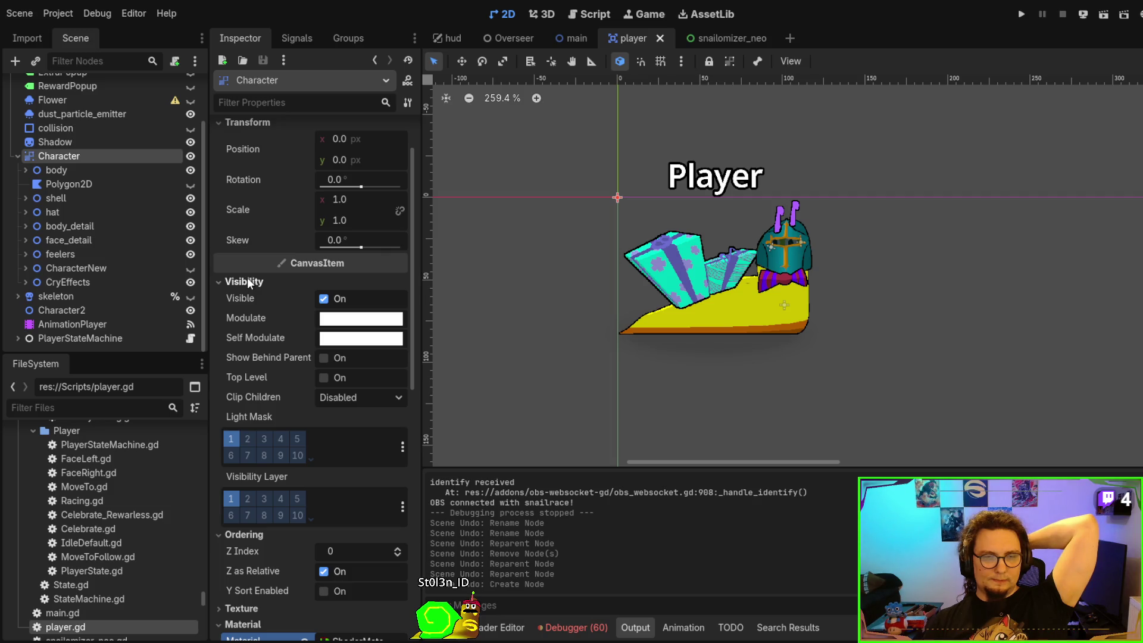
{"action": "left_click", "coordinate": [247, 279]}
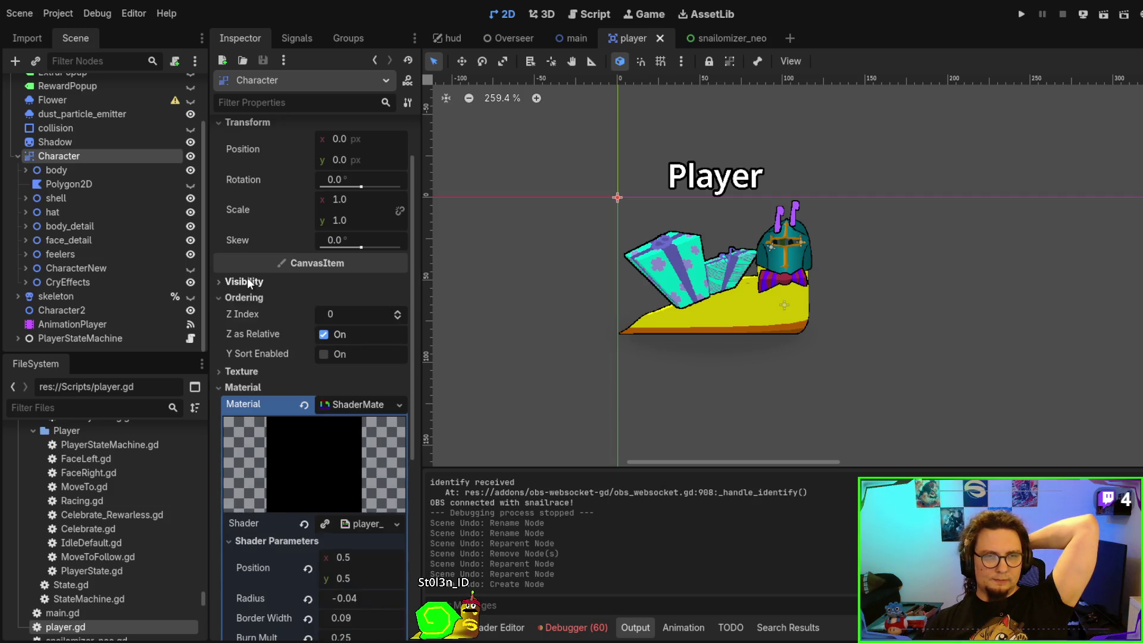
{"action": "scroll", "coordinate": [107, 188], "scroll_direction": "up", "scroll_amount": 3}
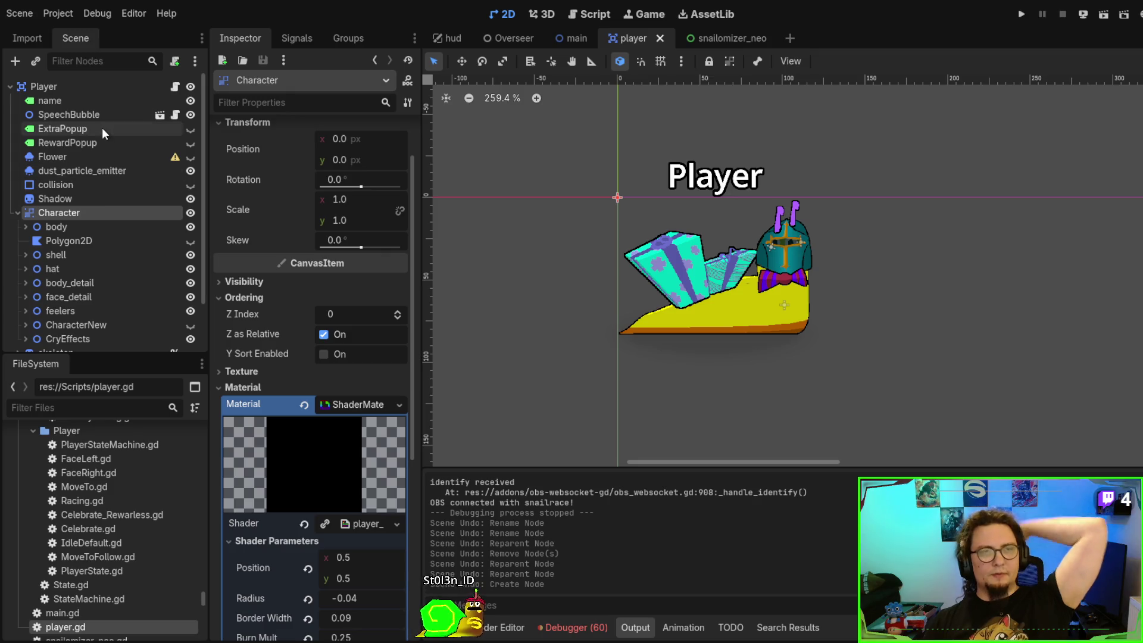
Revert the Player root node's Z Index from 1 to 0 and return to the main scene
{"action": "left_click", "coordinate": [82, 80]}
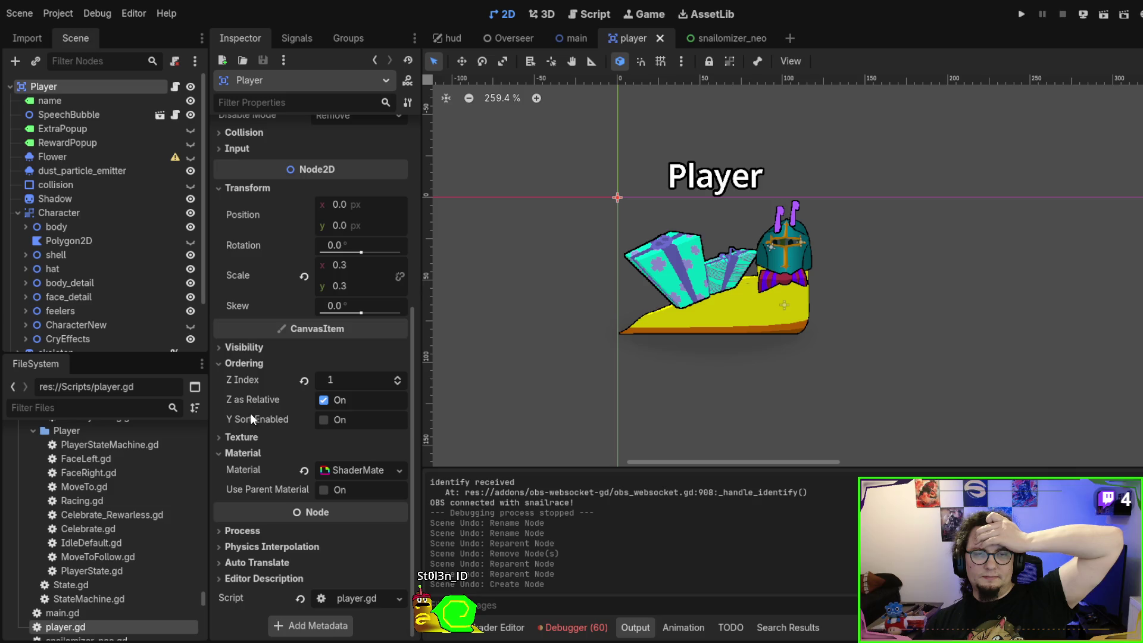
{"action": "left_click", "coordinate": [305, 381]}
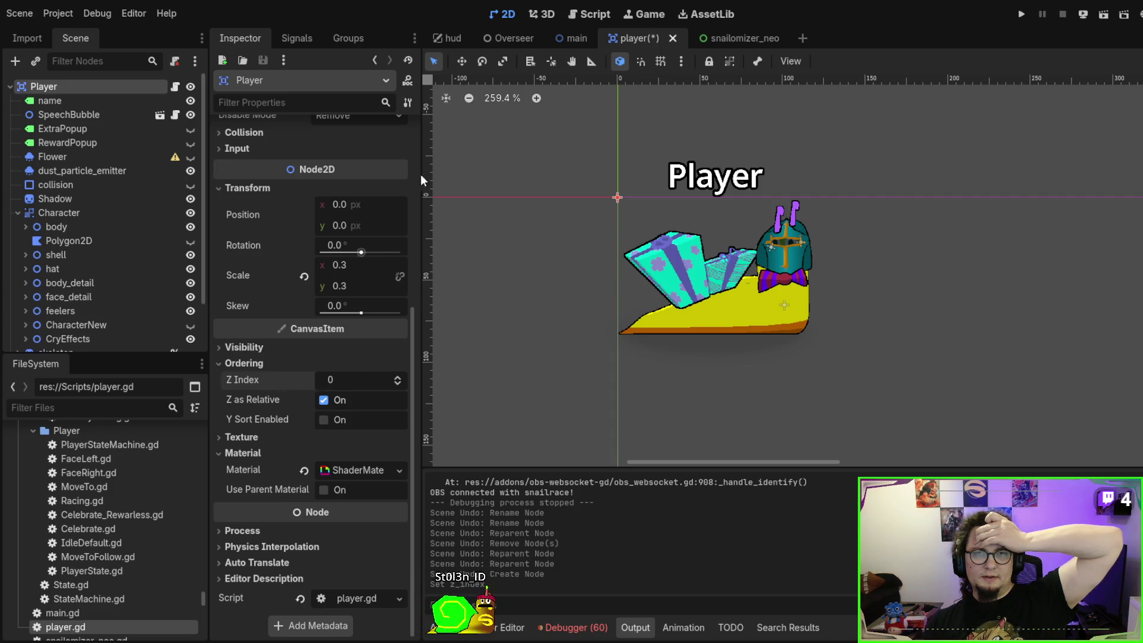
{"action": "left_click", "coordinate": [573, 38]}
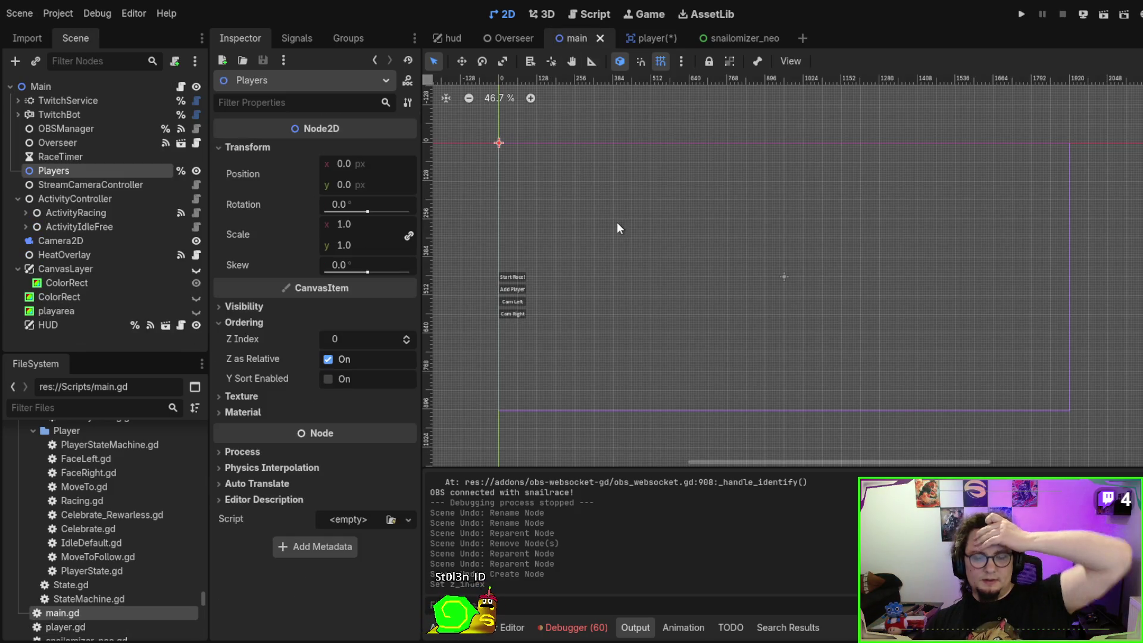
Test-run the race, add two more snails, then stop the game
{"action": "key", "text": "F5"}
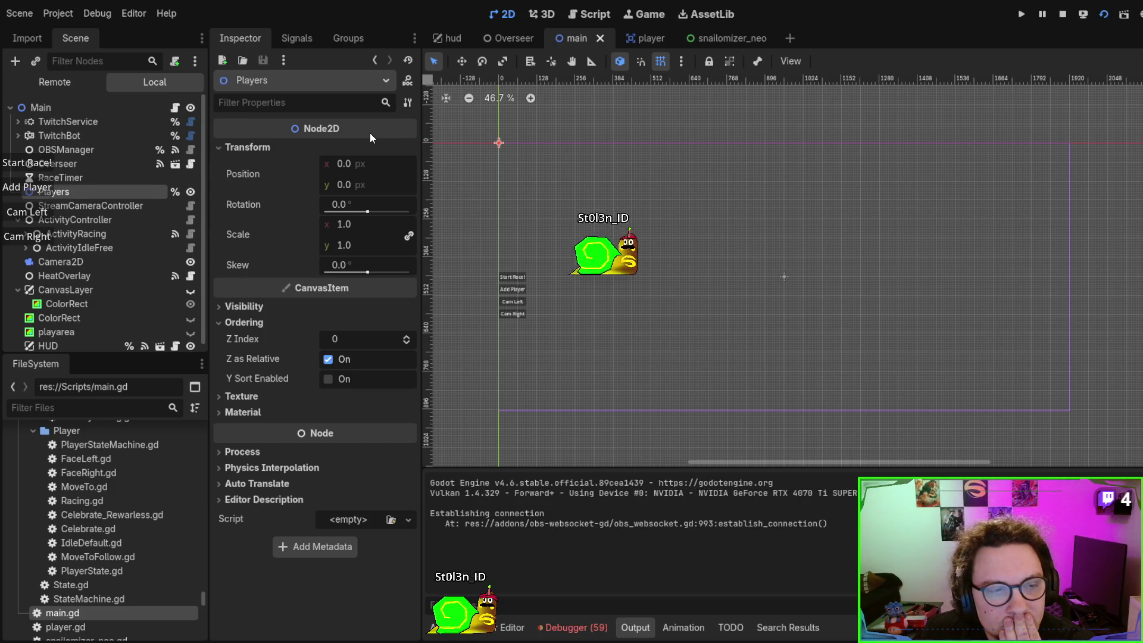
{"action": "left_click", "coordinate": [44, 190]}
{"action": "left_click", "coordinate": [44, 190]}
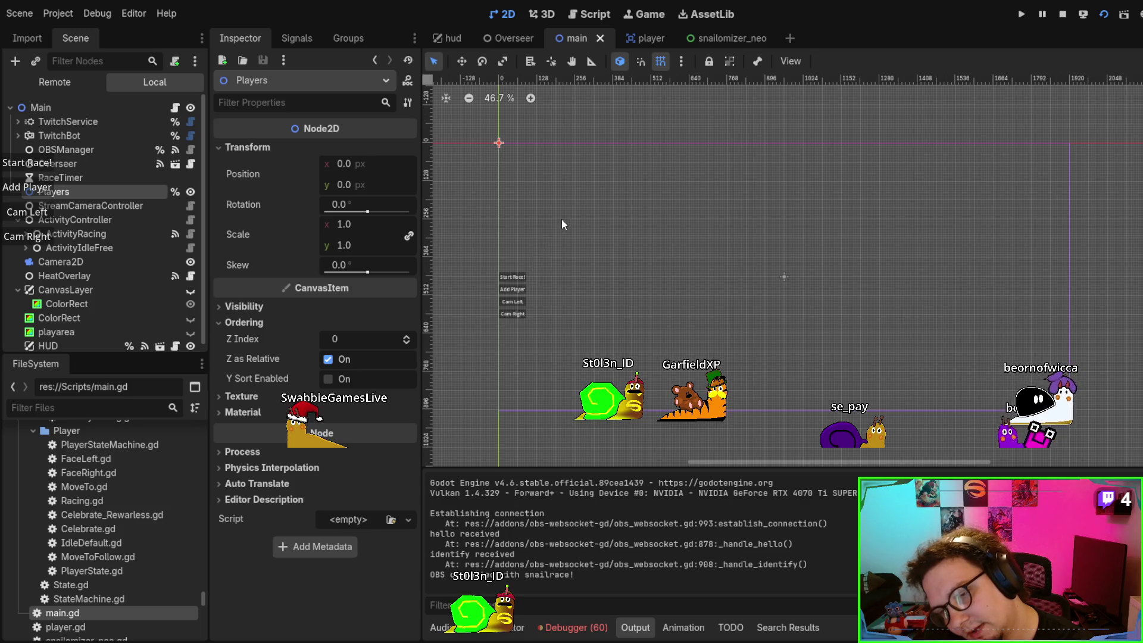
{"action": "key", "text": "F8"}
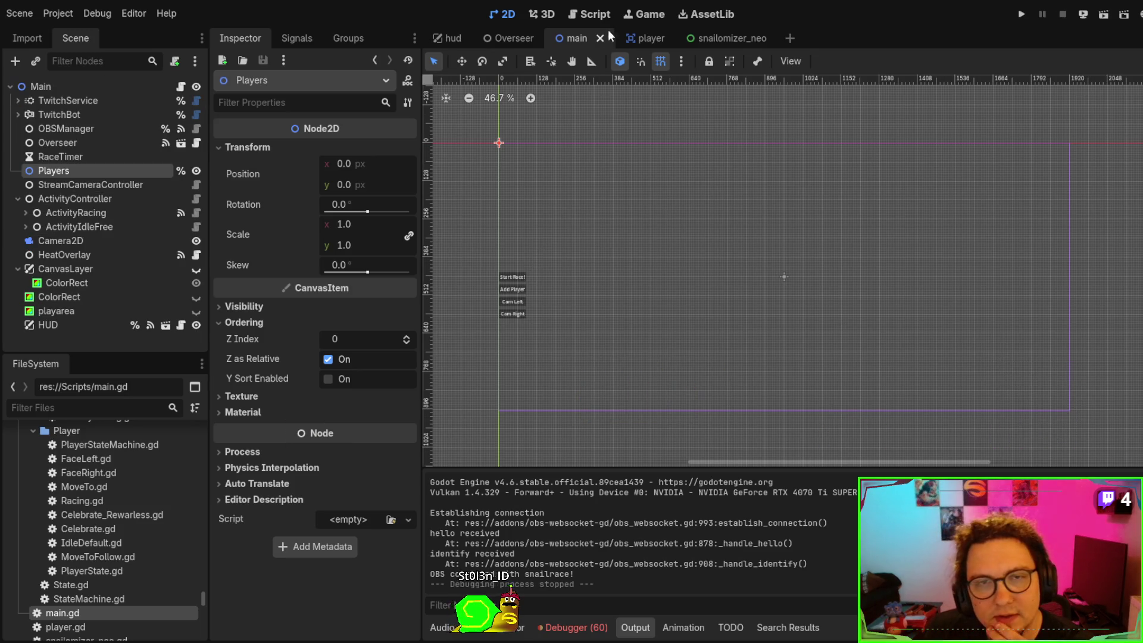
Open main.gd and uncomment the _process function with Ctrl+K
{"action": "mouse_move", "coordinate": [637, 37]}
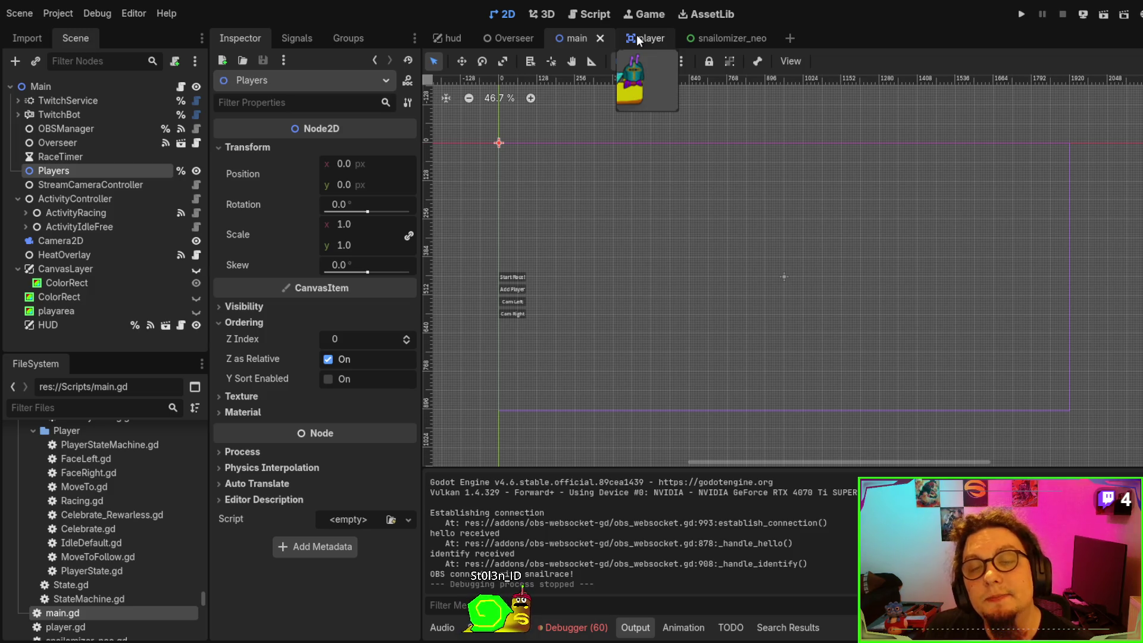
{"action": "left_click", "coordinate": [638, 36]}
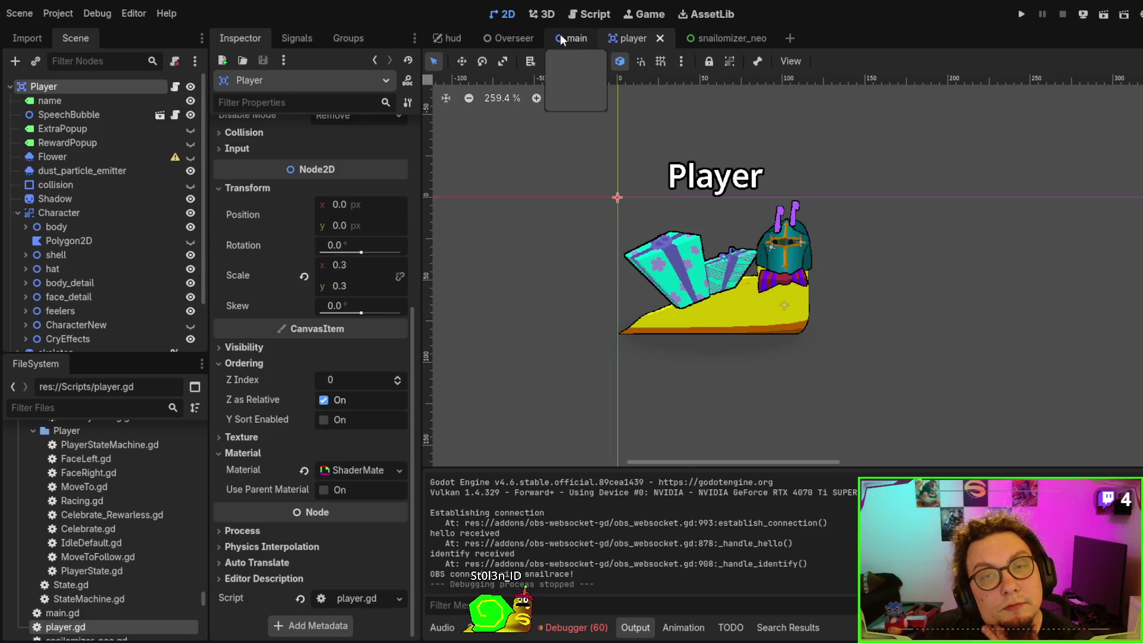
{"action": "left_click", "coordinate": [562, 37]}
{"action": "left_click", "coordinate": [590, 15]}
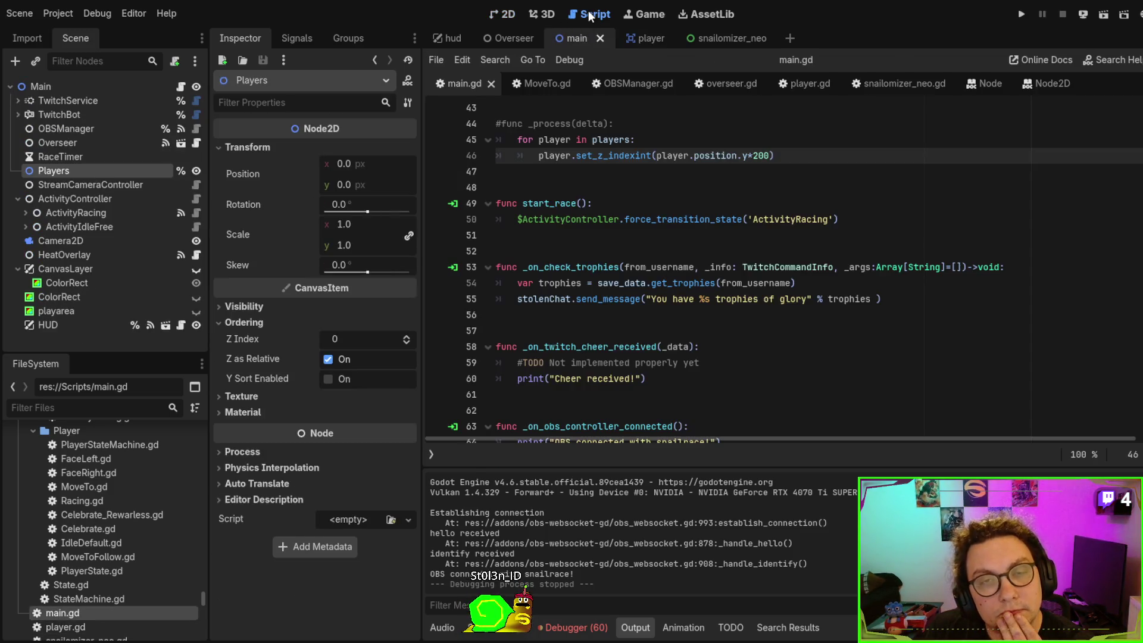
{"action": "double_click", "coordinate": [617, 158]}
{"action": "left_click", "coordinate": [653, 147]}
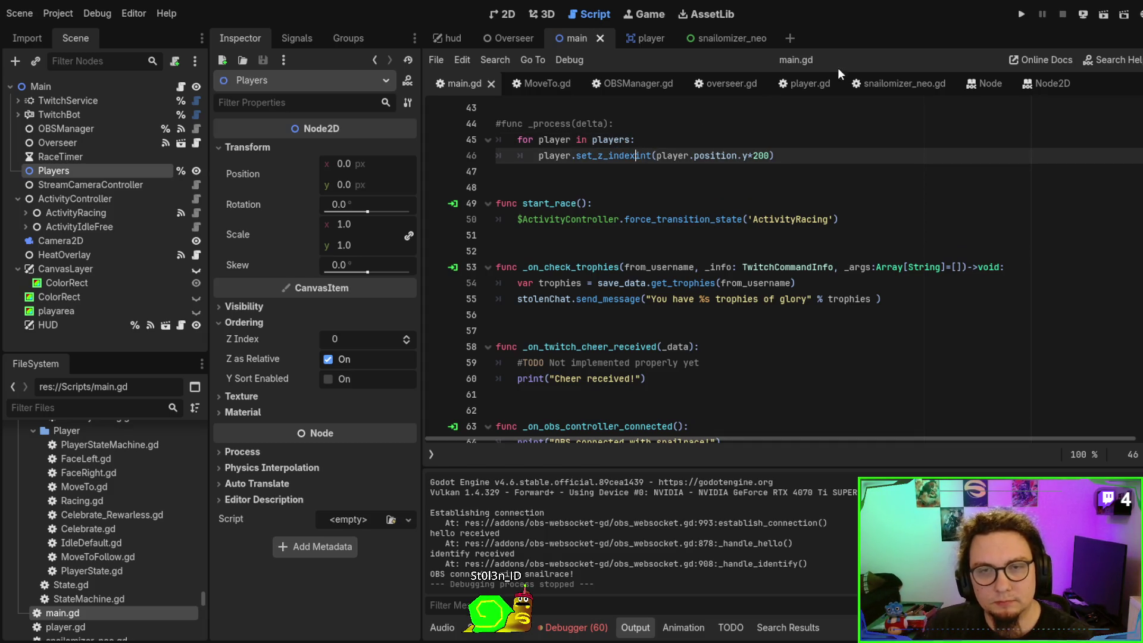
{"action": "key", "text": "Up"}
{"action": "key", "text": "Up"}
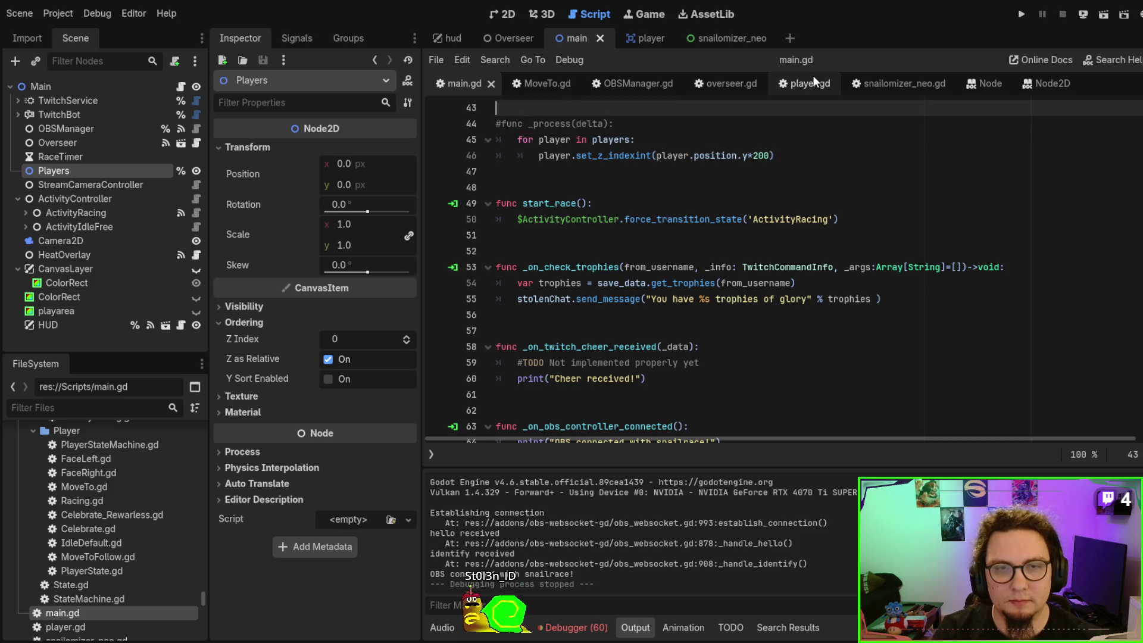
{"action": "key", "text": "ctrl+k"}
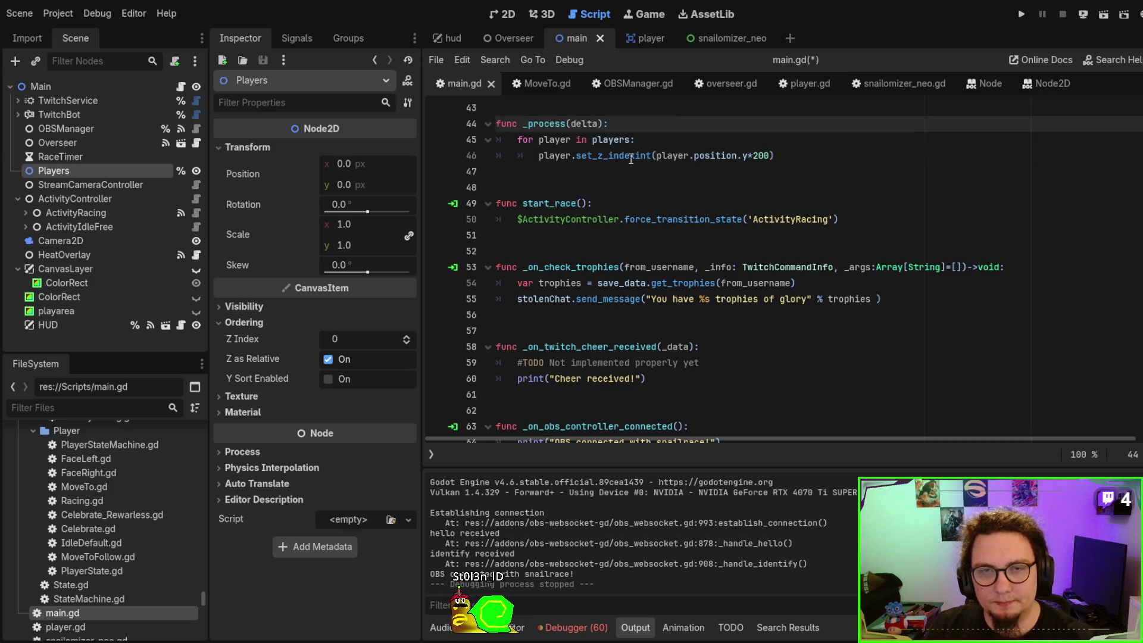
Wrap the int(...) call in parentheses on line 46 so it reads set_z_index(int(player.position.y+200))
{"action": "left_click", "coordinate": [633, 157]}
{"action": "type", "text": "("}
{"action": "scroll", "coordinate": [795, 245], "scroll_direction": "up", "scroll_amount": 3}
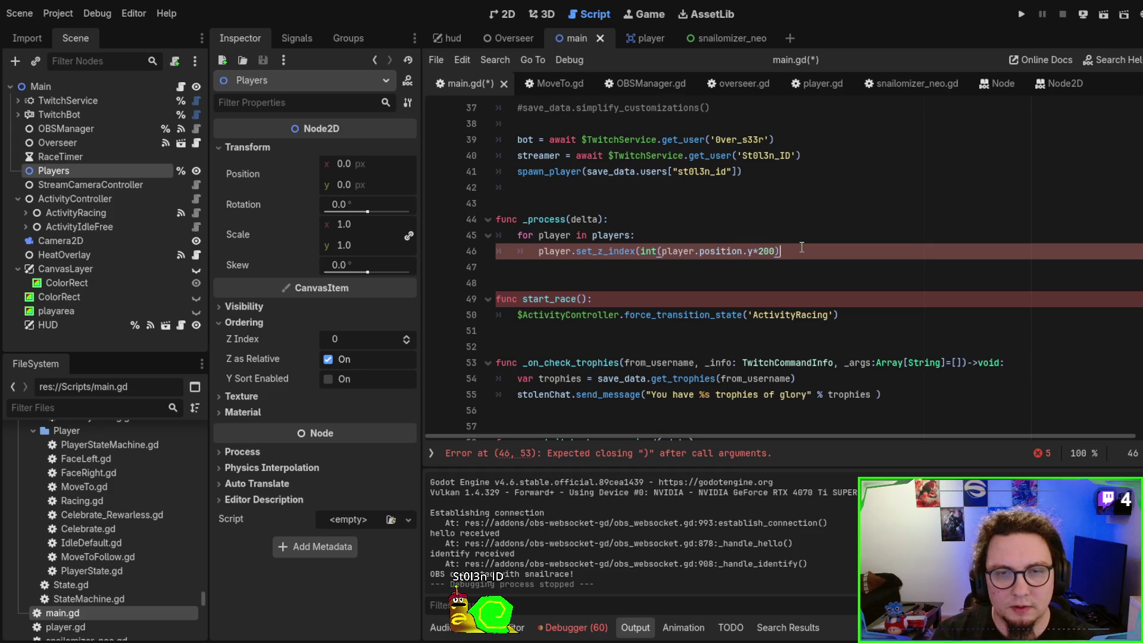
{"action": "type", "text": ")"}
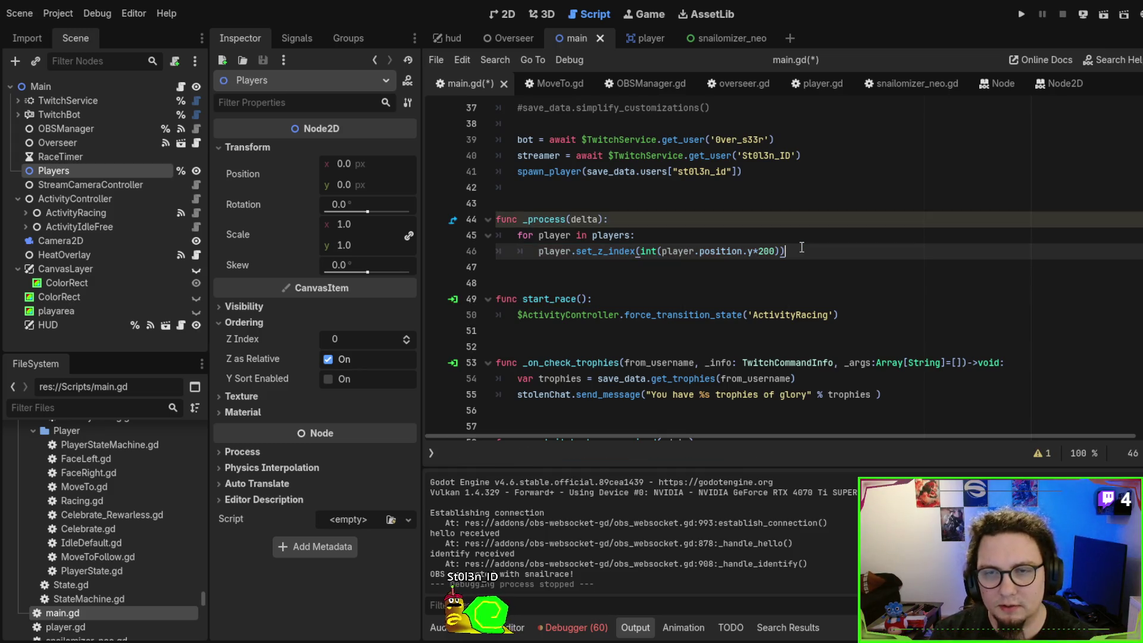
{"action": "scroll", "coordinate": [802, 247], "scroll_direction": "up", "scroll_amount": 2}
{"action": "left_click", "coordinate": [539, 283]}
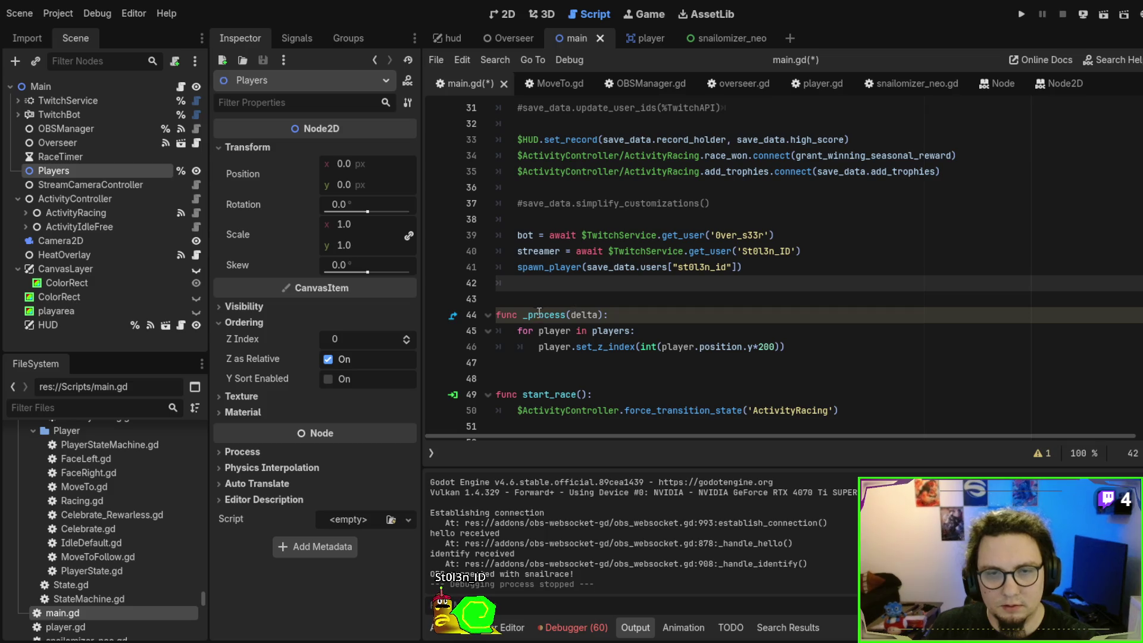
Rename the unused delta parameter to _delta and run the game
{"action": "left_click", "coordinate": [1039, 454]}
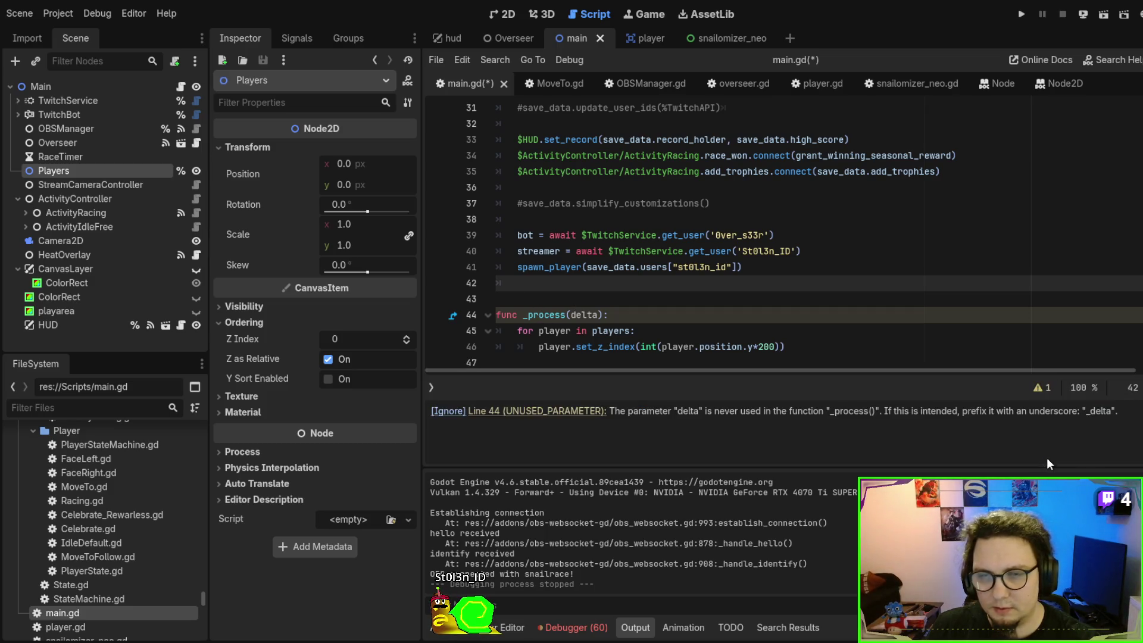
{"action": "left_click", "coordinate": [570, 314]}
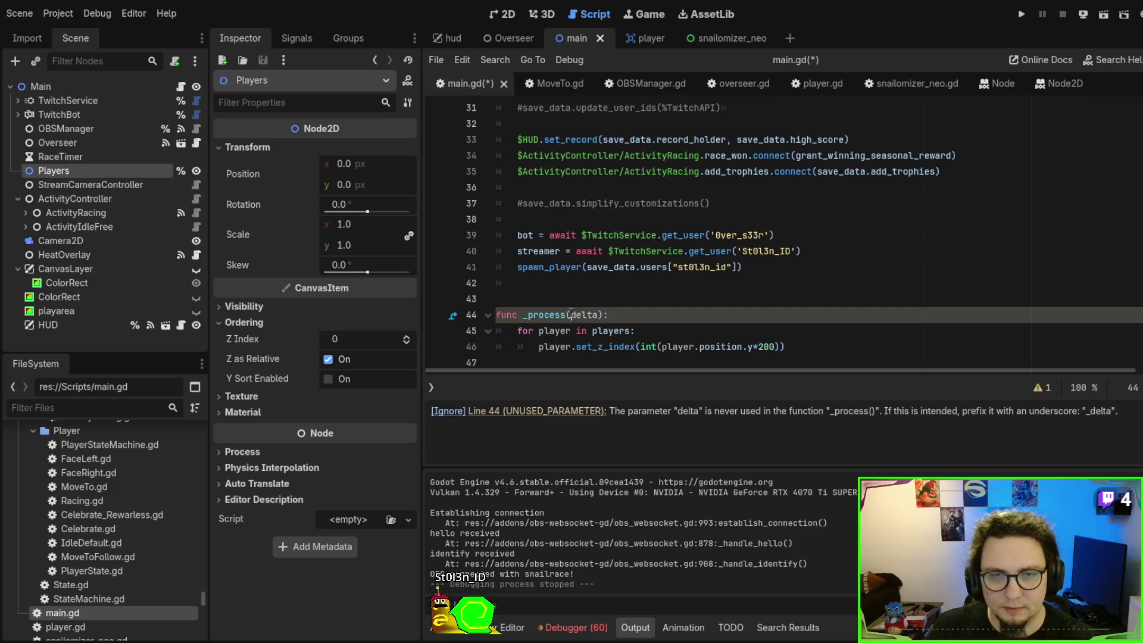
{"action": "type", "text": "_"}
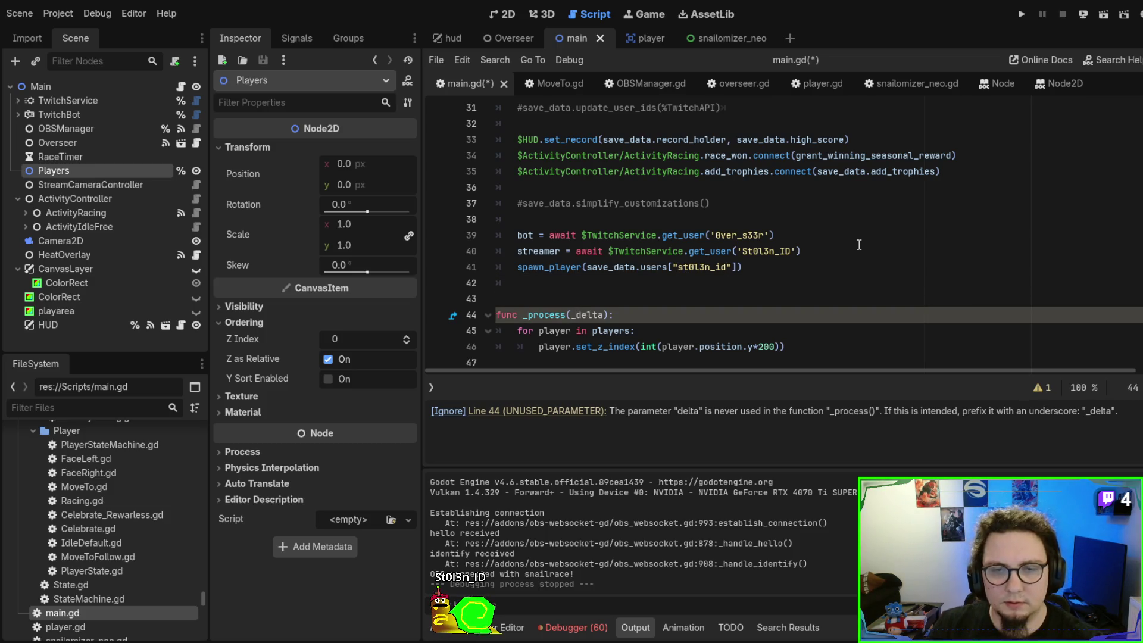
{"action": "key", "text": "F5"}
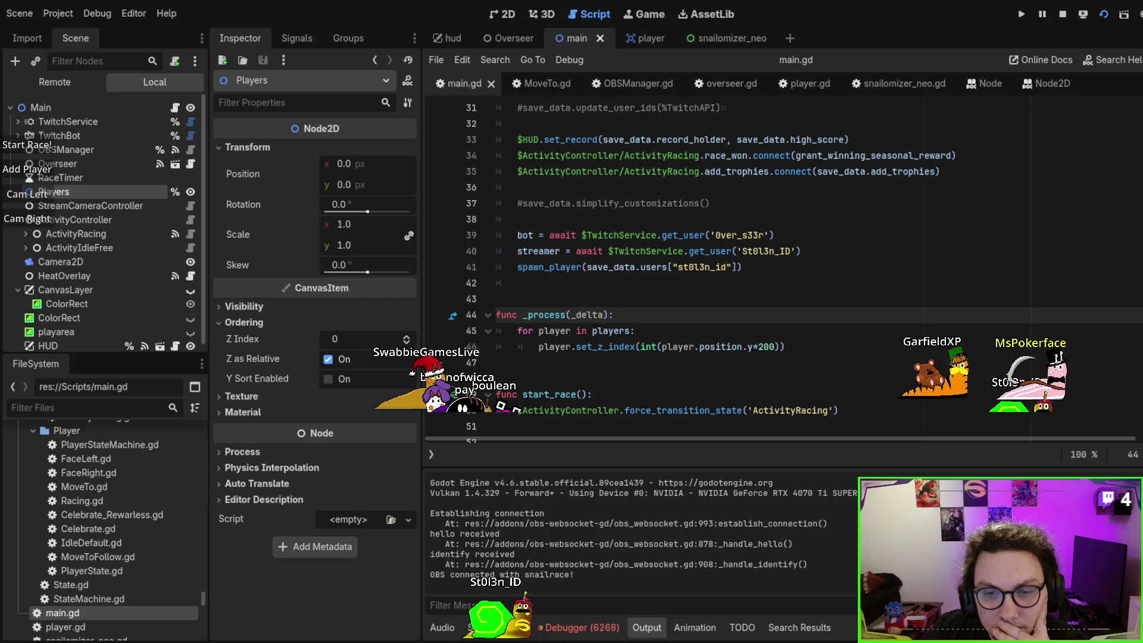
Add a breakpoint on main.gd line 46 so the running game pauses there
{"action": "left_click", "coordinate": [635, 330]}
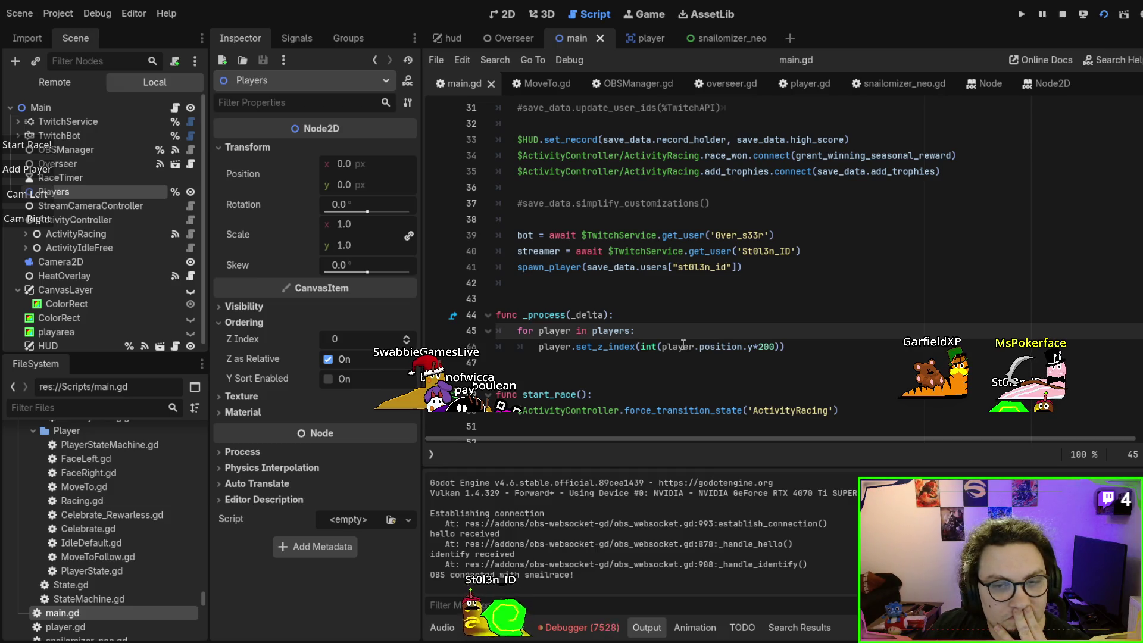
{"action": "left_click", "coordinate": [443, 347]}
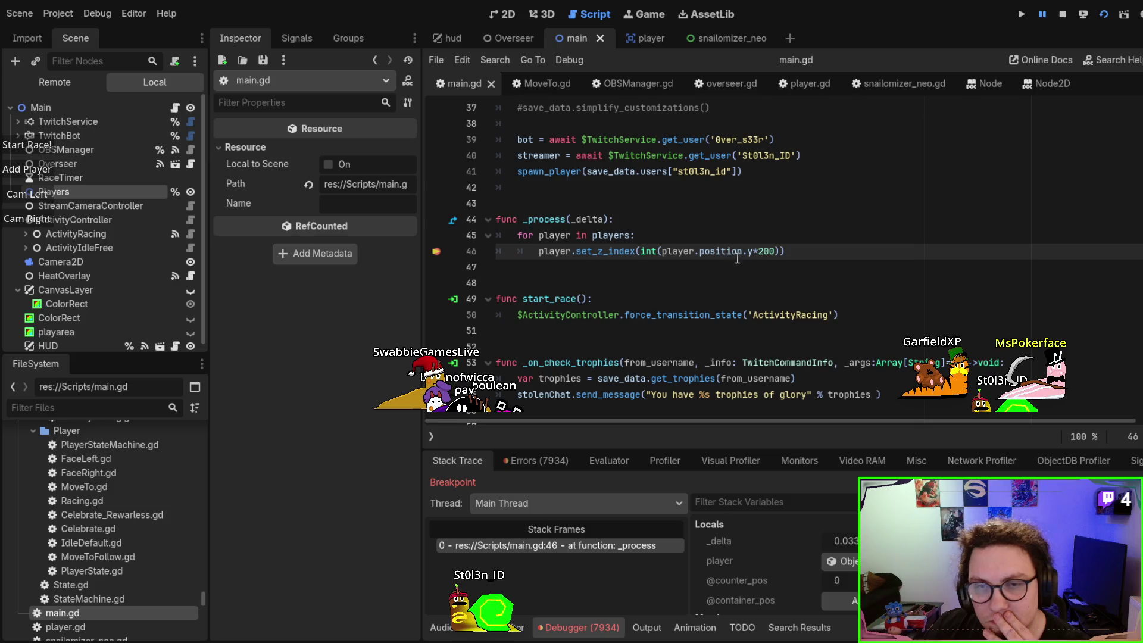
Inspect the player local's live properties across several breakpoint hits
{"action": "scroll", "coordinate": [782, 546], "scroll_direction": "down", "scroll_amount": 1}
{"action": "left_click", "coordinate": [840, 537]}
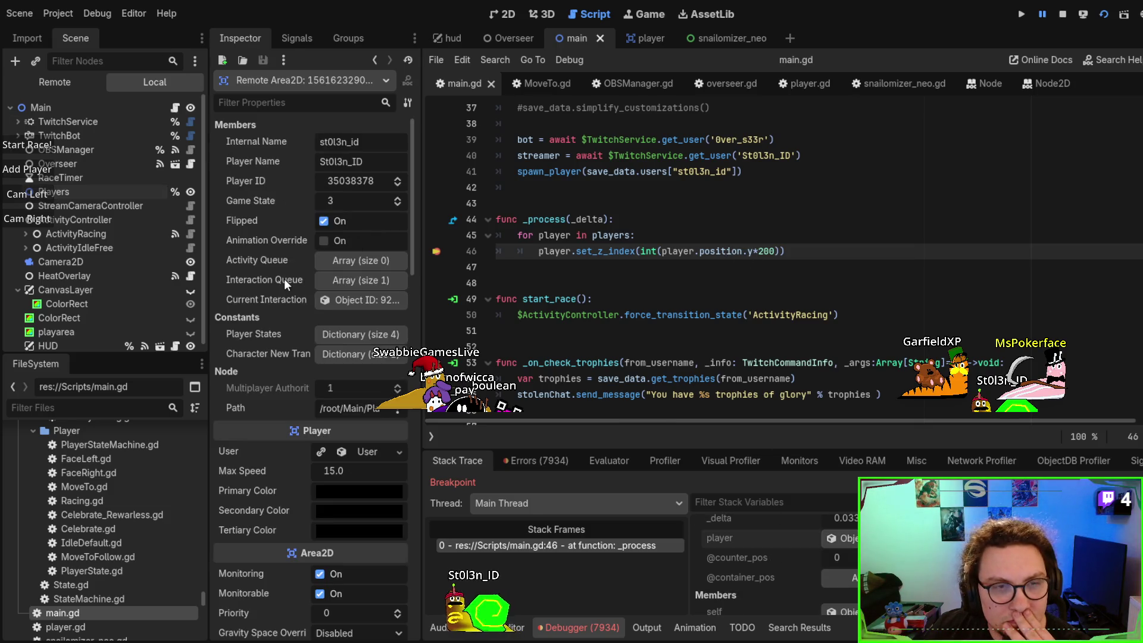
{"action": "scroll", "coordinate": [284, 279], "scroll_direction": "down", "scroll_amount": 6}
{"action": "scroll", "coordinate": [272, 262], "scroll_direction": "down", "scroll_amount": 5}
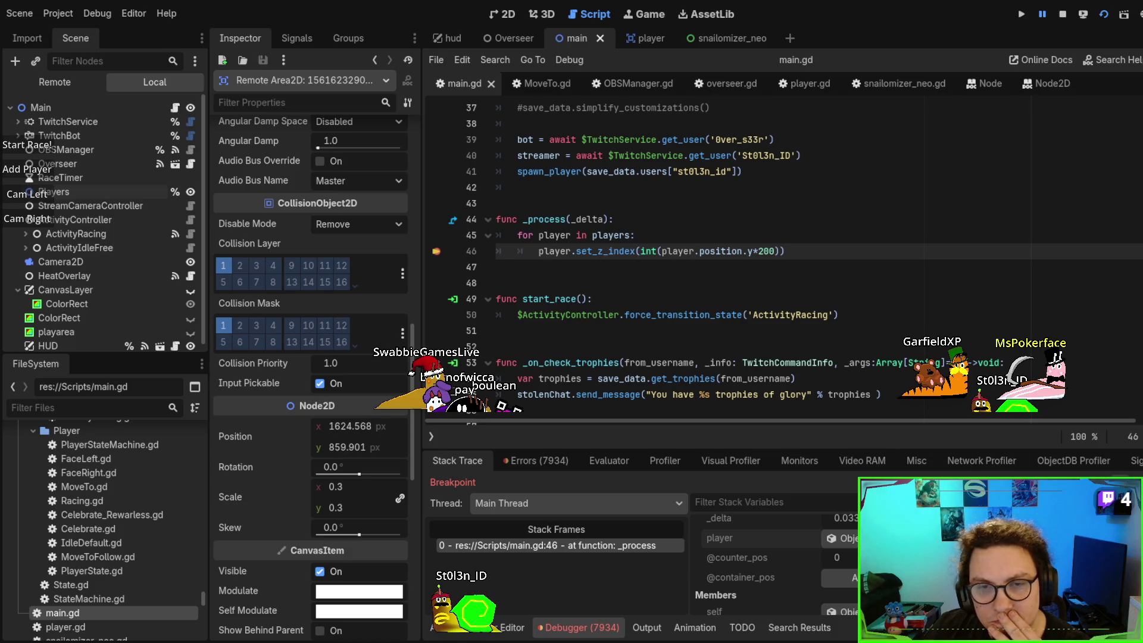
{"action": "key", "text": "F12"}
{"action": "key", "text": "F12"}
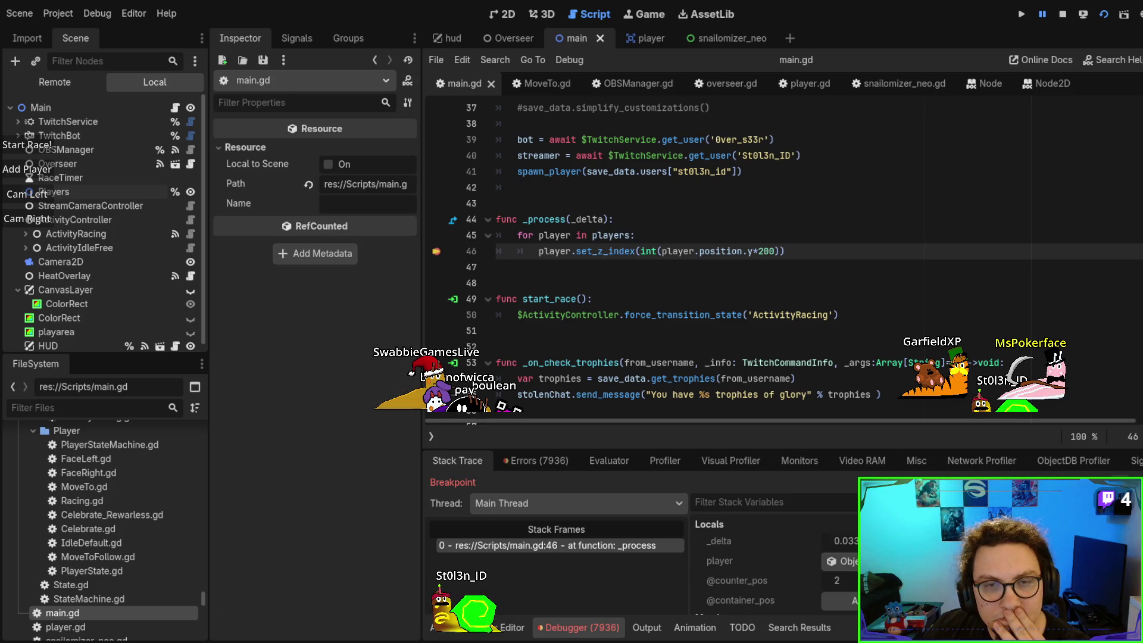
{"action": "key", "text": "F12"}
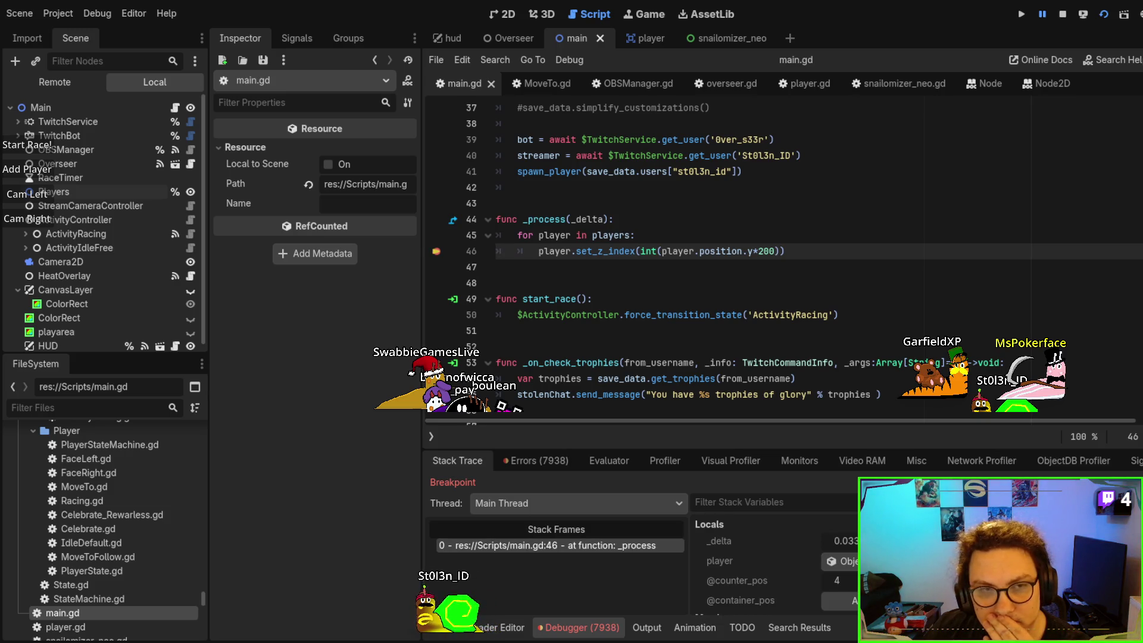
{"action": "left_click", "coordinate": [848, 561]}
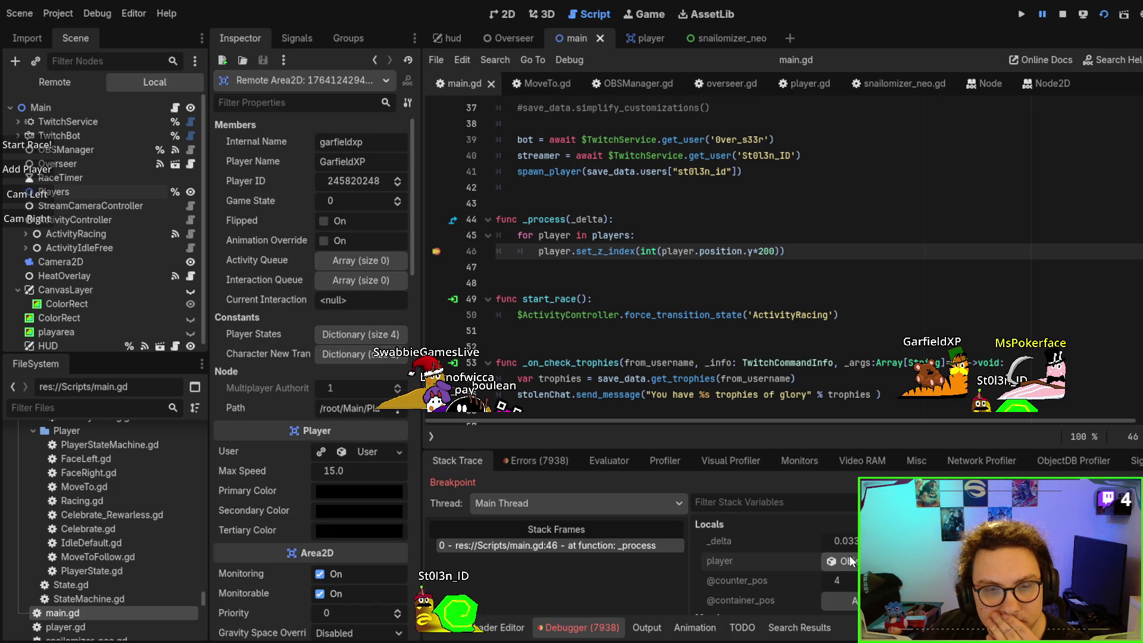
{"action": "scroll", "coordinate": [281, 471], "scroll_direction": "down", "scroll_amount": 5}
{"action": "scroll", "coordinate": [280, 466], "scroll_direction": "down", "scroll_amount": 4}
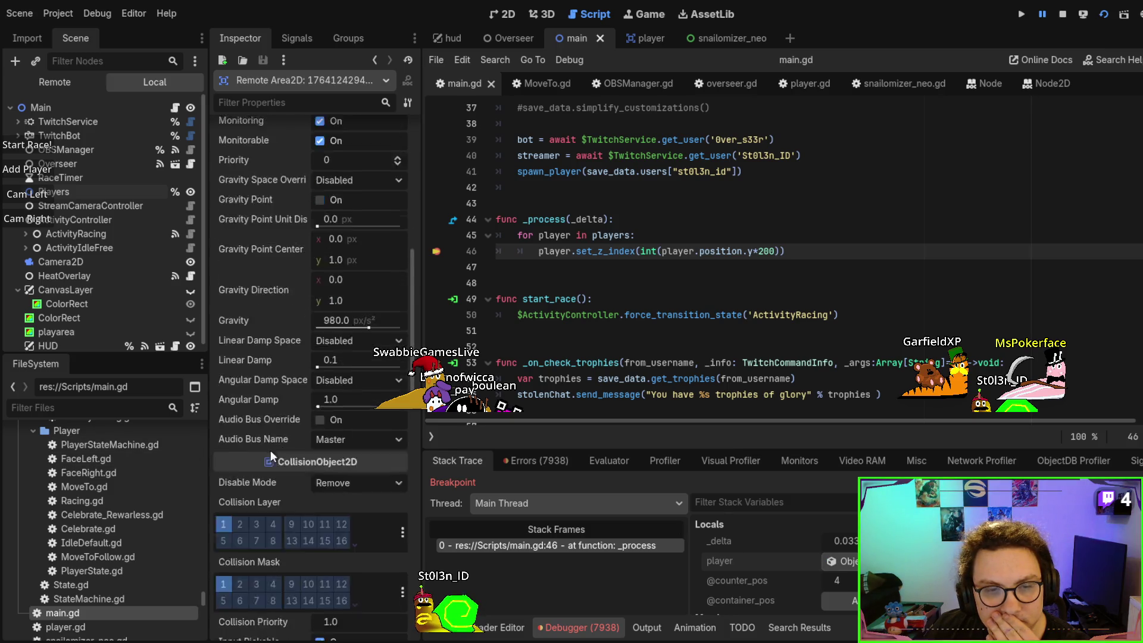
{"action": "scroll", "coordinate": [262, 424], "scroll_direction": "down", "scroll_amount": 2}
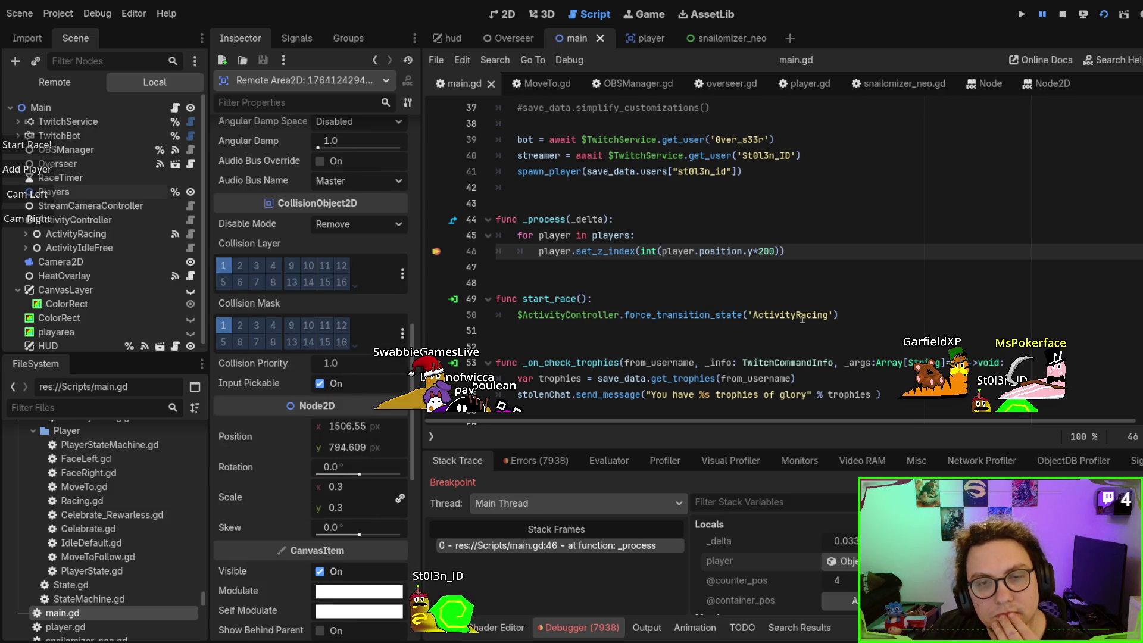
Look up set_z_index in the documentation, then bring up the player scene and player.gd
{"action": "double_click", "coordinate": [611, 255]}
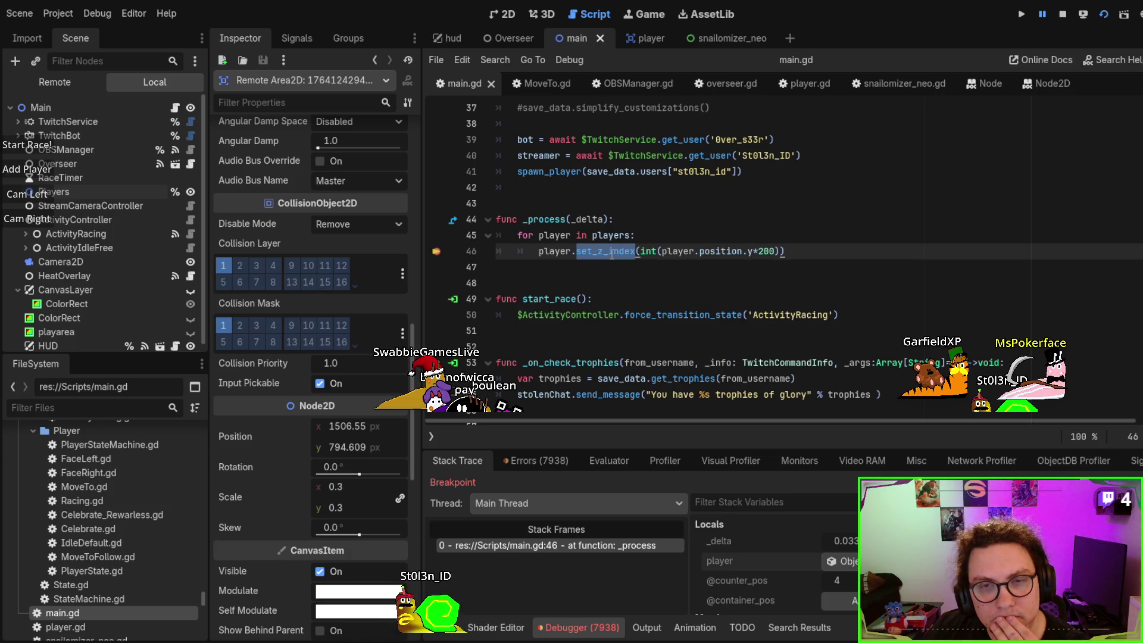
{"action": "left_click", "coordinate": [612, 255]}
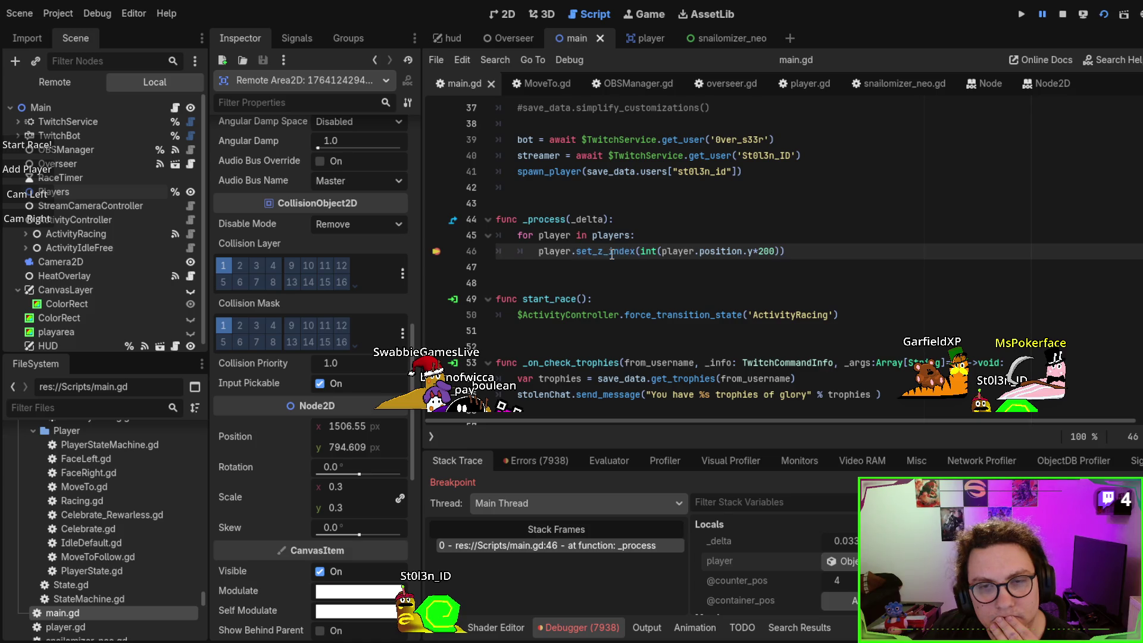
{"action": "double_click", "coordinate": [612, 255]}
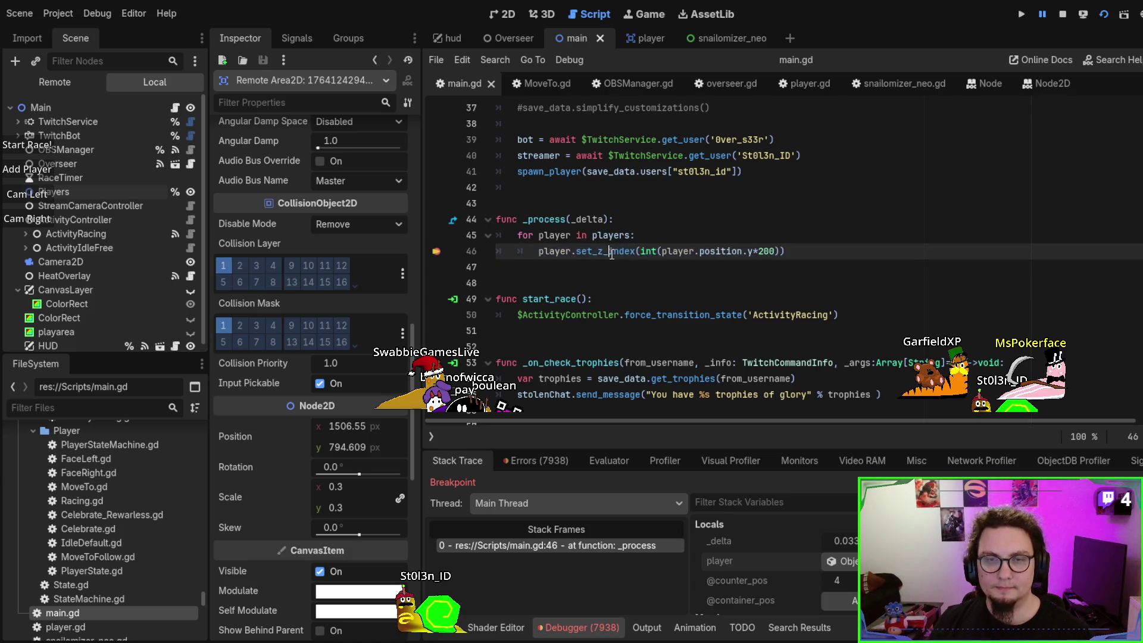
{"action": "left_click", "coordinate": [612, 254]}
{"action": "double_click", "coordinate": [612, 255]}
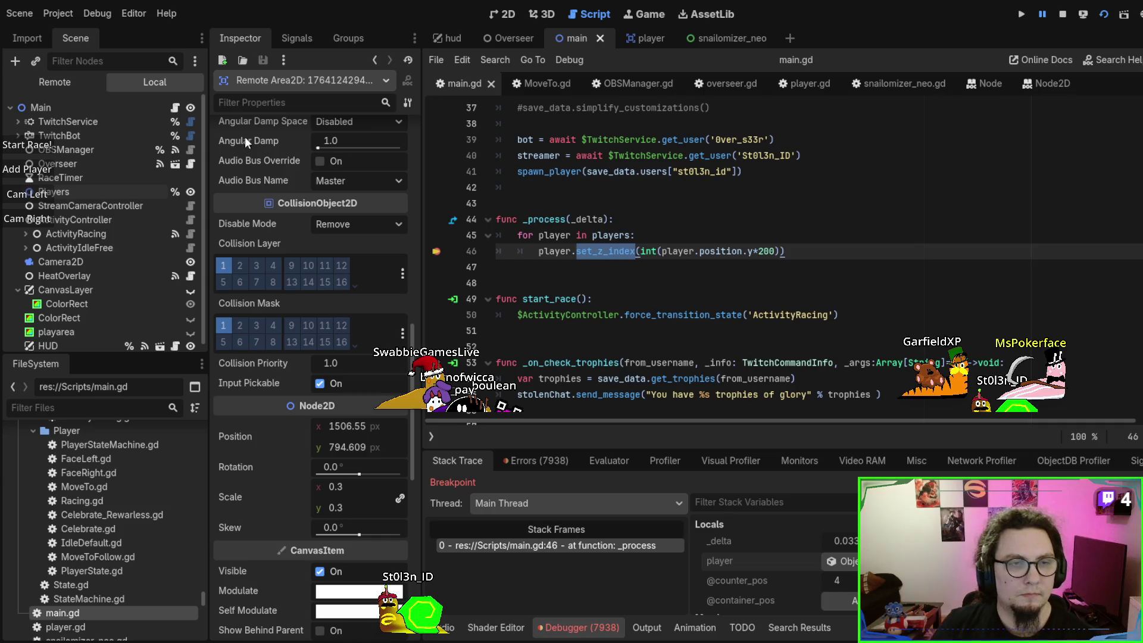
{"action": "left_click", "coordinate": [605, 251], "text": "ctrl"}
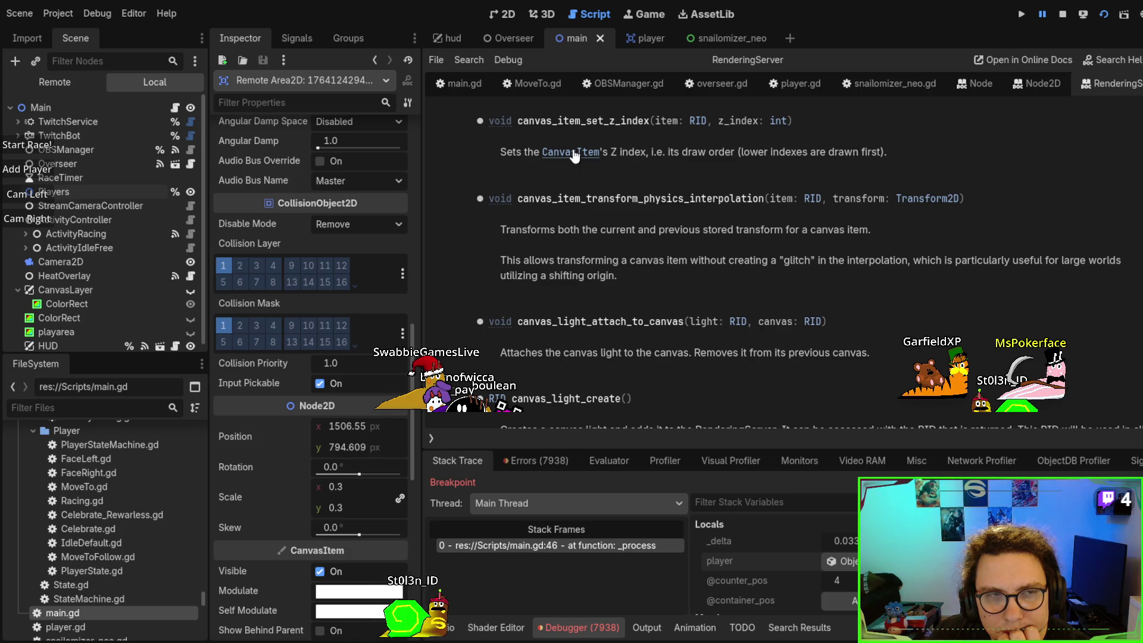
{"action": "left_click", "coordinate": [55, 218]}
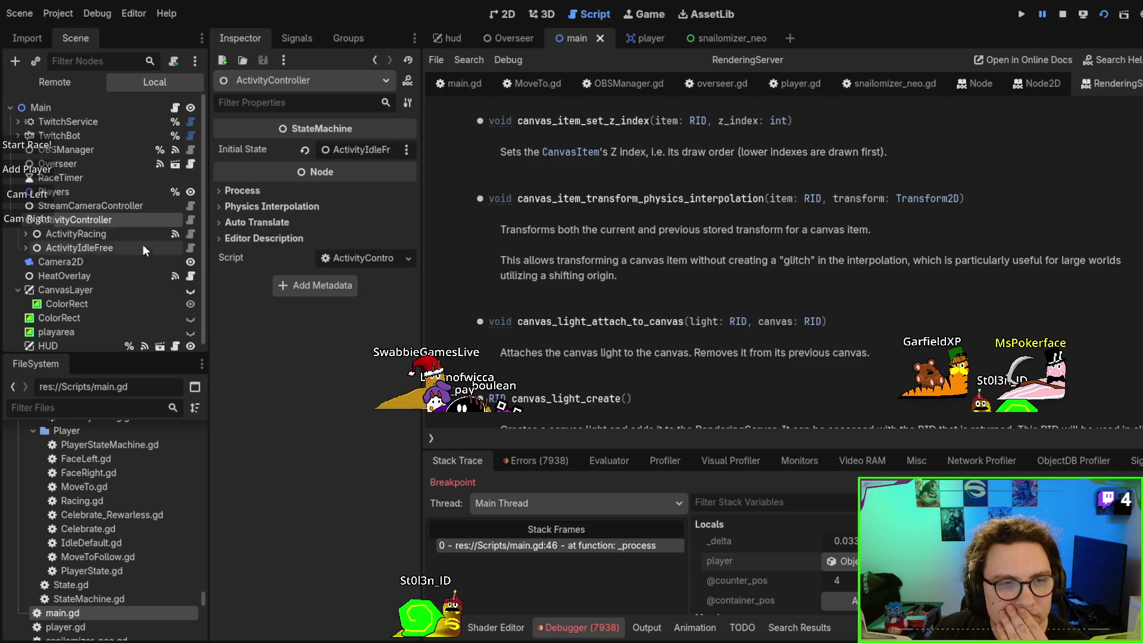
{"action": "left_click", "coordinate": [627, 36]}
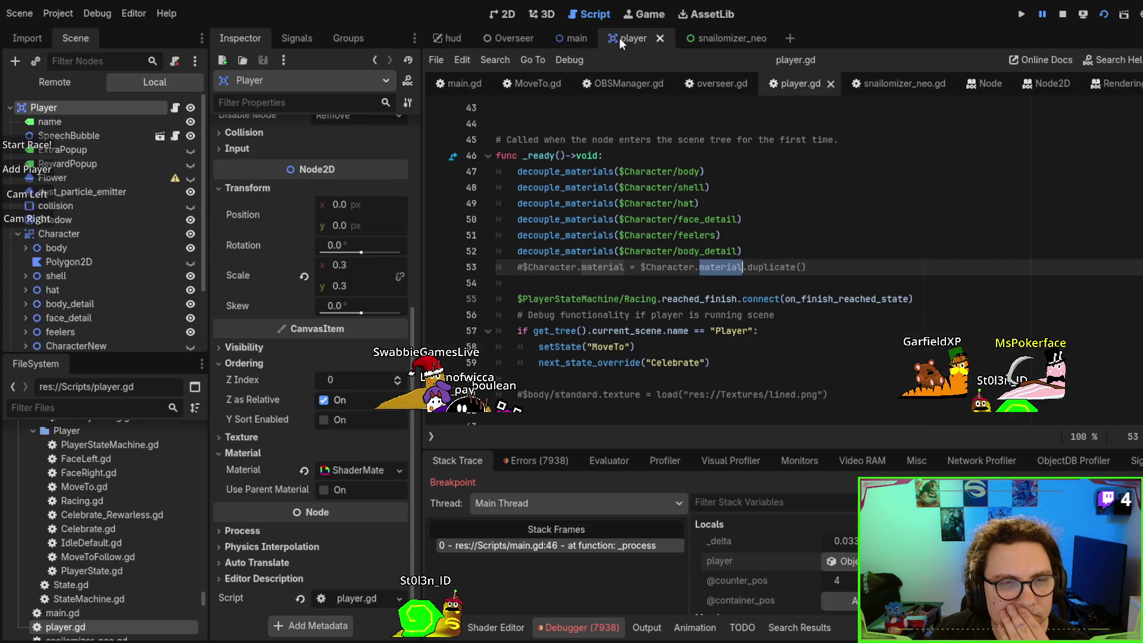
Filter the Inspector properties by 'z' and check Player, SpeechBubble and Character ordering
{"action": "left_click", "coordinate": [73, 227]}
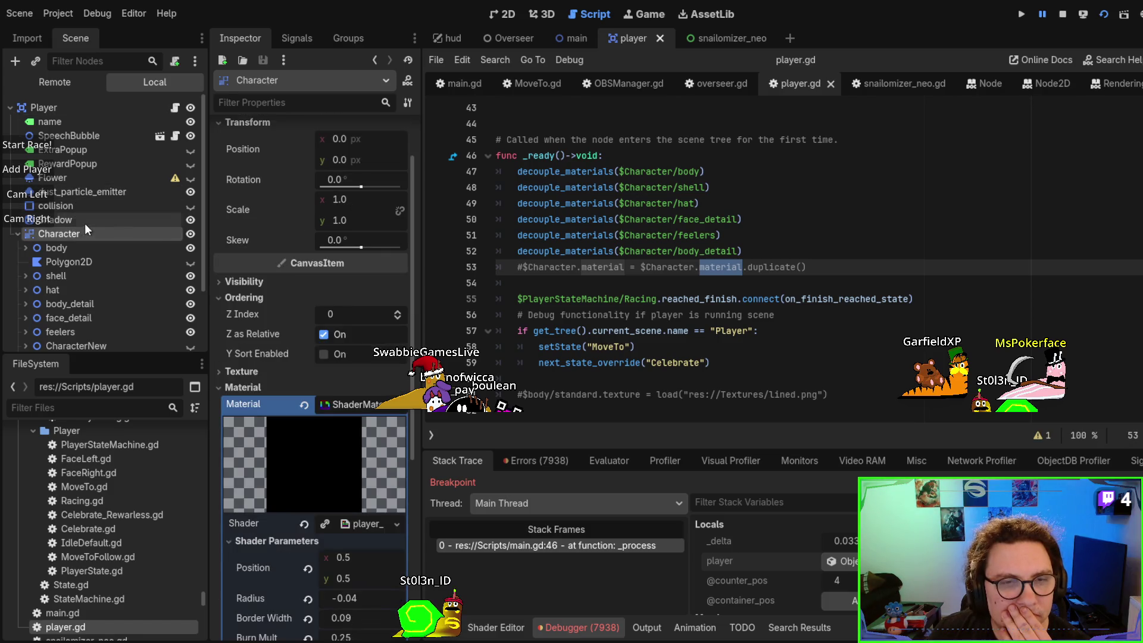
{"action": "left_click", "coordinate": [304, 102]}
{"action": "type", "text": "z"}
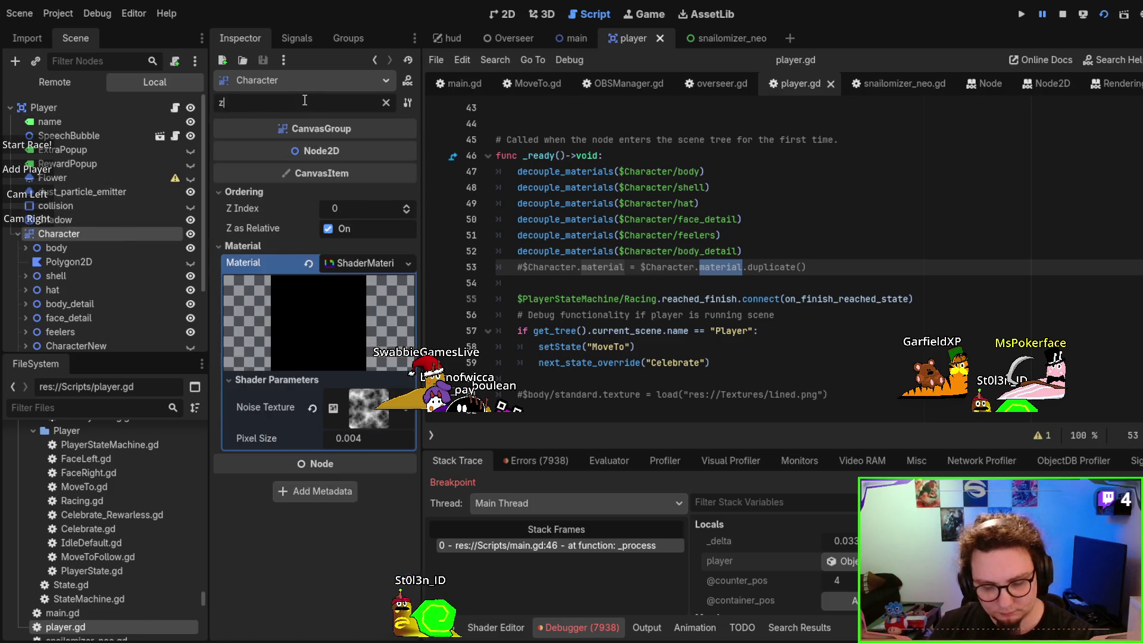
{"action": "left_click", "coordinate": [76, 107]}
{"action": "left_click", "coordinate": [82, 132]}
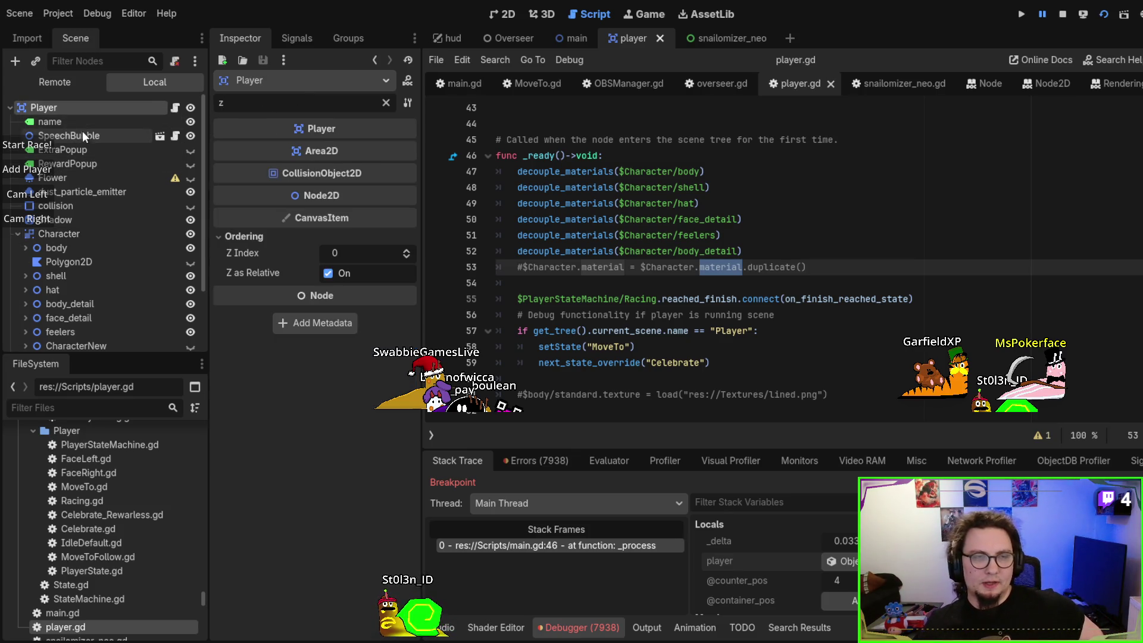
{"action": "left_click", "coordinate": [78, 228]}
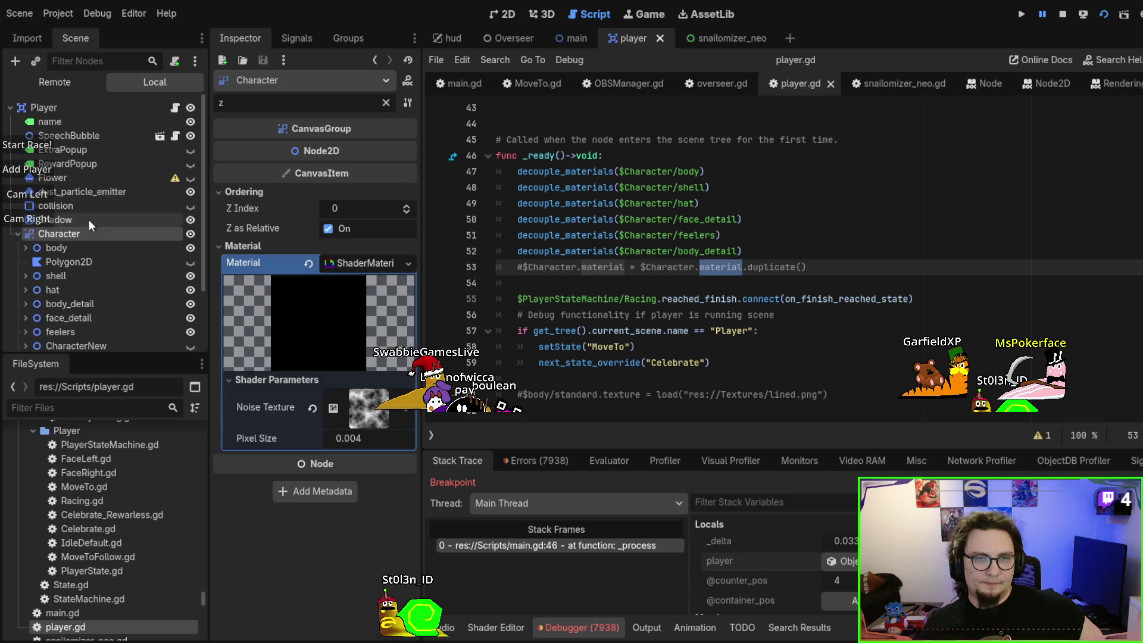
{"action": "scroll", "coordinate": [89, 220], "scroll_direction": "down", "scroll_amount": 1}
Compare Z Index of body, shell, hat, body_detail, face_detail, feelers, CharacterNew and CryEffects
{"action": "left_click", "coordinate": [84, 216]}
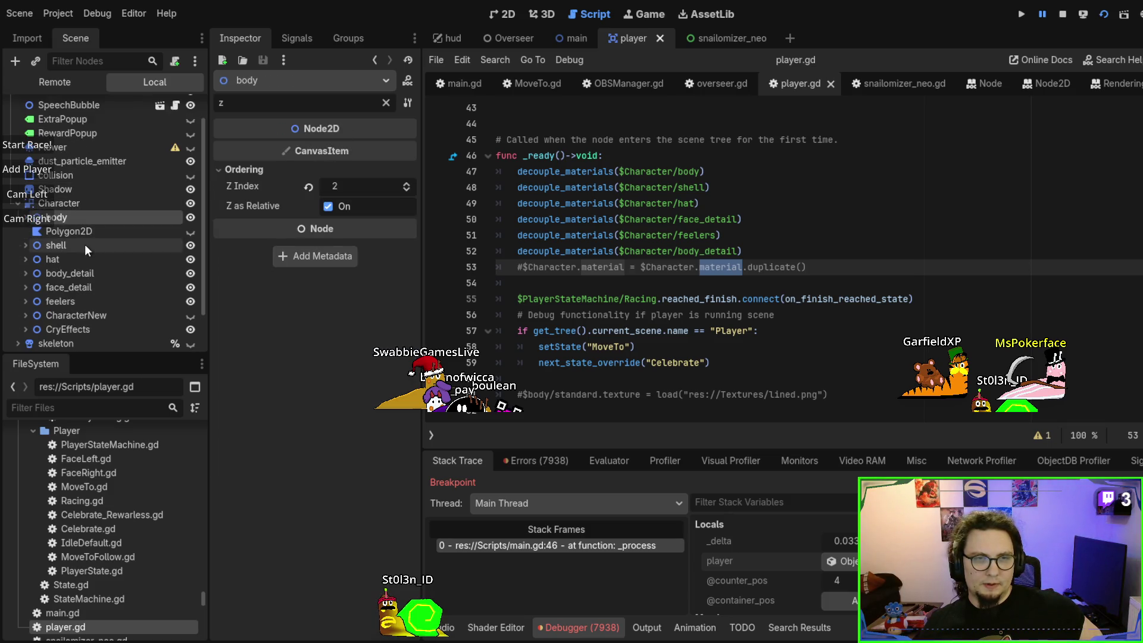
{"action": "left_click", "coordinate": [84, 244]}
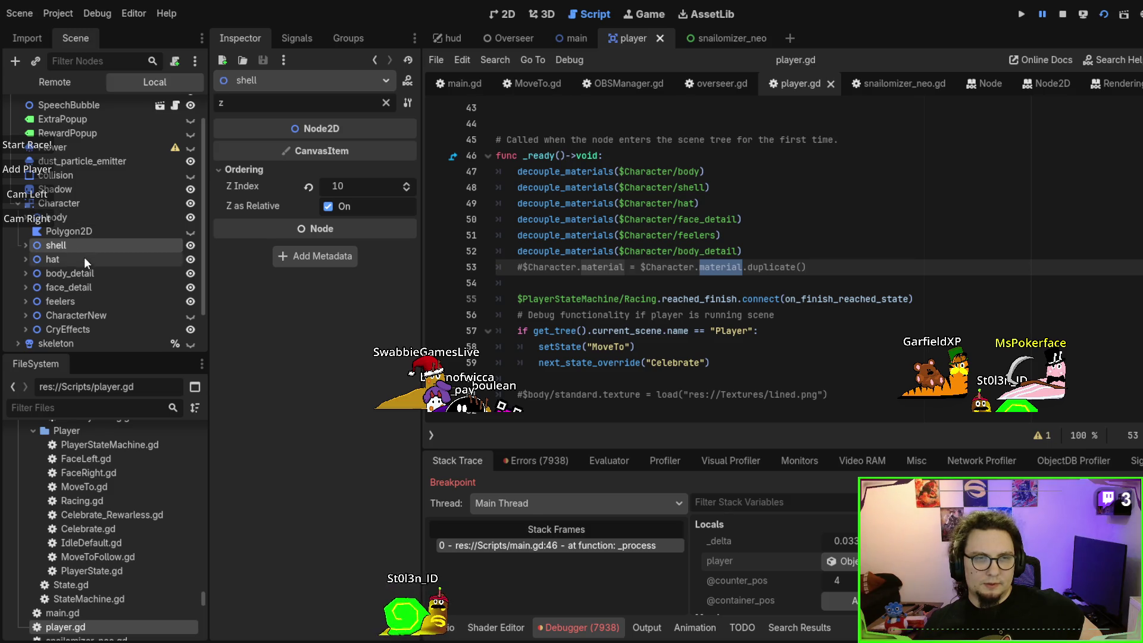
{"action": "left_click", "coordinate": [83, 257]}
{"action": "left_click", "coordinate": [85, 270]}
{"action": "left_click", "coordinate": [88, 288]}
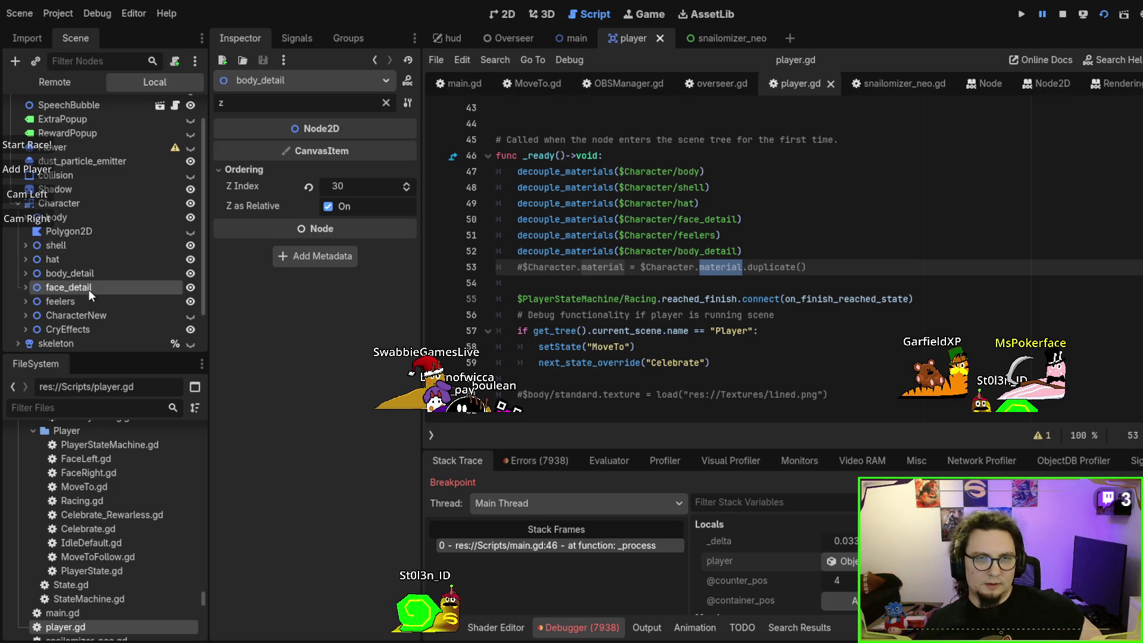
{"action": "left_click", "coordinate": [90, 302]}
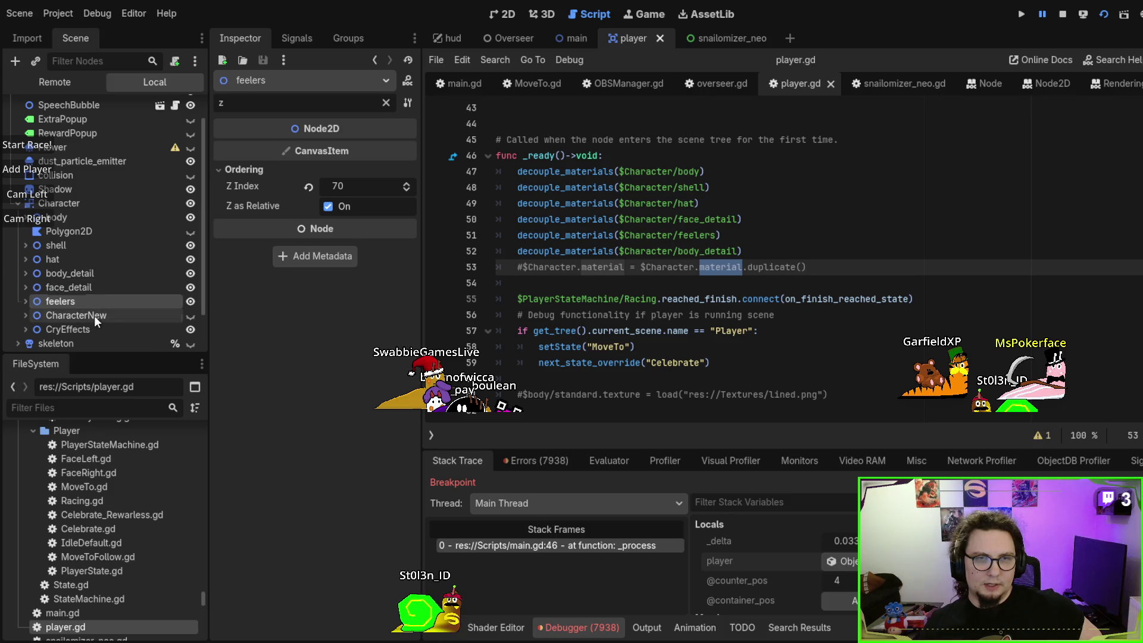
{"action": "left_click", "coordinate": [94, 316]}
{"action": "left_click", "coordinate": [92, 331]}
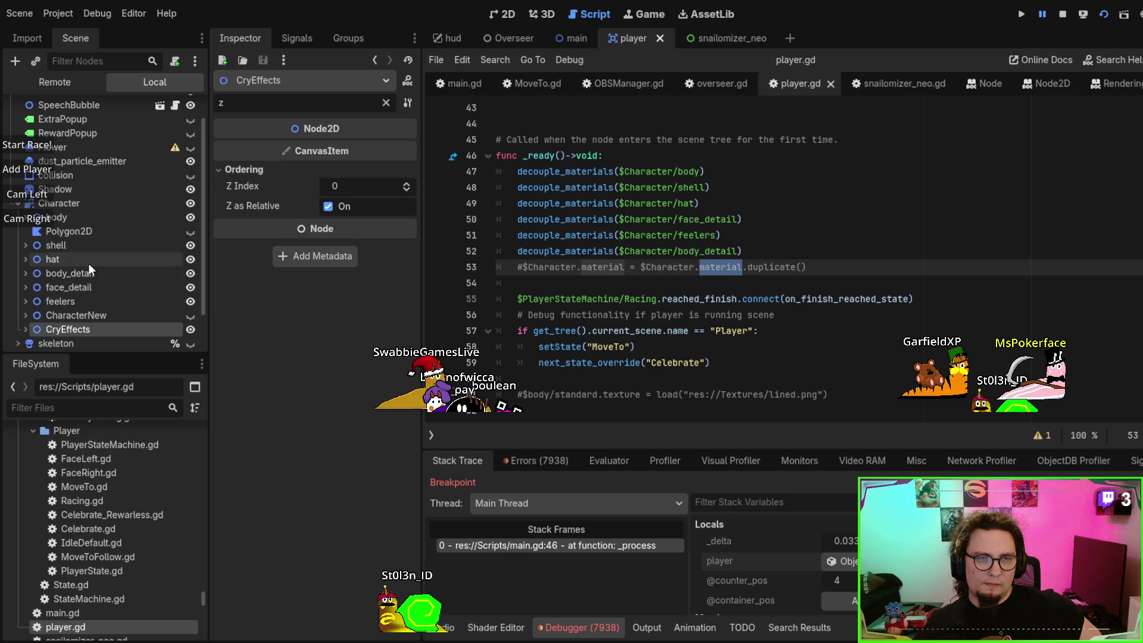
Recheck face_detail 40, body_detail 30, hat, shell 10, body 2 and the Player root, then stop the game
{"action": "left_click", "coordinate": [81, 291]}
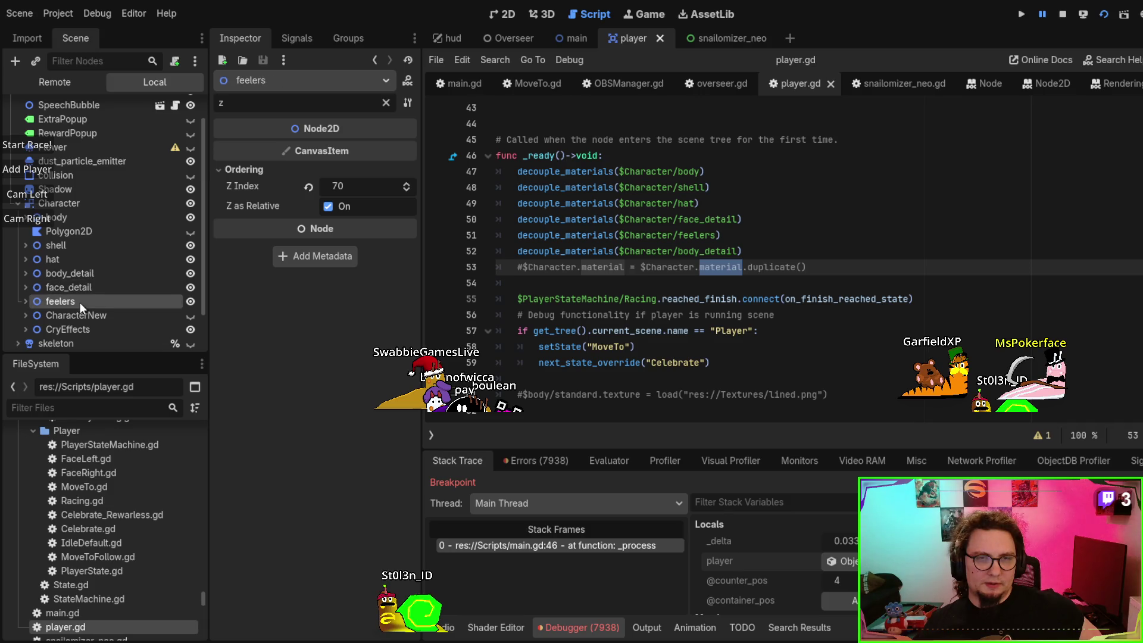
{"action": "left_click", "coordinate": [81, 275]}
{"action": "left_click", "coordinate": [79, 264]}
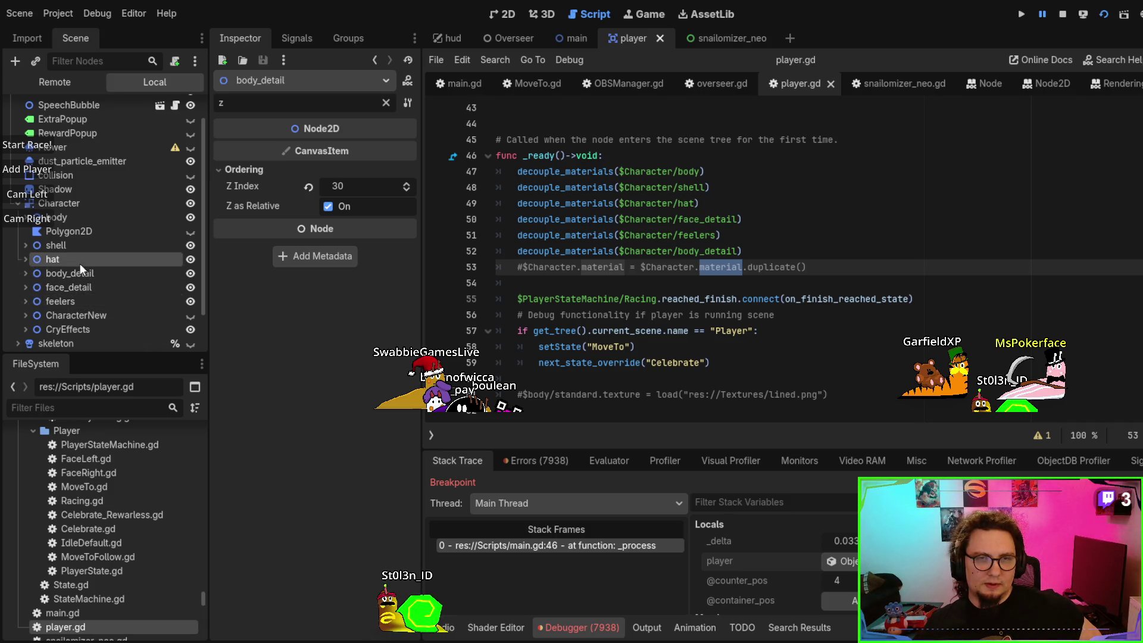
{"action": "left_click", "coordinate": [87, 244]}
{"action": "left_click", "coordinate": [91, 216]}
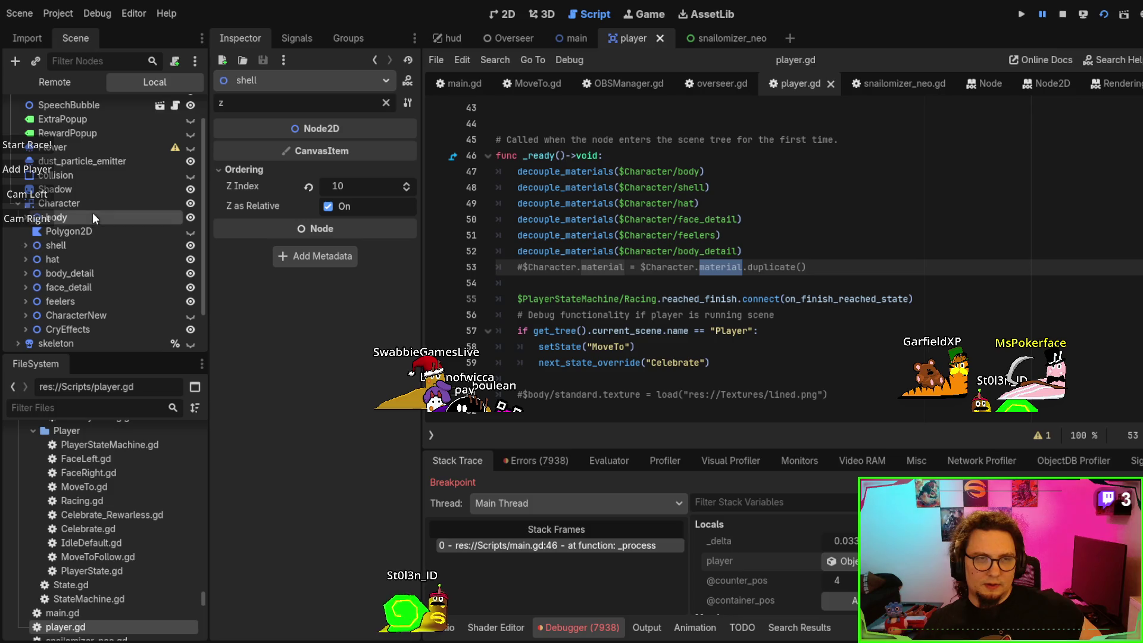
{"action": "scroll", "coordinate": [76, 125], "scroll_direction": "up", "scroll_amount": 2}
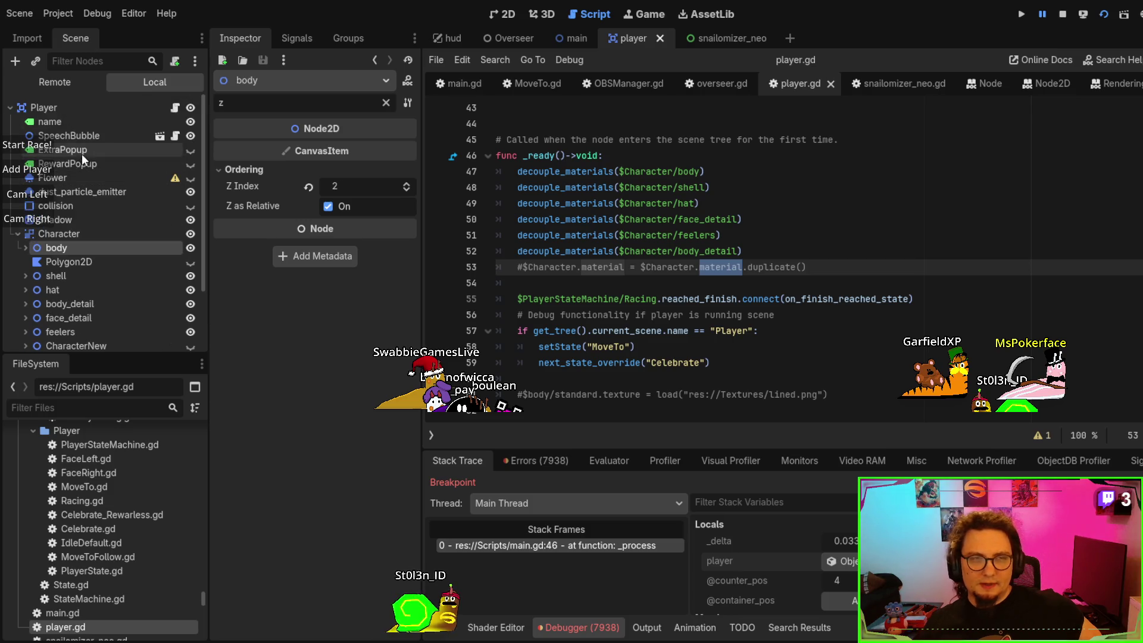
{"action": "left_click", "coordinate": [65, 108]}
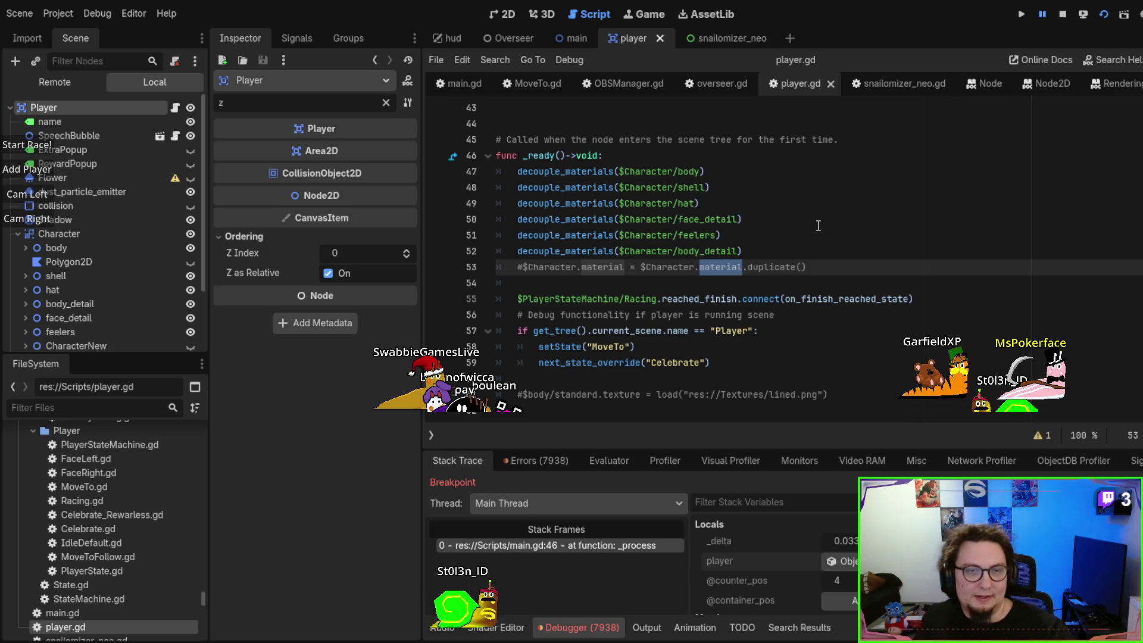
{"action": "key", "text": "F8"}
Relaunch the game, remove the line-46 breakpoint, resume, and add three snails
{"action": "key", "text": "F6"}
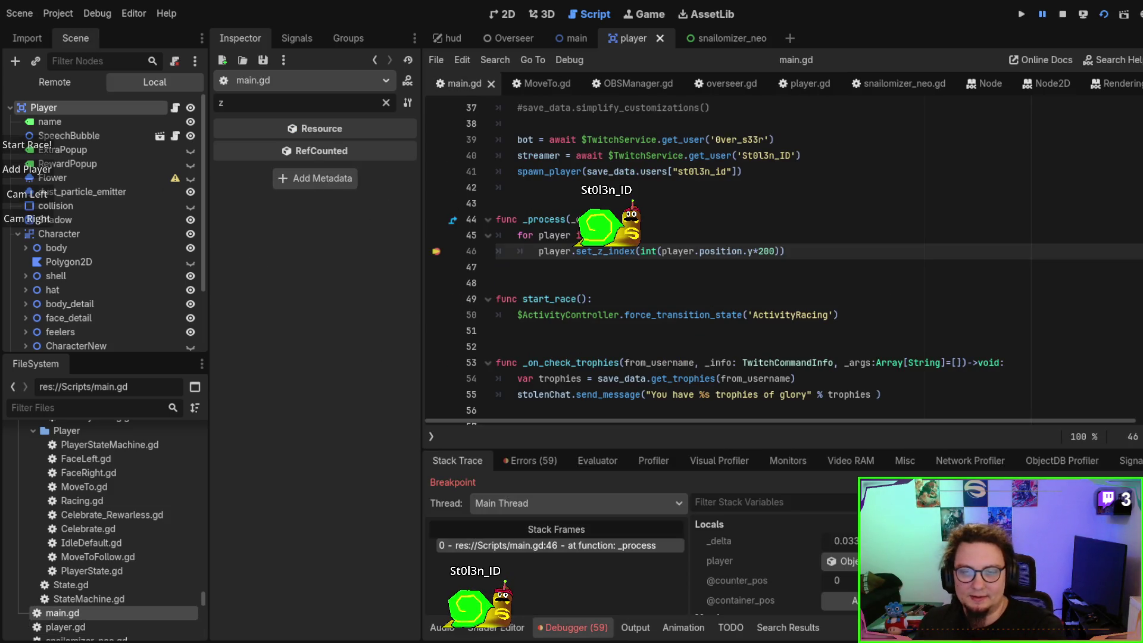
{"action": "left_click", "coordinate": [436, 252]}
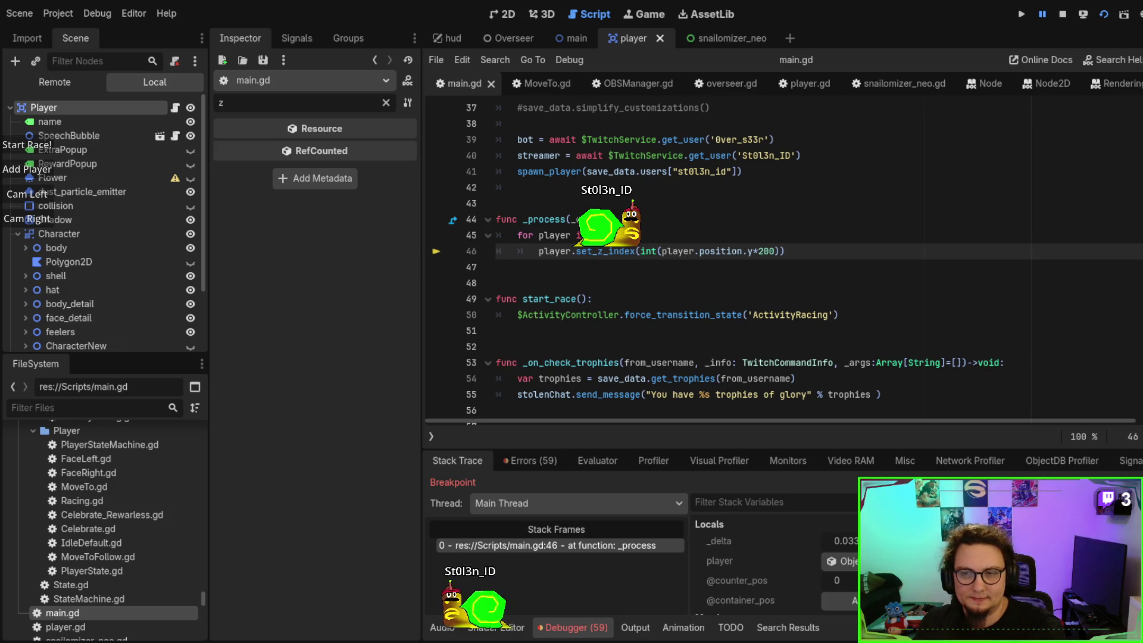
{"action": "key", "text": "F12"}
{"action": "left_click", "coordinate": [30, 170]}
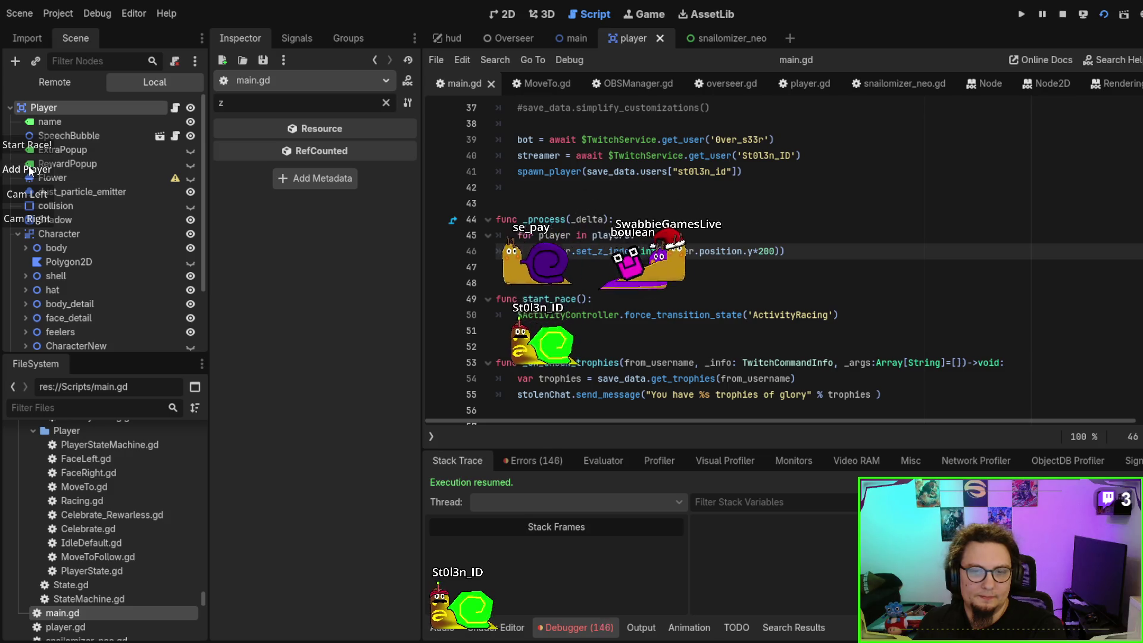
{"action": "left_click", "coordinate": [33, 170]}
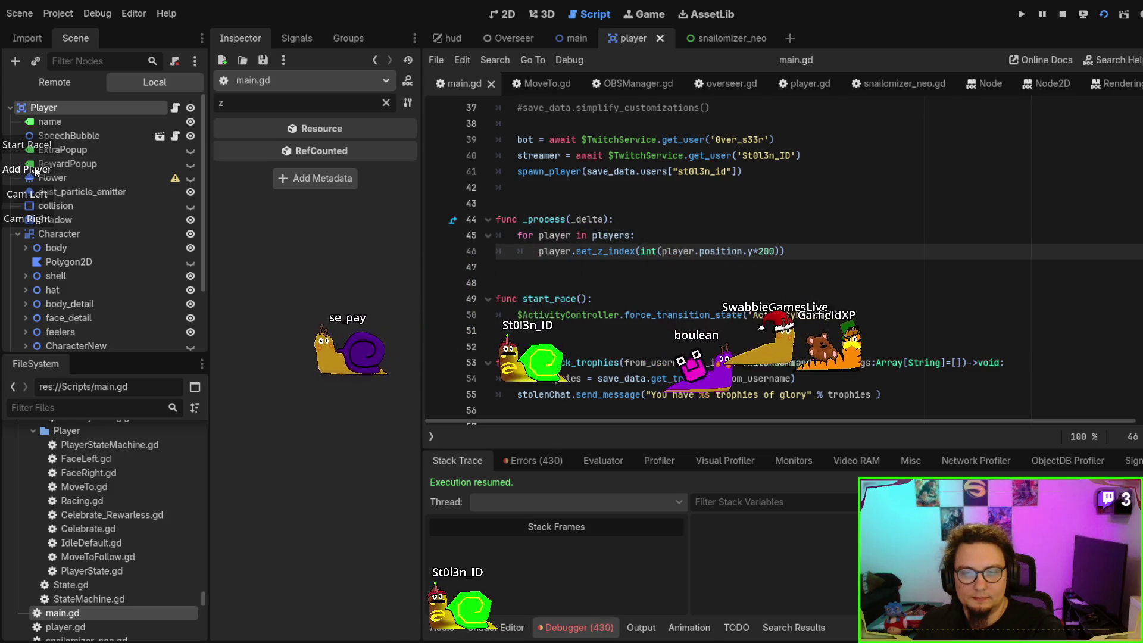
{"action": "left_click", "coordinate": [35, 171]}
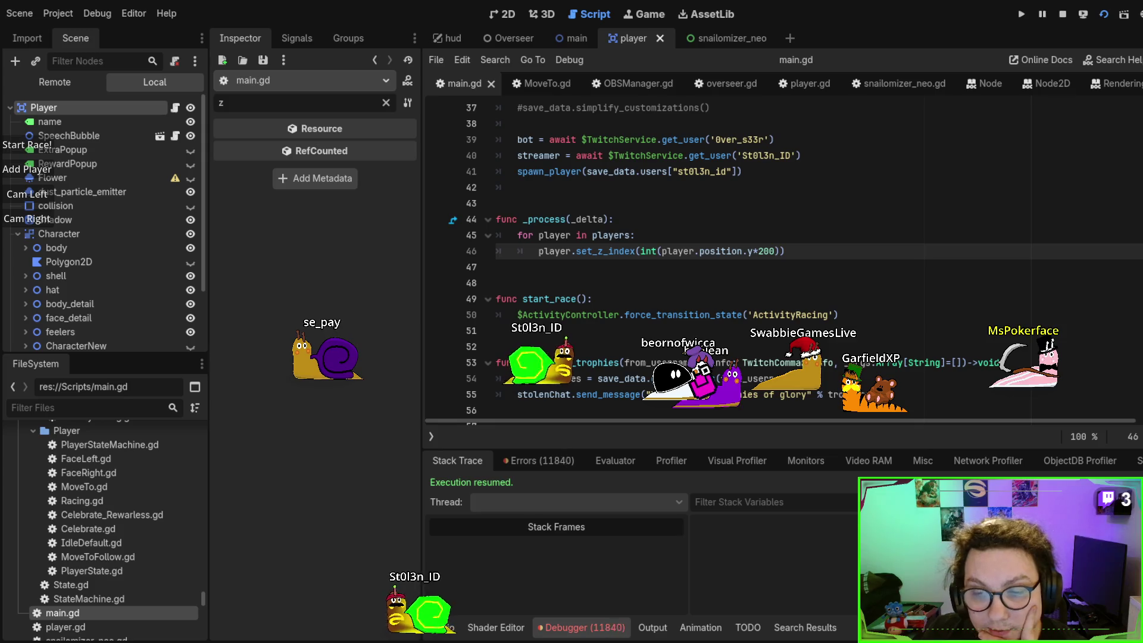
Bring up the debugger's error list
{"action": "left_click", "coordinate": [607, 632]}
{"action": "left_click", "coordinate": [607, 633]}
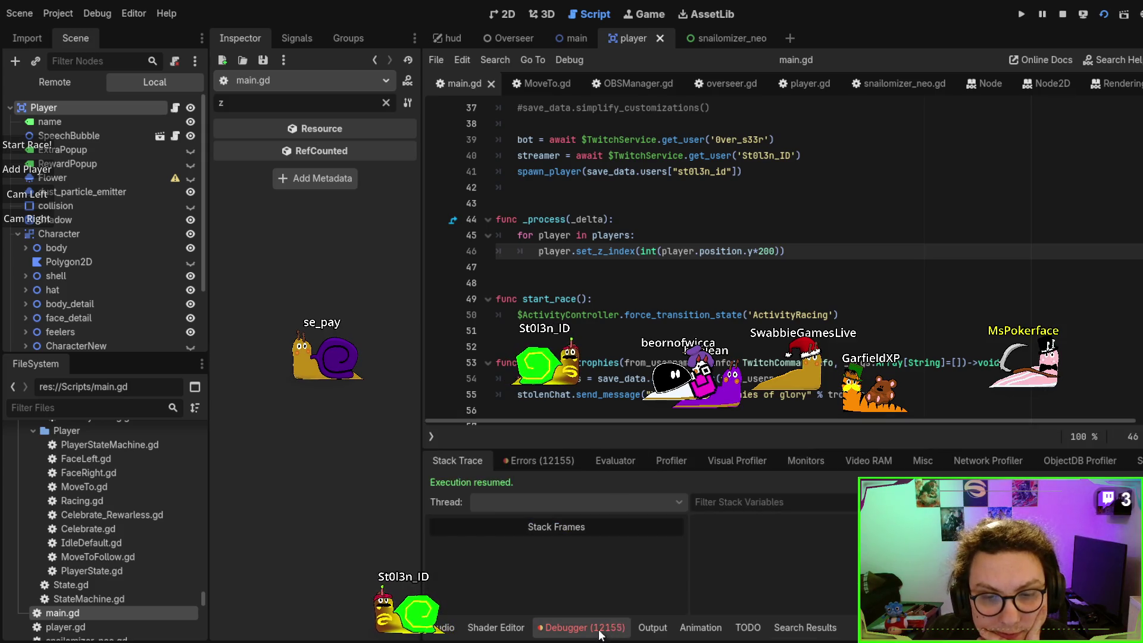
{"action": "left_click", "coordinate": [555, 460]}
Jump from the Errors tab to the ItemData.gd warning line, then to main.gd line 46
{"action": "scroll", "coordinate": [713, 552], "scroll_direction": "down", "scroll_amount": 3}
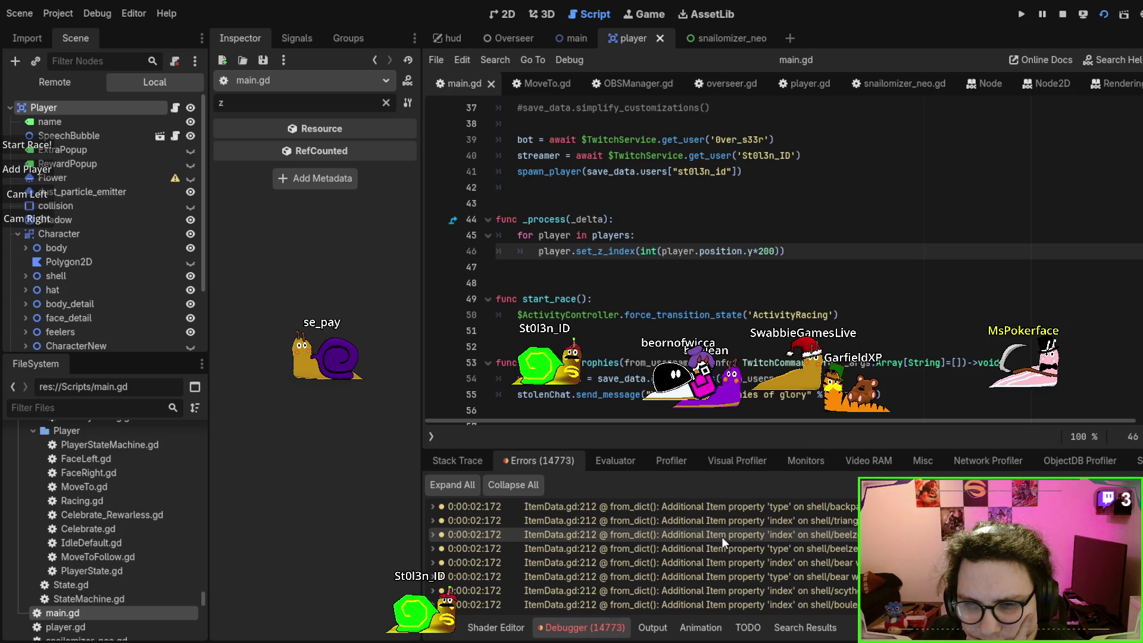
{"action": "double_click", "coordinate": [722, 537]}
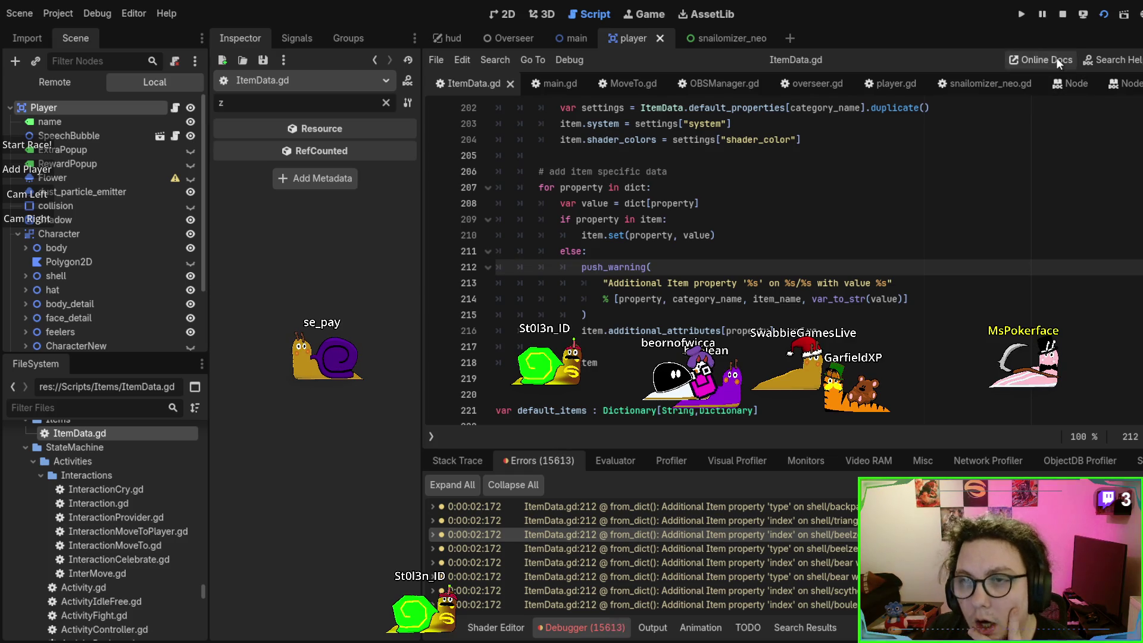
{"action": "scroll", "coordinate": [949, 188], "scroll_direction": "up", "scroll_amount": 5}
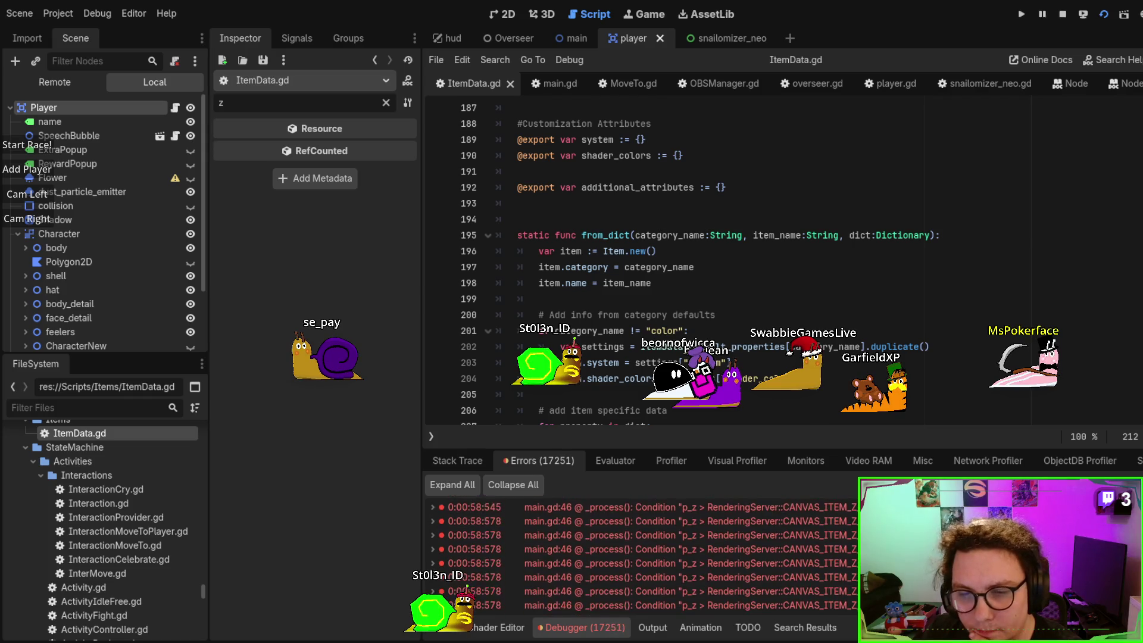
{"action": "double_click", "coordinate": [842, 574]}
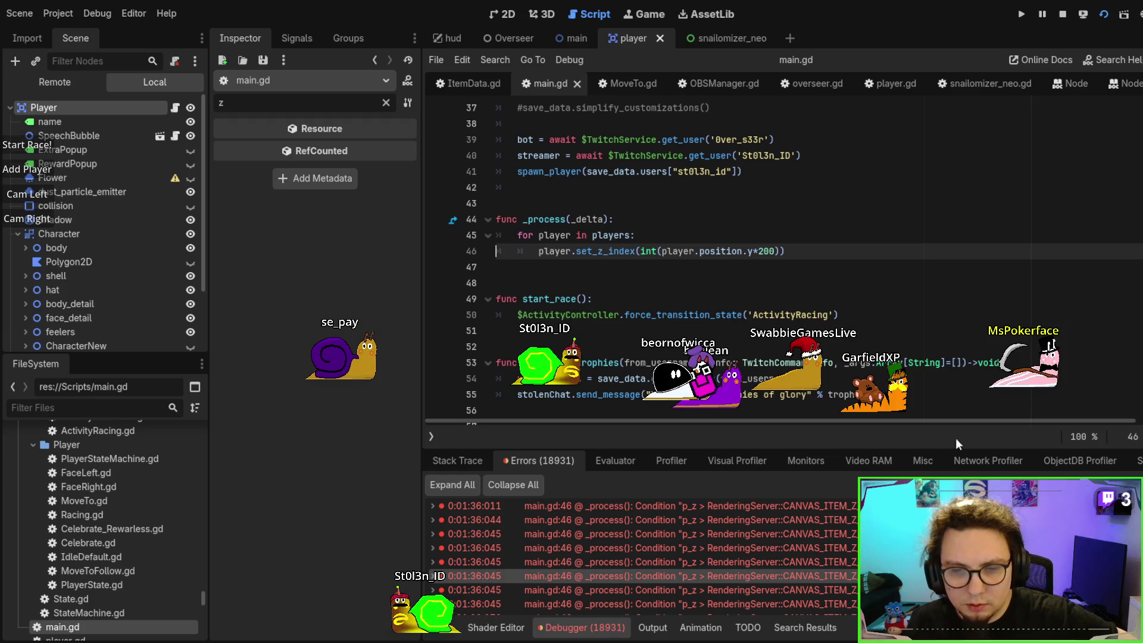
Drop the +200 offset so line 46 reads set_z_index(int(player.position.y)), then test-run it
{"action": "left_click", "coordinate": [1063, 13]}
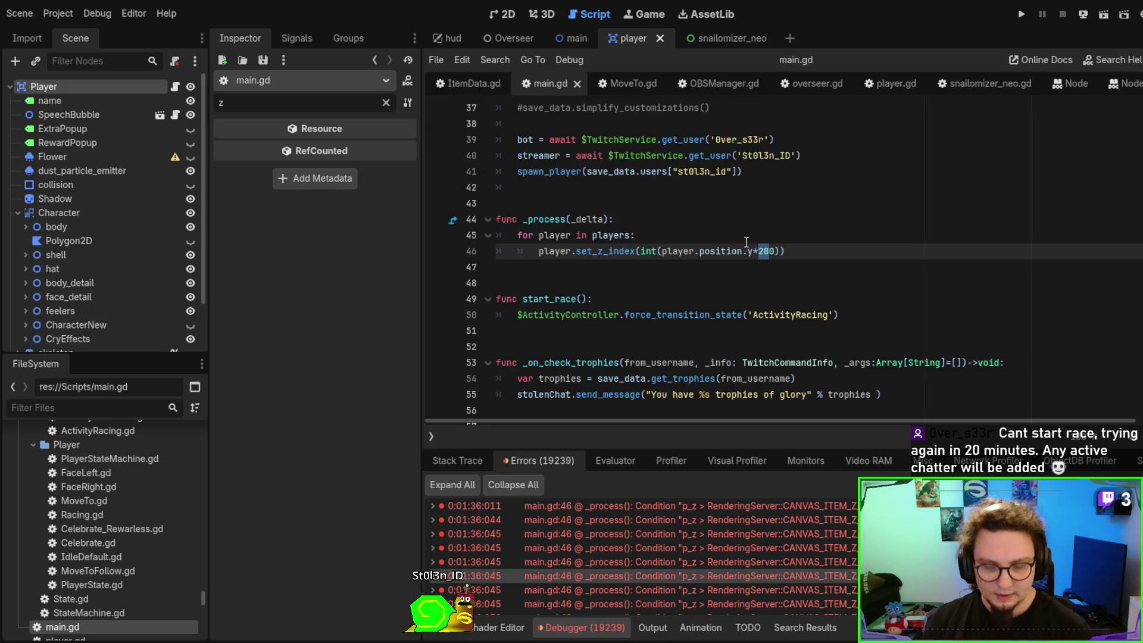
{"action": "key", "text": "BackSpace"}
{"action": "key", "text": "BackSpace"}
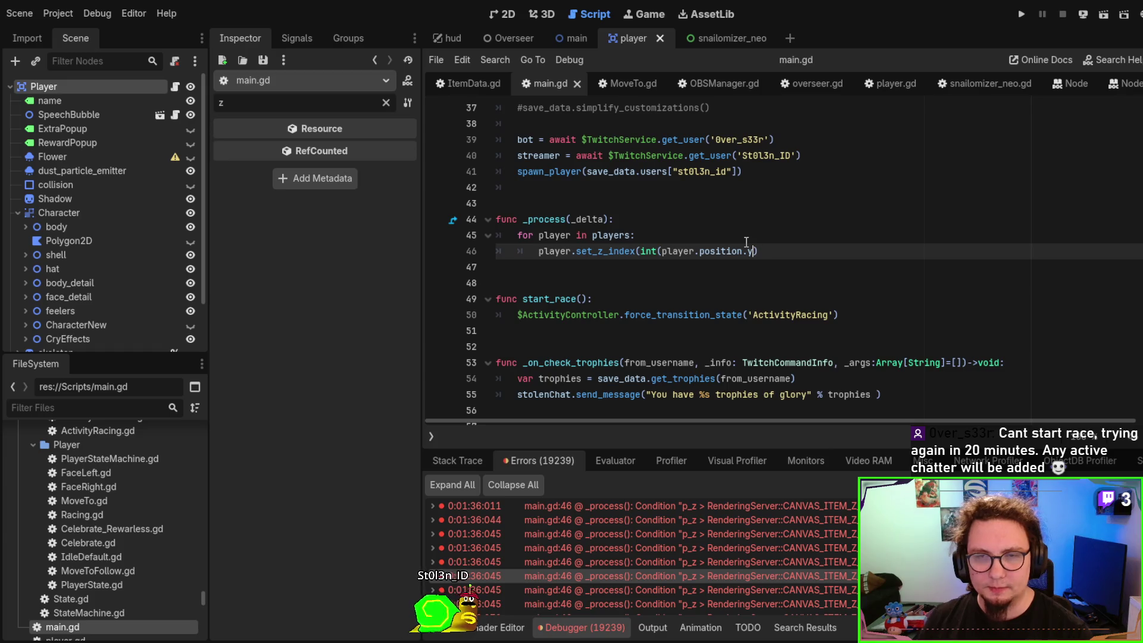
{"action": "type", "text": "))"}
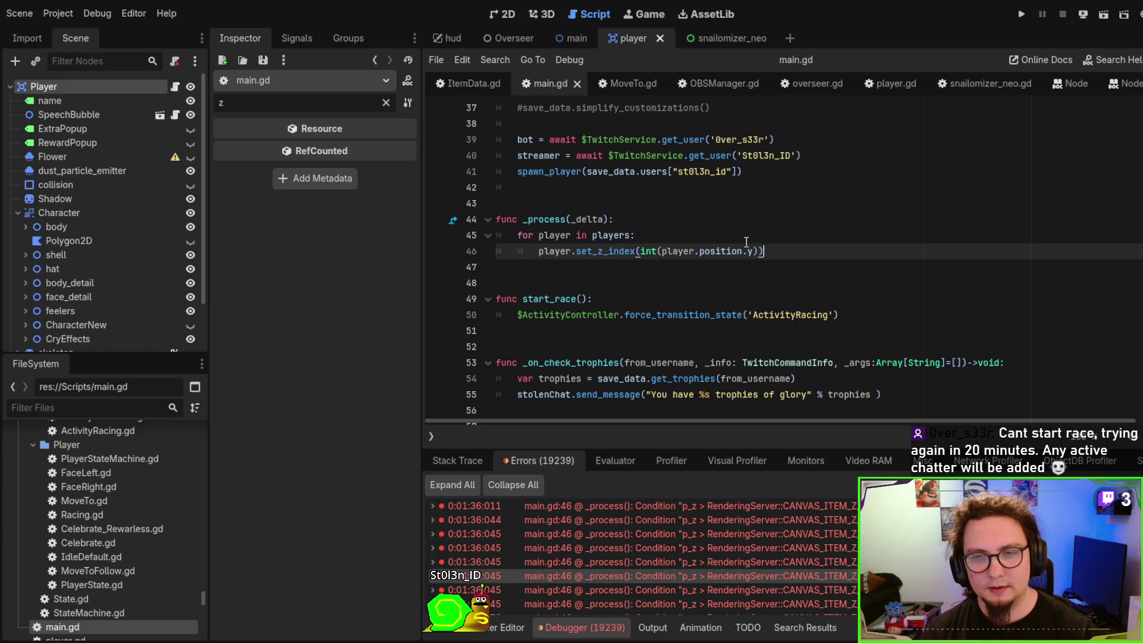
{"action": "key", "text": "F5"}
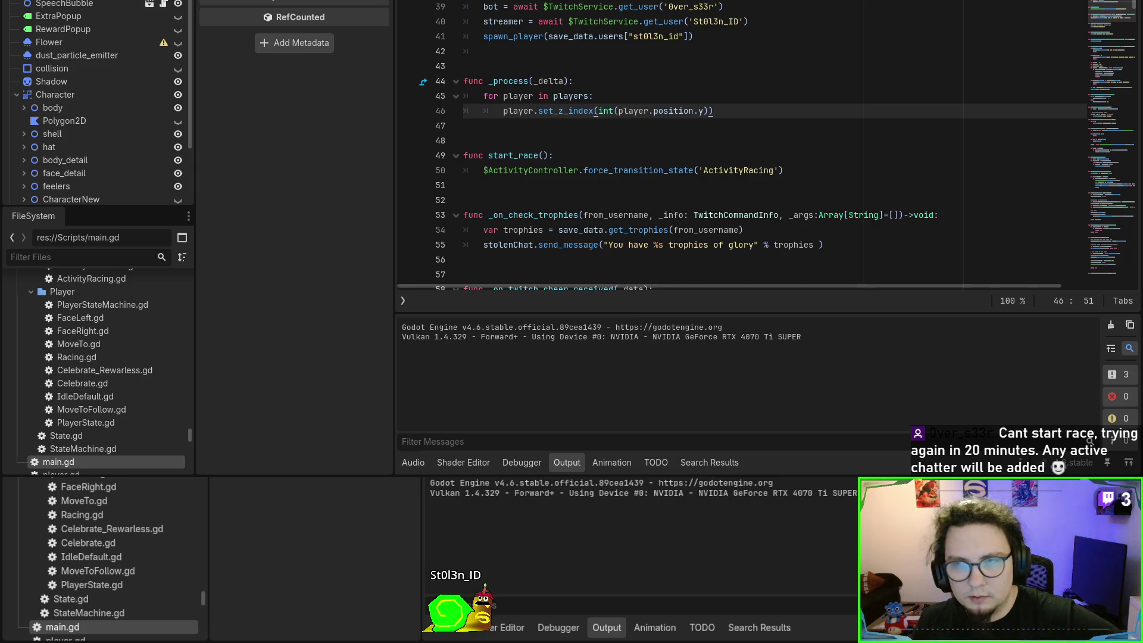
{"action": "key", "text": "F8"}
{"action": "left_click", "coordinate": [567, 31]}
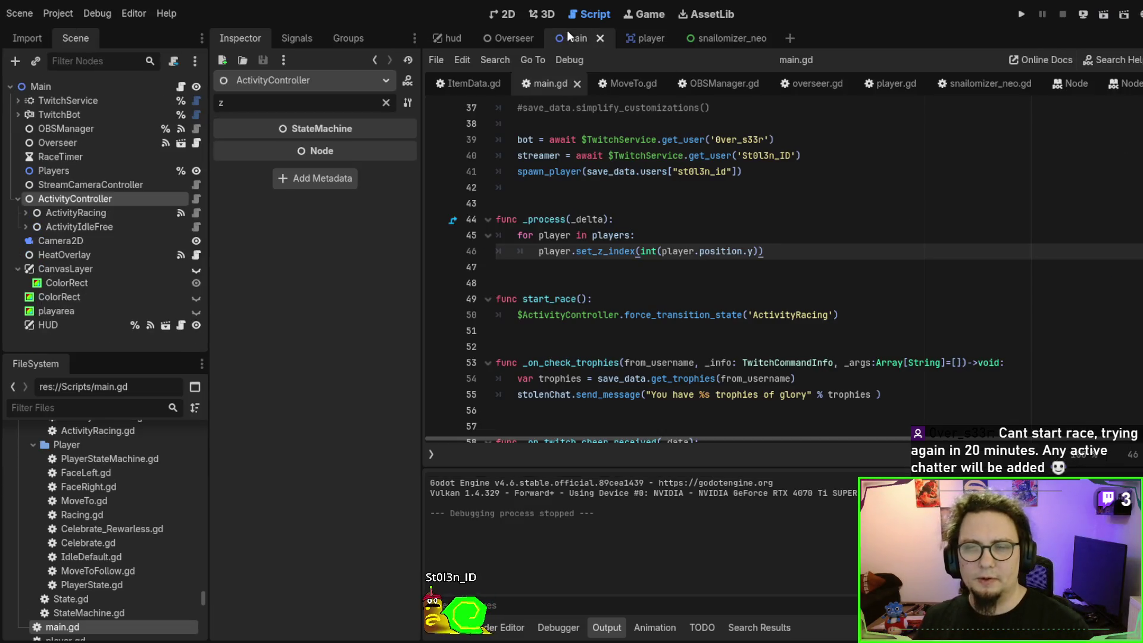
{"action": "key", "text": "F5"}
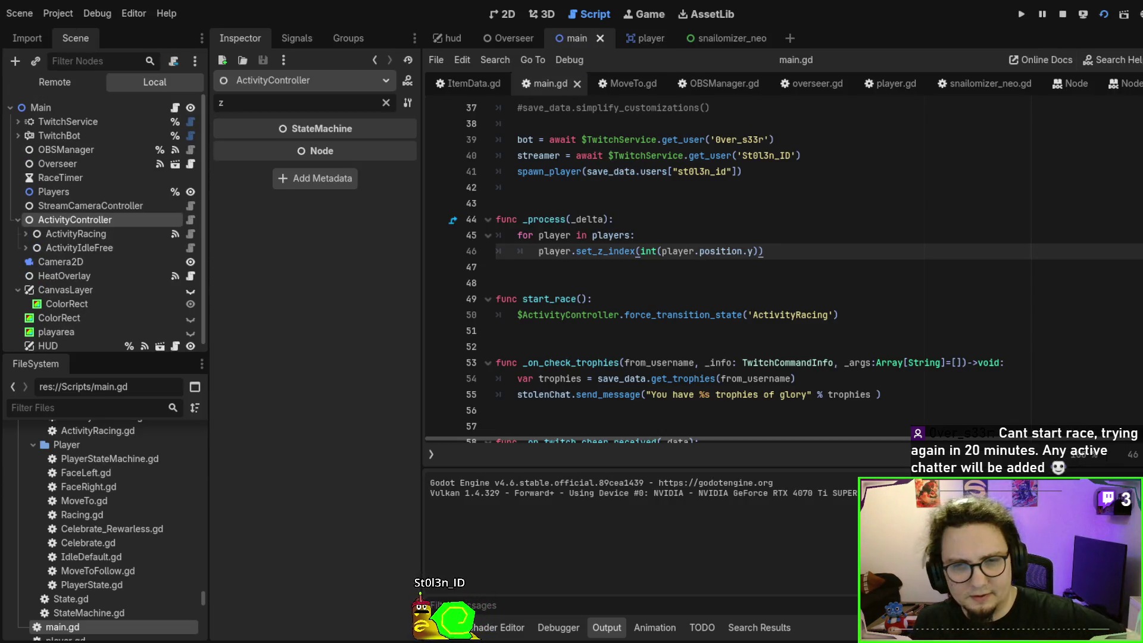
{"action": "left_click", "coordinate": [28, 169]}
{"action": "left_click", "coordinate": [28, 169]}
{"action": "left_click", "coordinate": [29, 168]}
{"action": "left_click", "coordinate": [28, 168]}
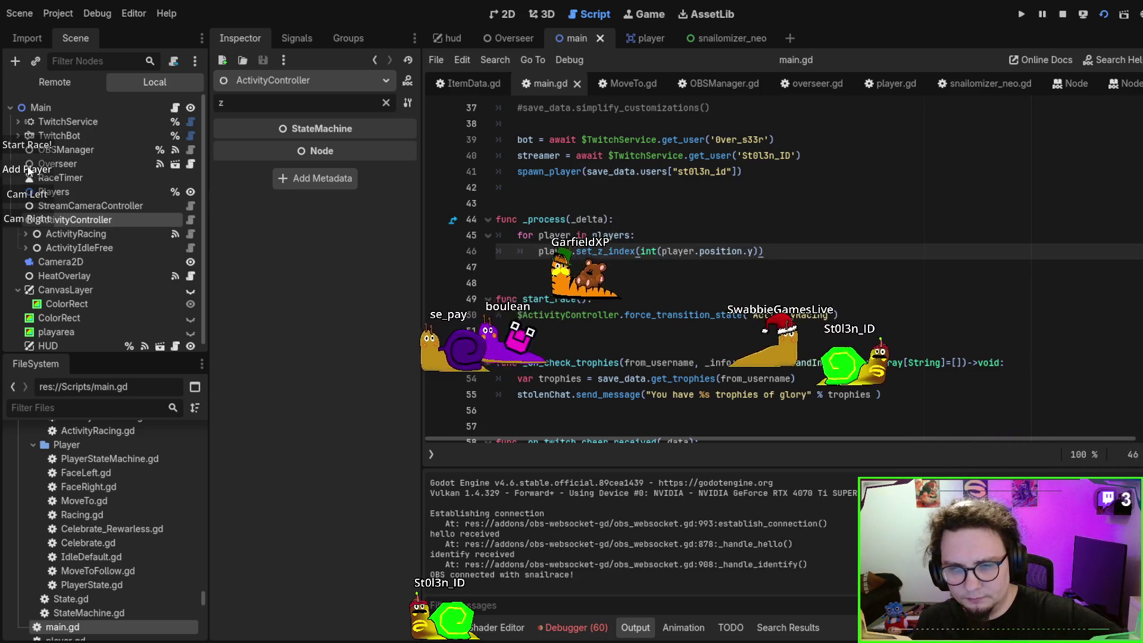
{"action": "left_click", "coordinate": [26, 169]}
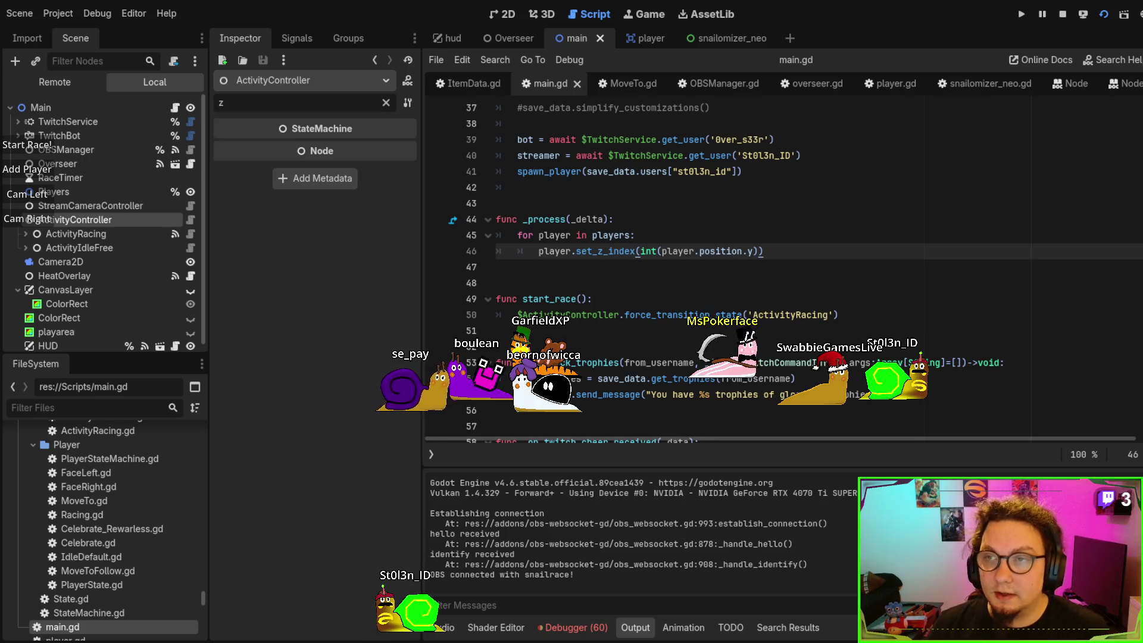
{"action": "key", "text": "F8"}
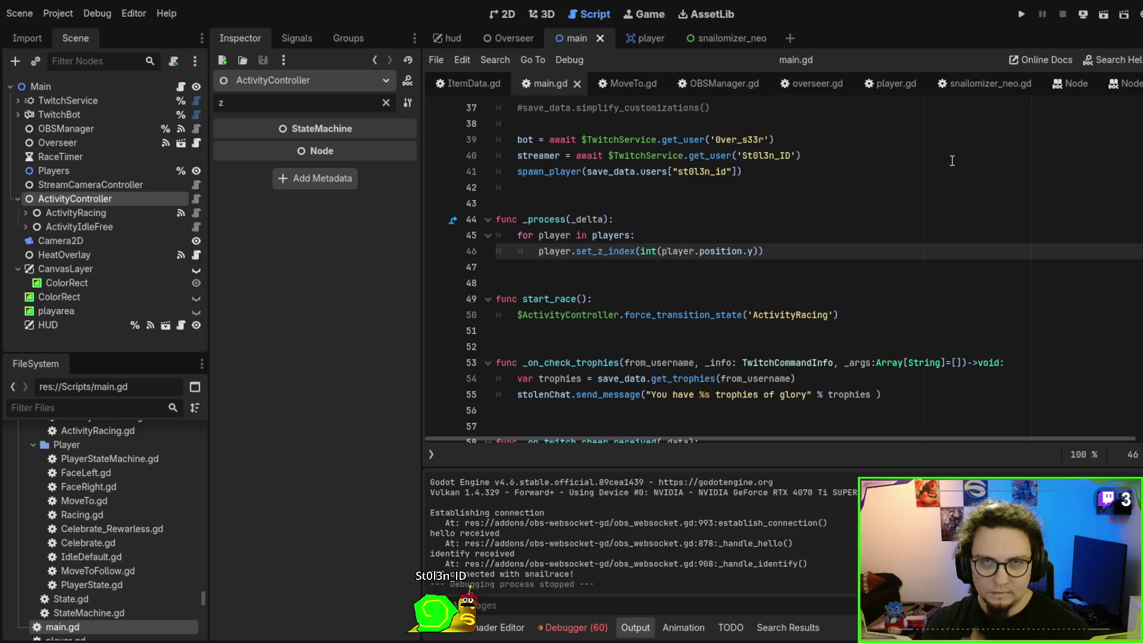
In the player scene, set the body part's Z Index to 0
{"action": "left_click", "coordinate": [651, 38]}
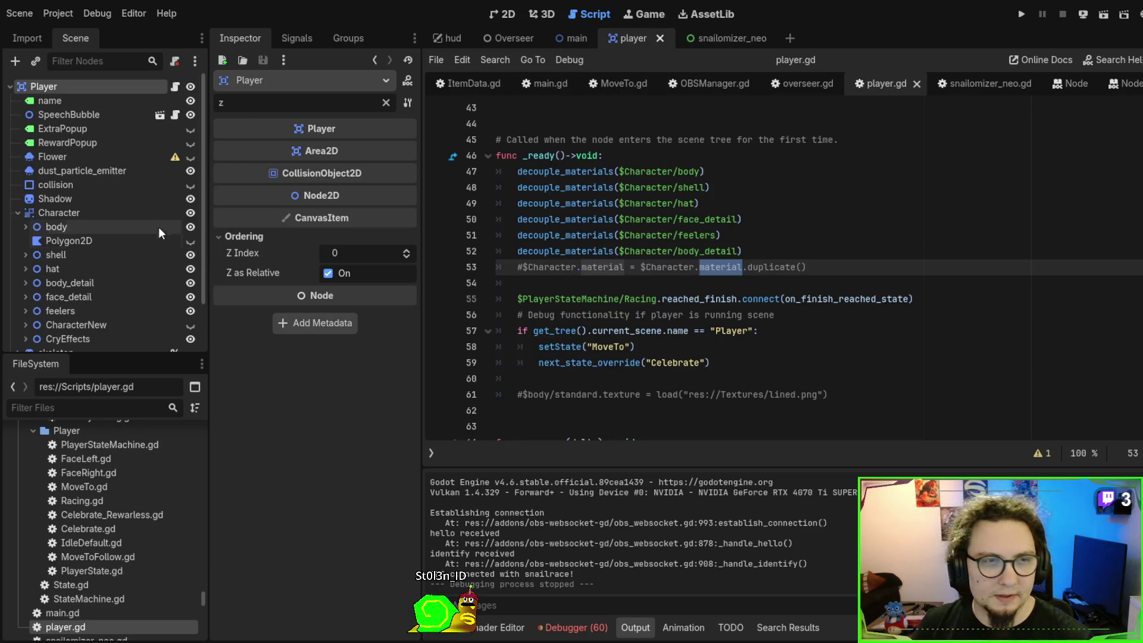
{"action": "left_click", "coordinate": [89, 256]}
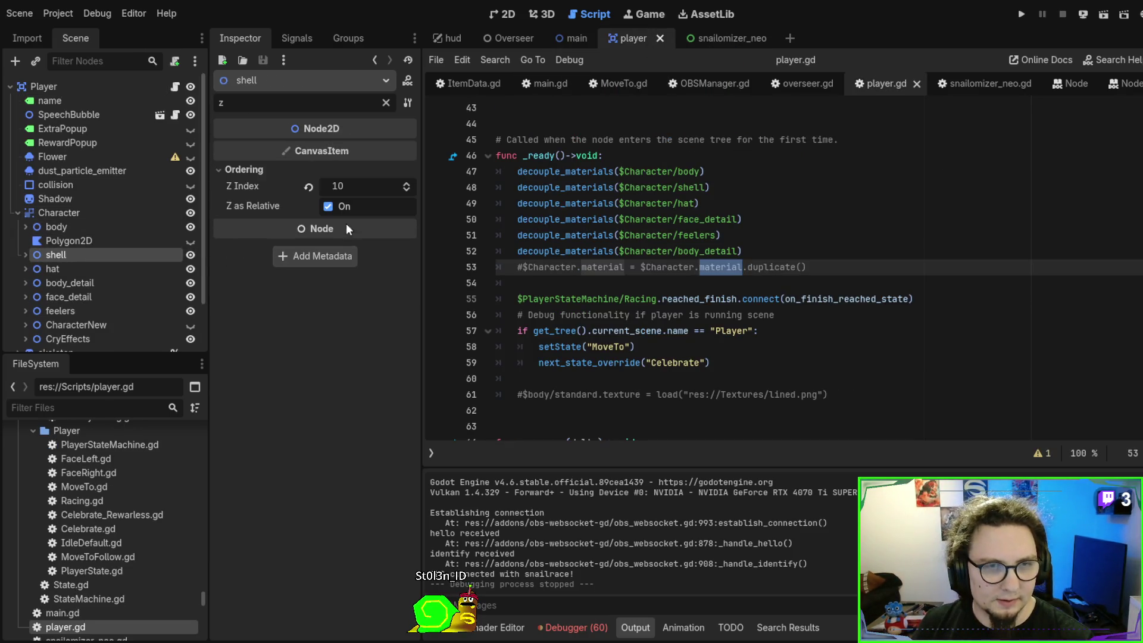
{"action": "left_click", "coordinate": [94, 226]}
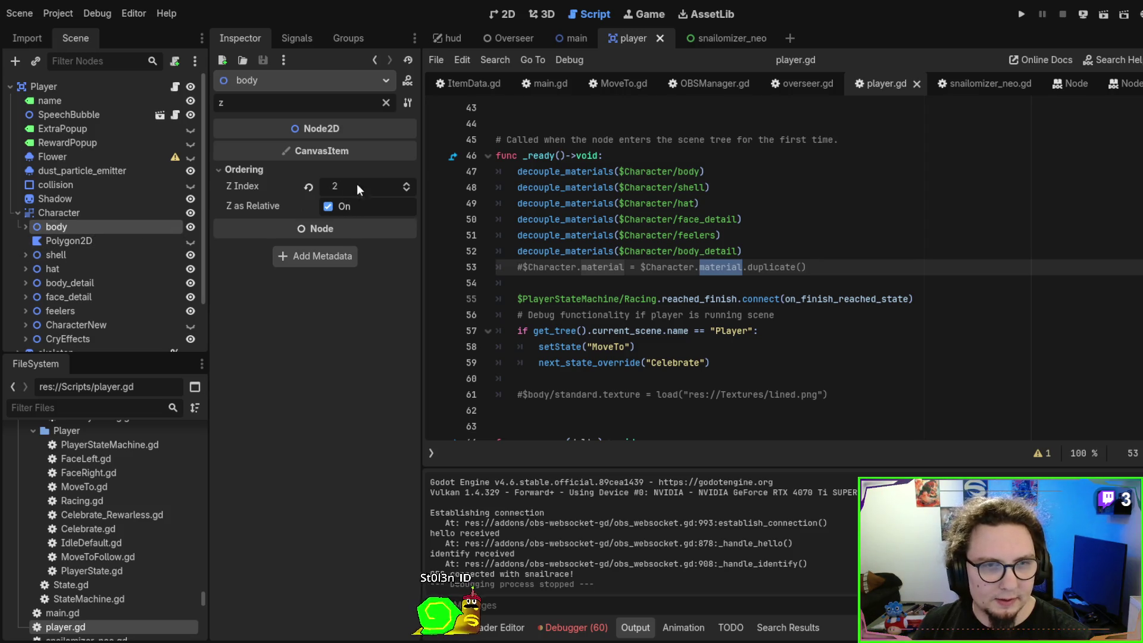
{"action": "double_click", "coordinate": [406, 191]}
{"action": "left_click", "coordinate": [106, 258]}
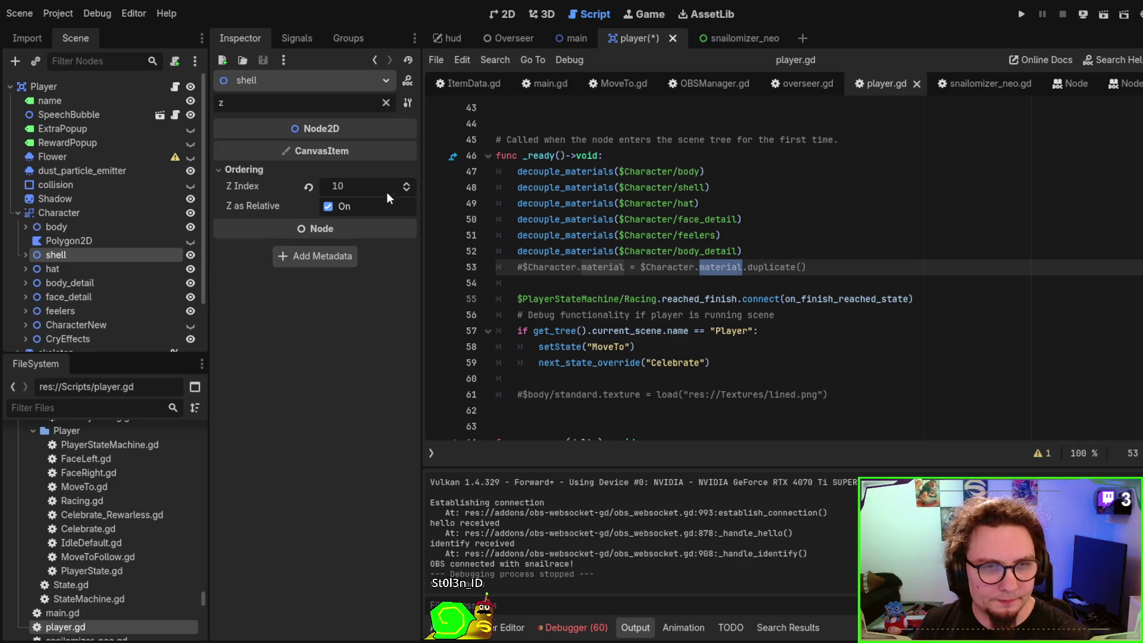
{"action": "left_click", "coordinate": [105, 224]}
{"action": "left_click_drag", "start_coordinate": [356, 190], "coordinate": [289, 183]}
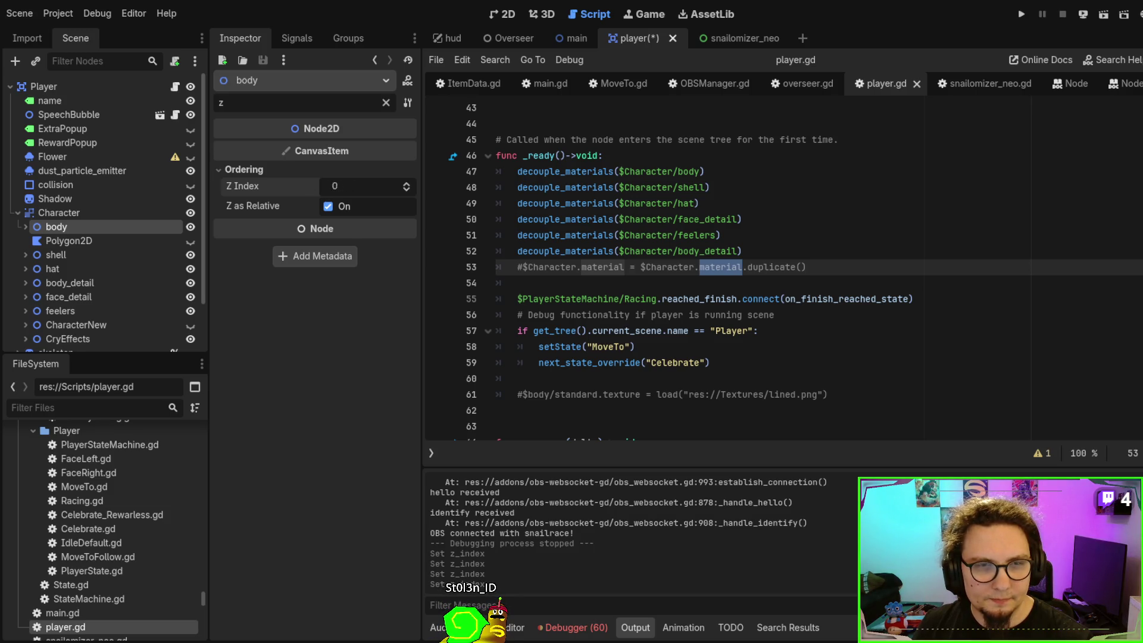
{"action": "left_click", "coordinate": [407, 190]}
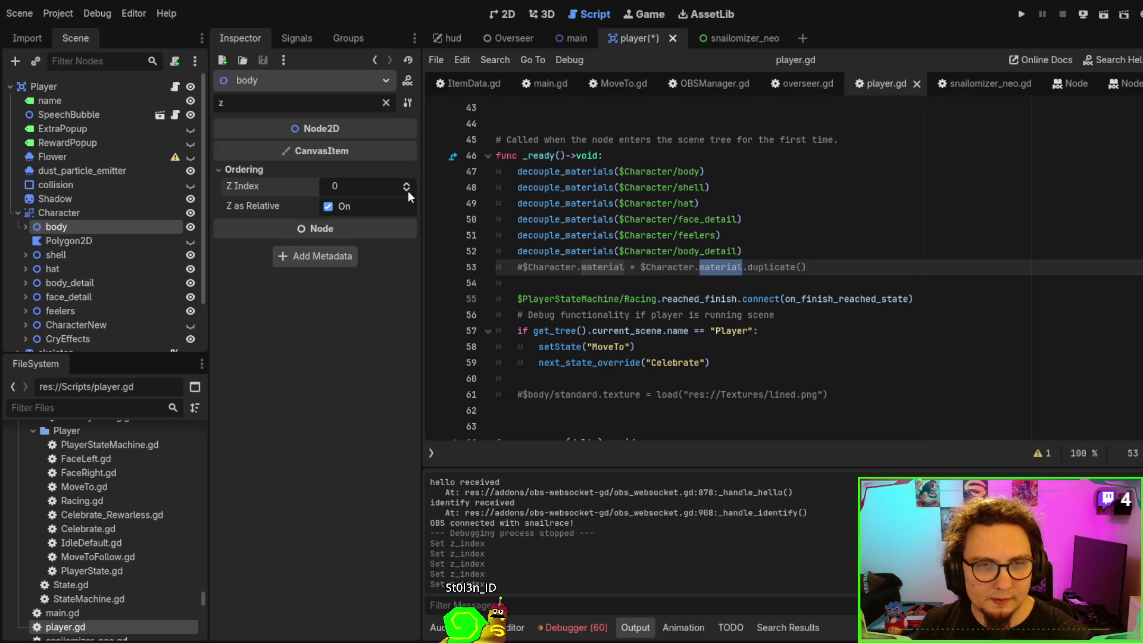
Lower the shell's Z Index to 2 and the hat's to 10
{"action": "left_click", "coordinate": [103, 258]}
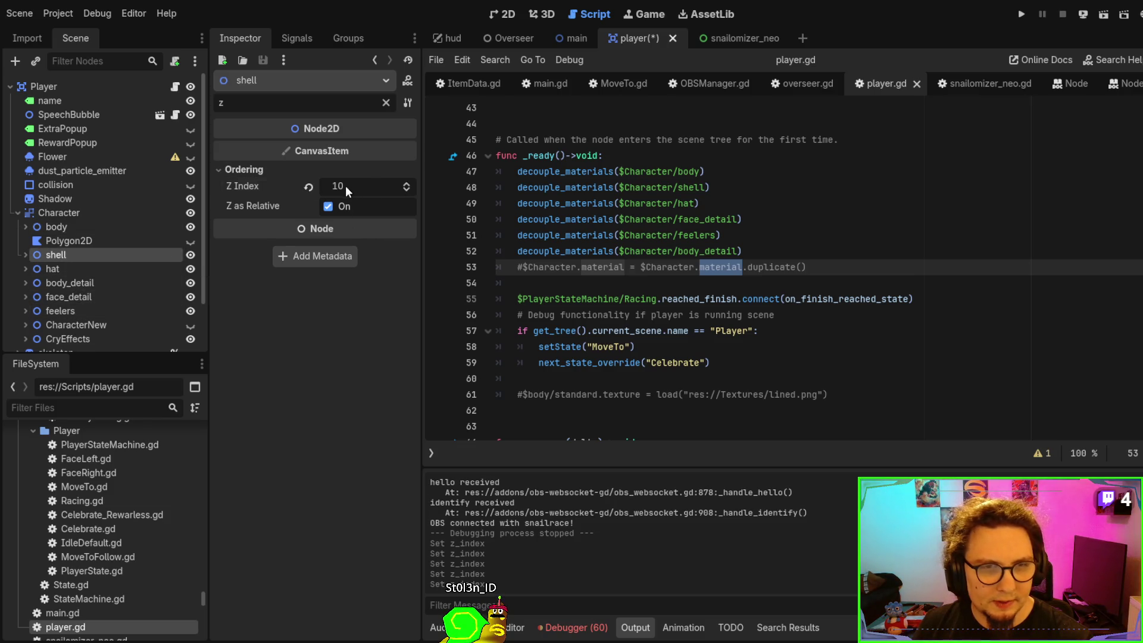
{"action": "left_click_drag", "start_coordinate": [345, 186], "coordinate": [340, 186]}
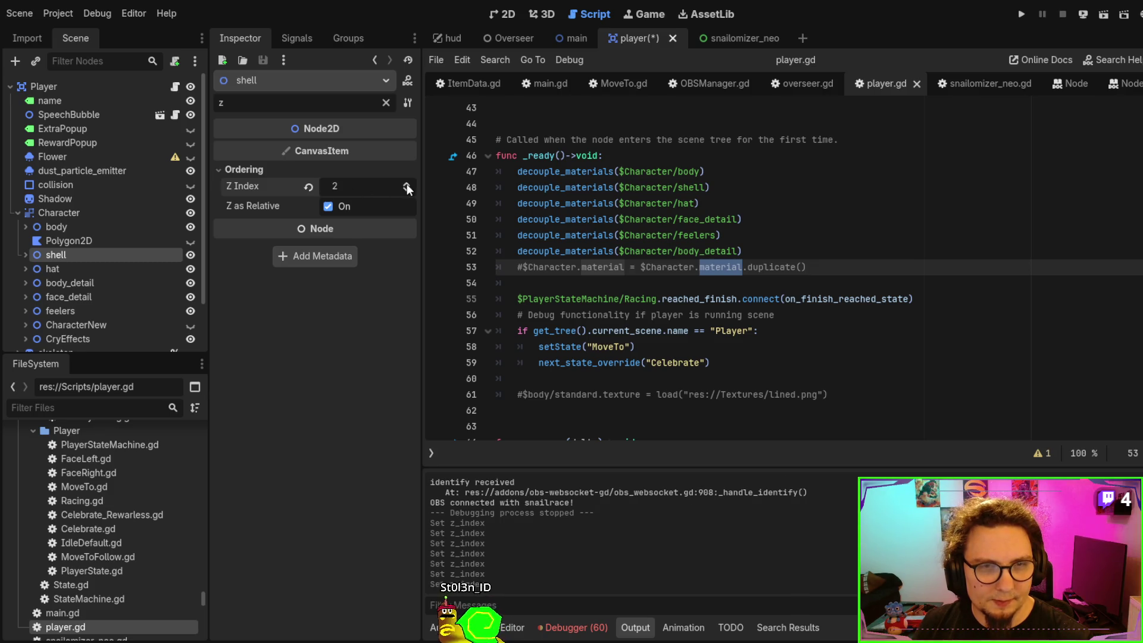
{"action": "left_click", "coordinate": [81, 266]}
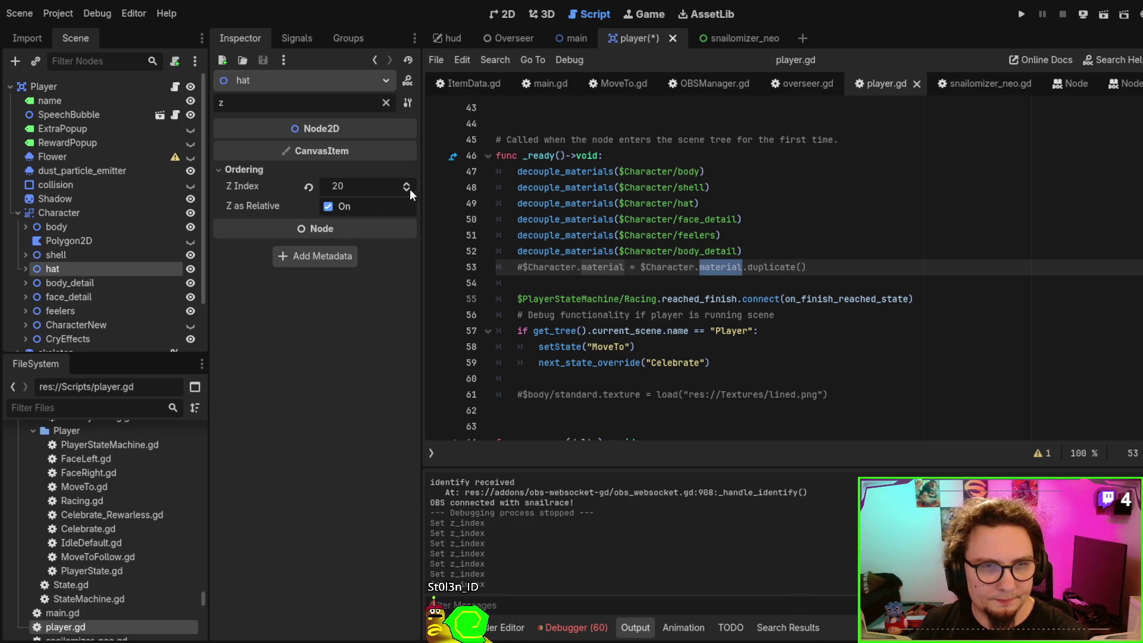
{"action": "left_click_drag", "start_coordinate": [363, 188], "coordinate": [353, 187]}
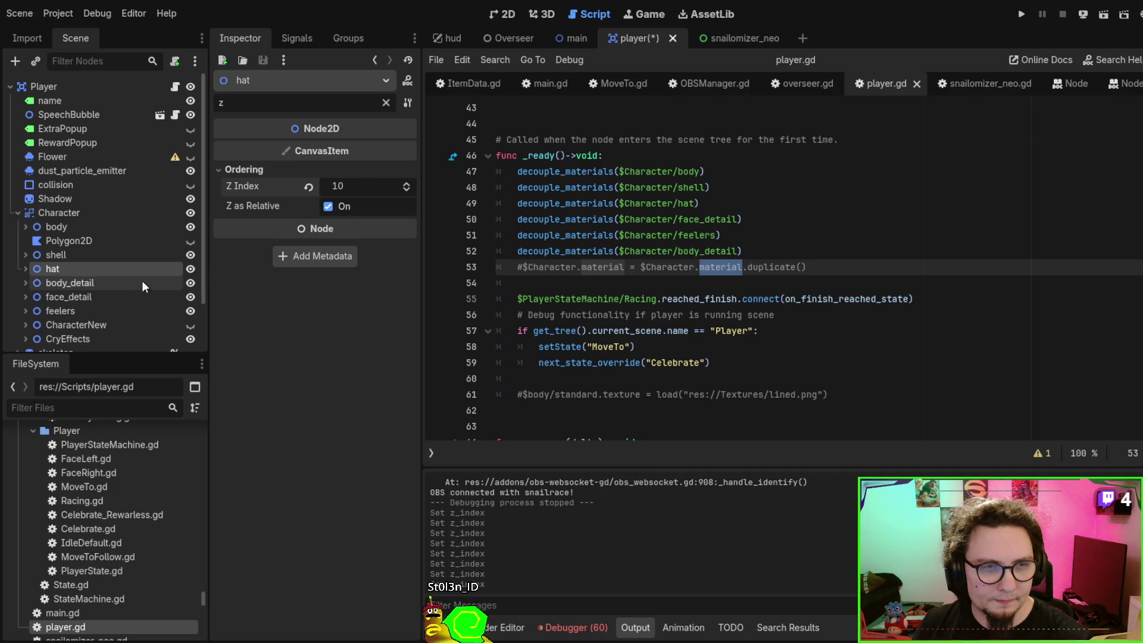
{"action": "scroll", "coordinate": [148, 260], "scroll_direction": "down", "scroll_amount": 2}
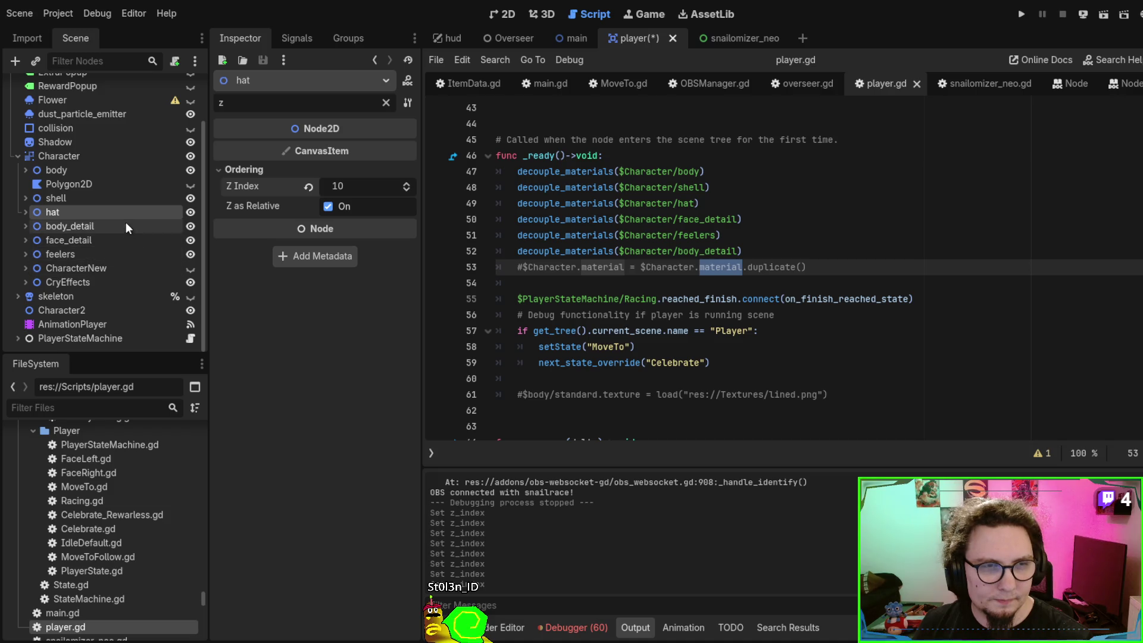
Expand the skeleton and browse the shell, body, EyeWhiteRight and Face nodes
{"action": "left_click", "coordinate": [128, 197]}
{"action": "left_click", "coordinate": [127, 166]}
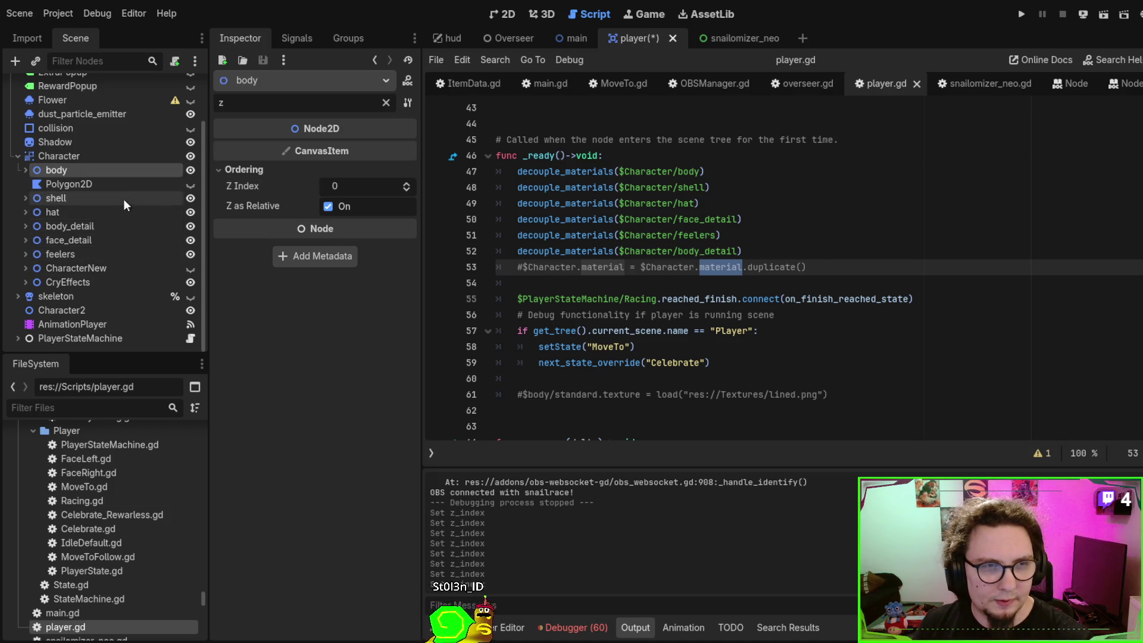
{"action": "left_click", "coordinate": [18, 296]}
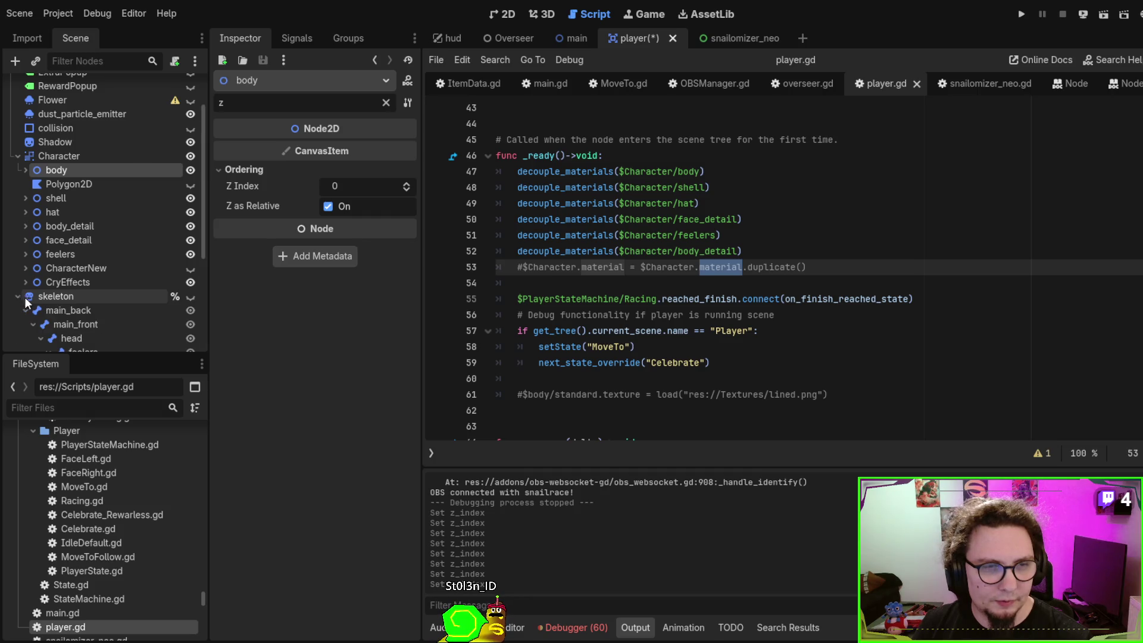
{"action": "scroll", "coordinate": [155, 271], "scroll_direction": "down", "scroll_amount": 3}
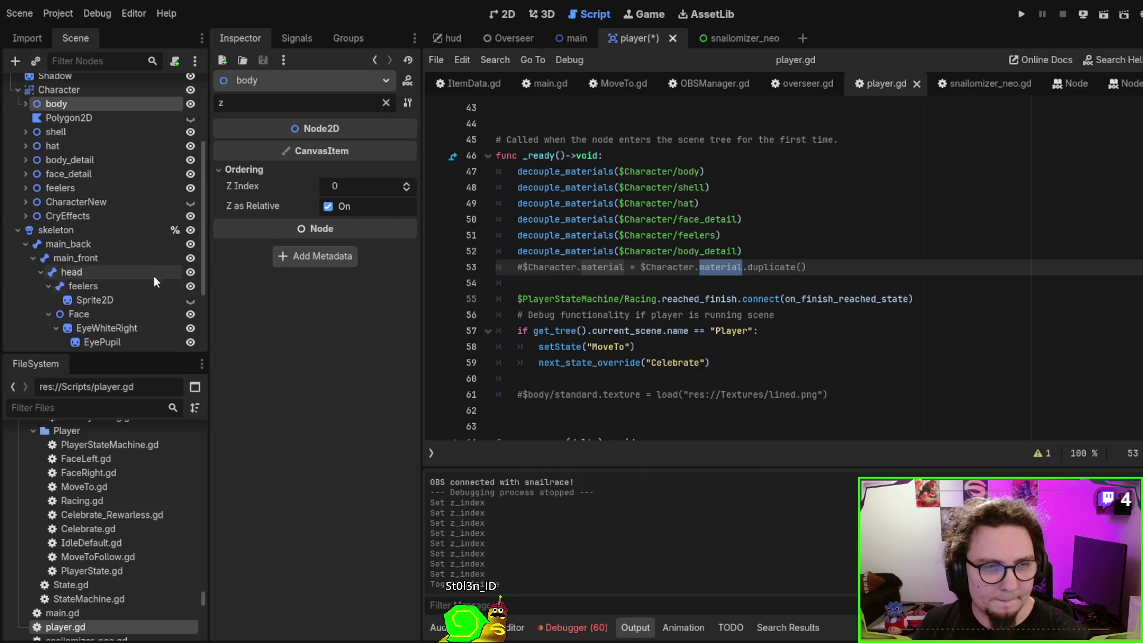
{"action": "scroll", "coordinate": [131, 280], "scroll_direction": "down", "scroll_amount": 3}
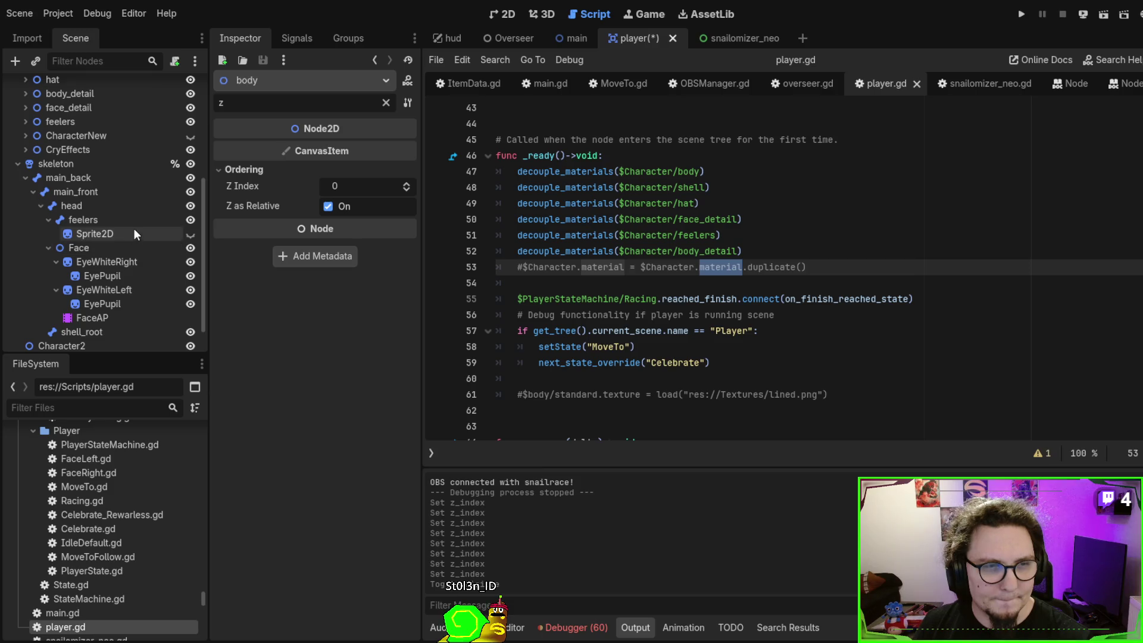
{"action": "left_click", "coordinate": [132, 264]}
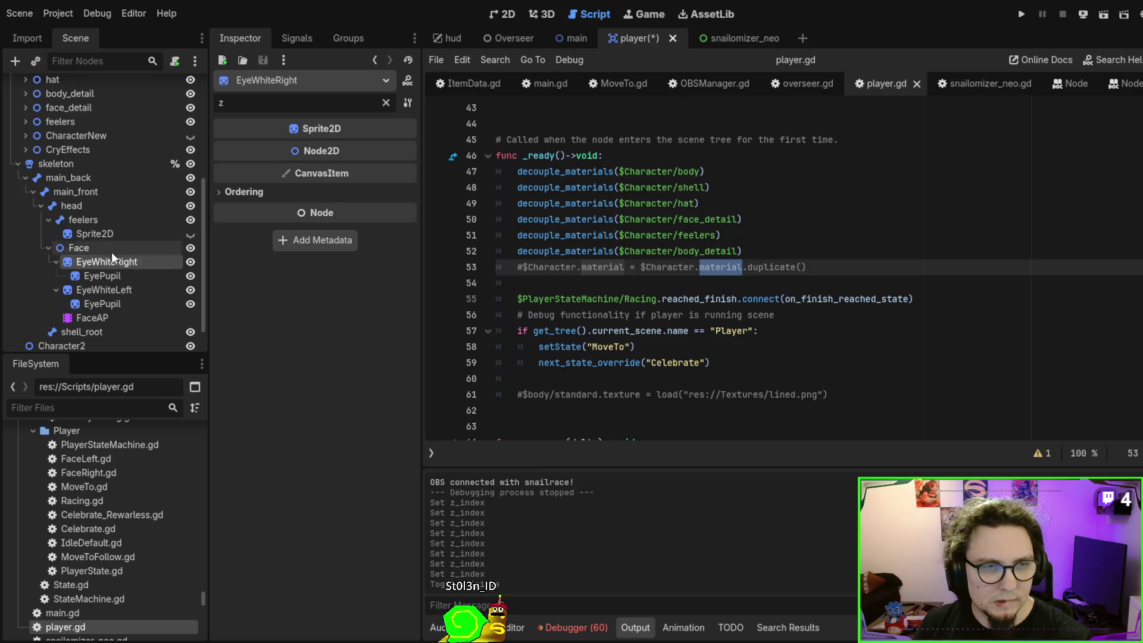
{"action": "left_click", "coordinate": [125, 247]}
Inspect the ordering settings of Face, the EyeWhite sprites, FaceAP, shell_root and the skeleton
{"action": "left_click", "coordinate": [253, 170]}
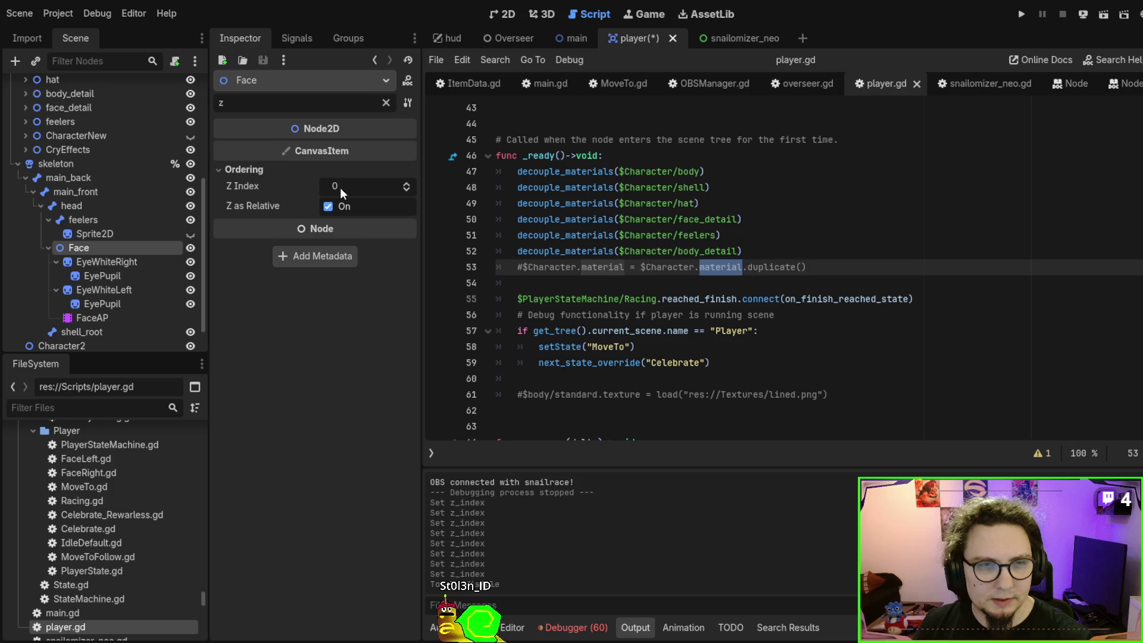
{"action": "left_click", "coordinate": [119, 262]}
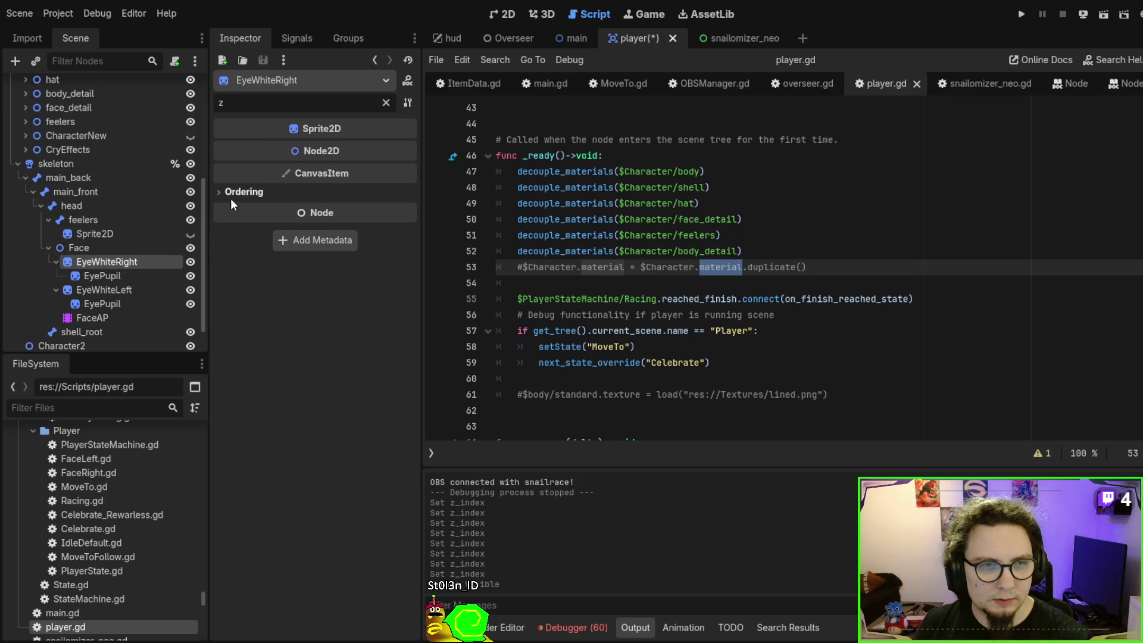
{"action": "left_click", "coordinate": [117, 291]}
{"action": "left_click", "coordinate": [243, 192]}
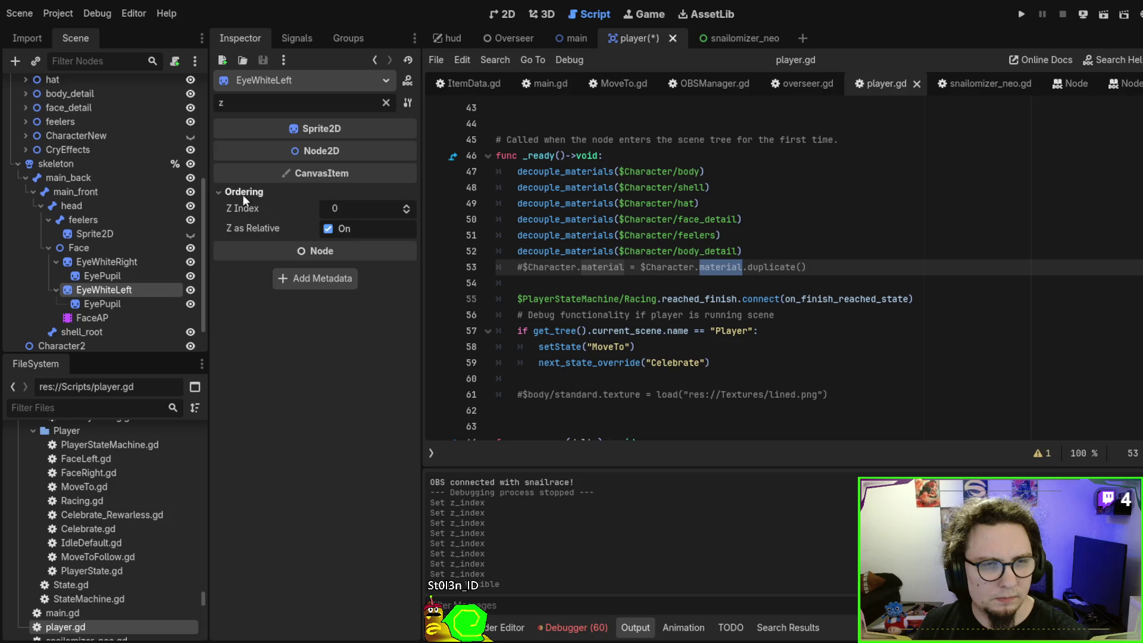
{"action": "left_click", "coordinate": [108, 250]}
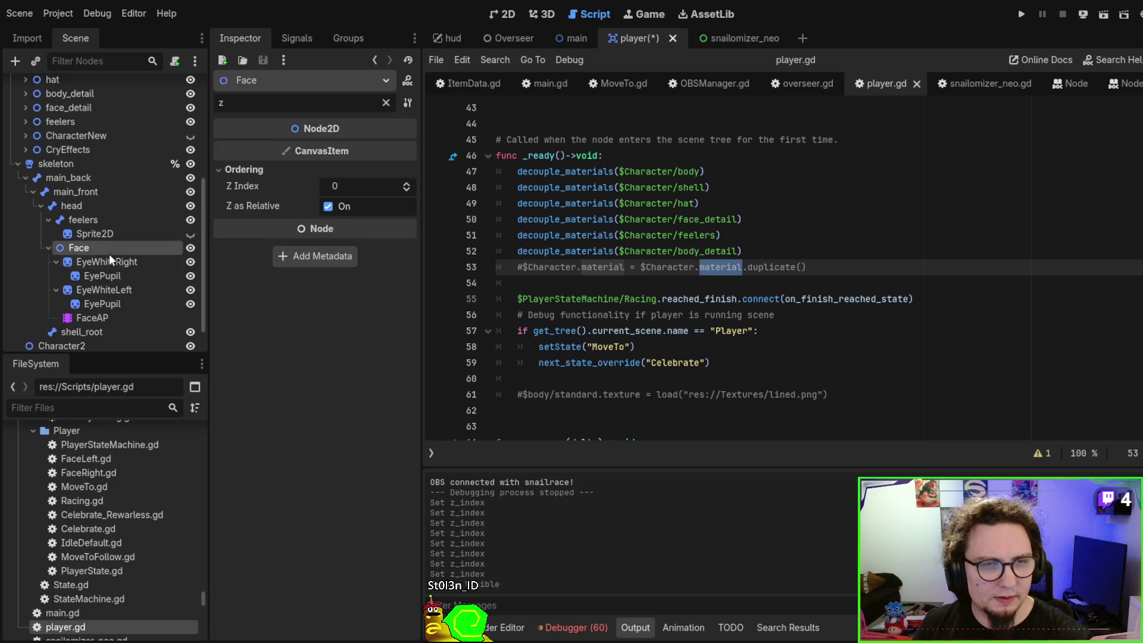
{"action": "left_click", "coordinate": [108, 317]}
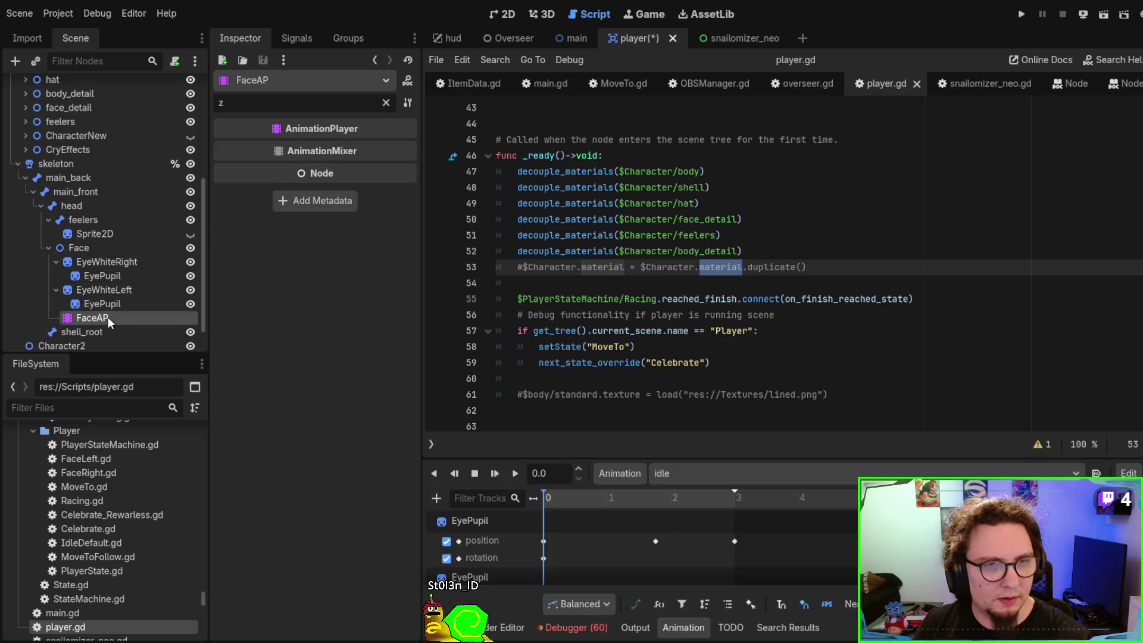
{"action": "left_click", "coordinate": [99, 331]}
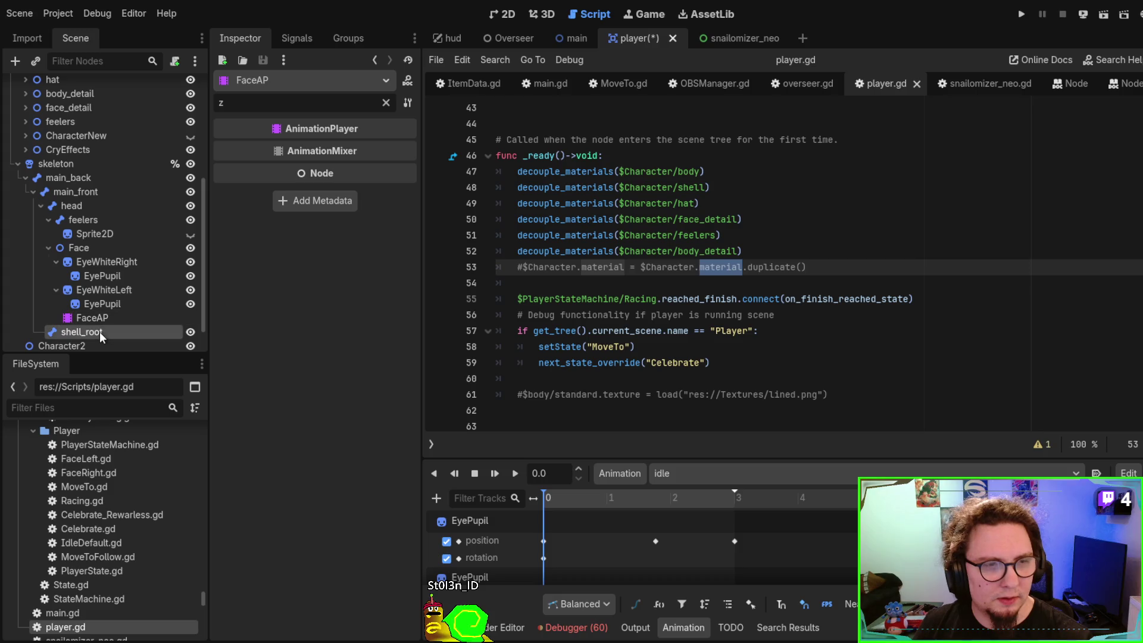
{"action": "left_click", "coordinate": [92, 170]}
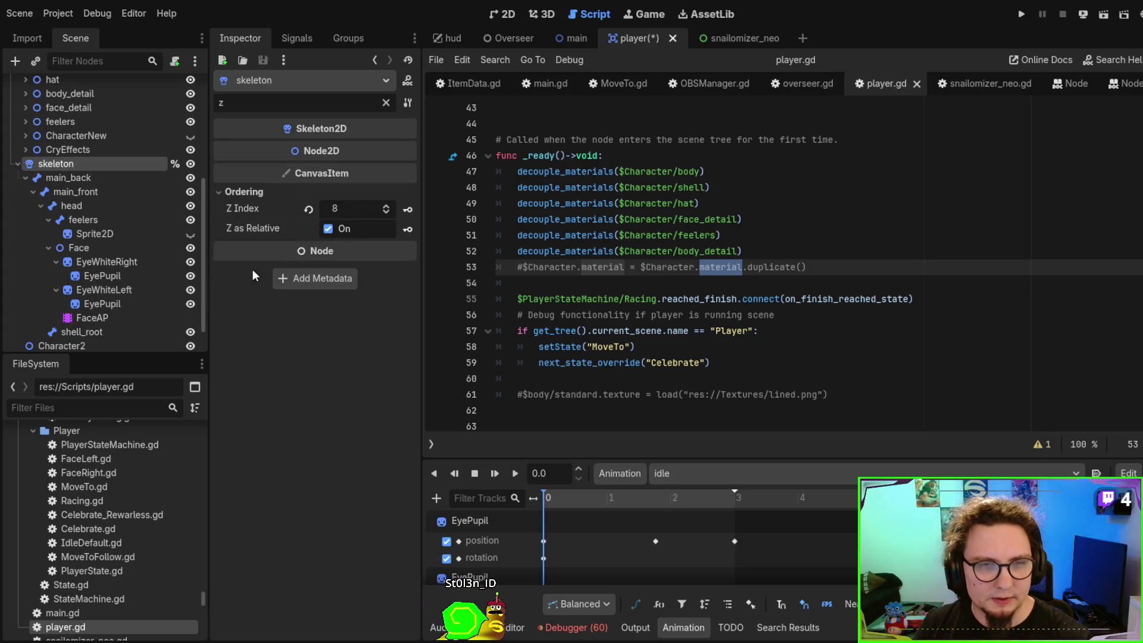
{"action": "scroll", "coordinate": [48, 260], "scroll_direction": "up", "scroll_amount": 3}
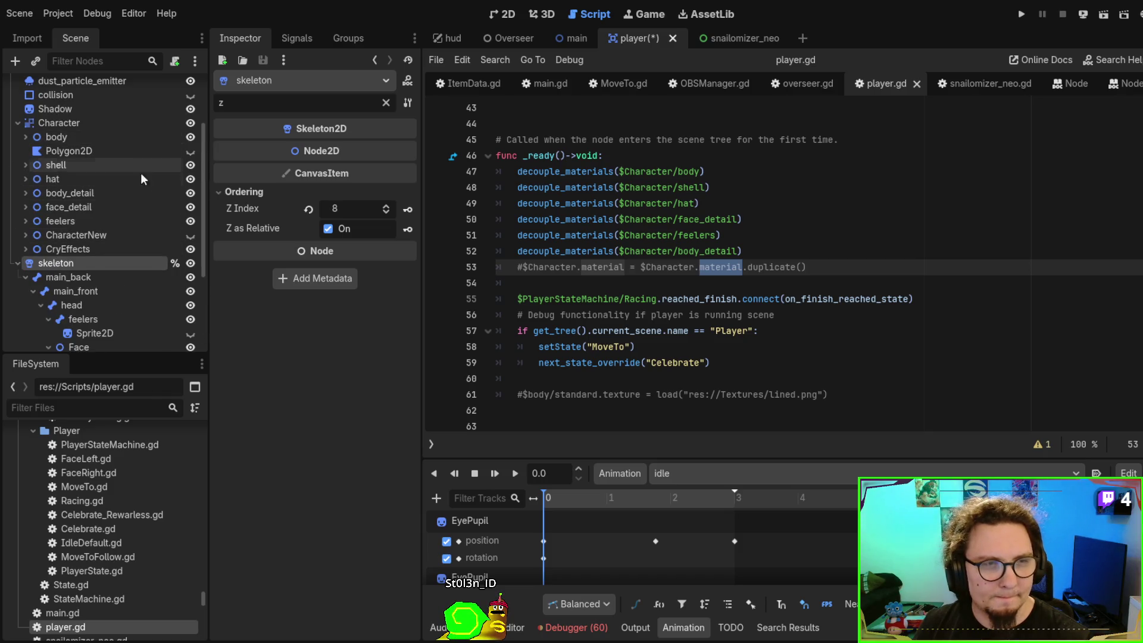
Set Z Index to skeleton 3, body_detail 14, face_detail 20 and feelers 24
{"action": "left_click_drag", "start_coordinate": [324, 208], "coordinate": [301, 208]}
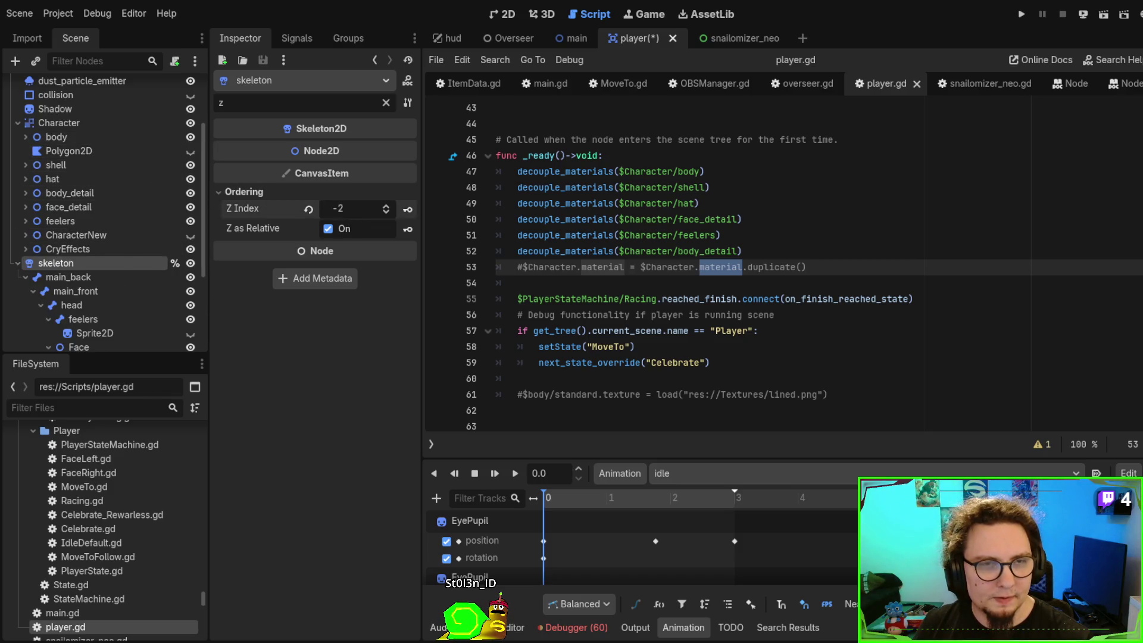
{"action": "left_click", "coordinate": [88, 164]}
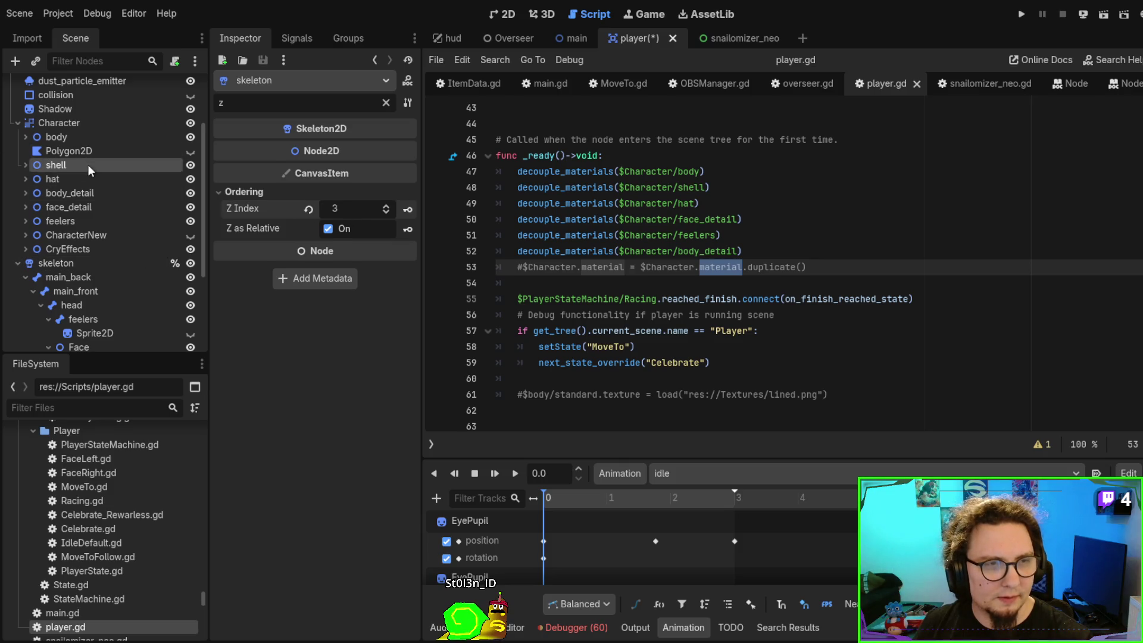
{"action": "left_click", "coordinate": [80, 184]}
{"action": "left_click", "coordinate": [82, 194]}
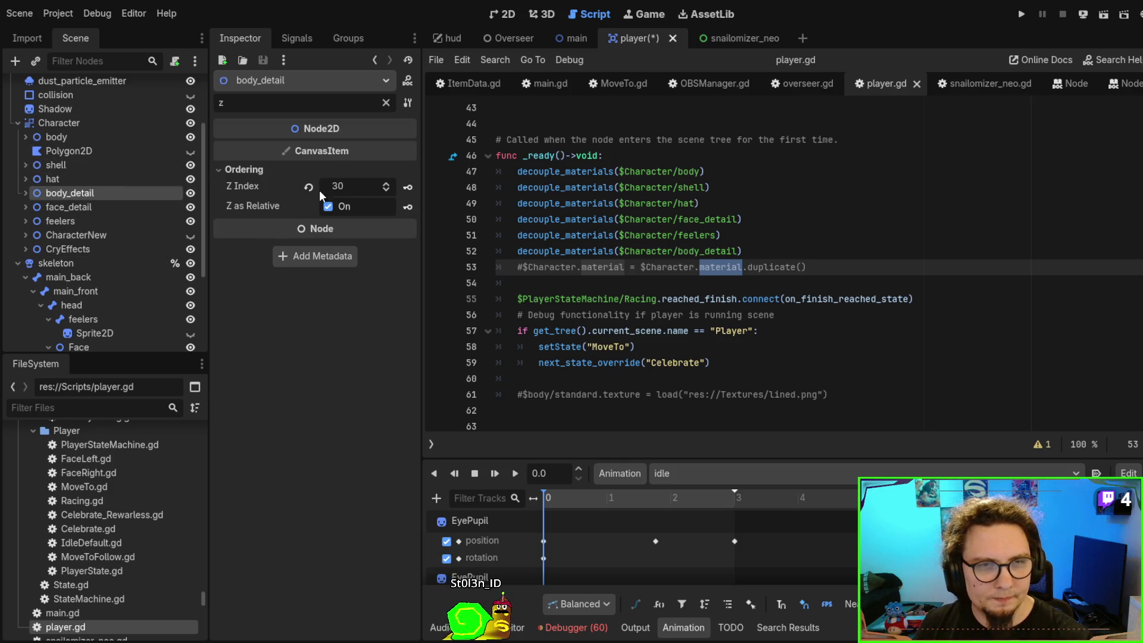
{"action": "left_click_drag", "start_coordinate": [351, 186], "coordinate": [339, 186]}
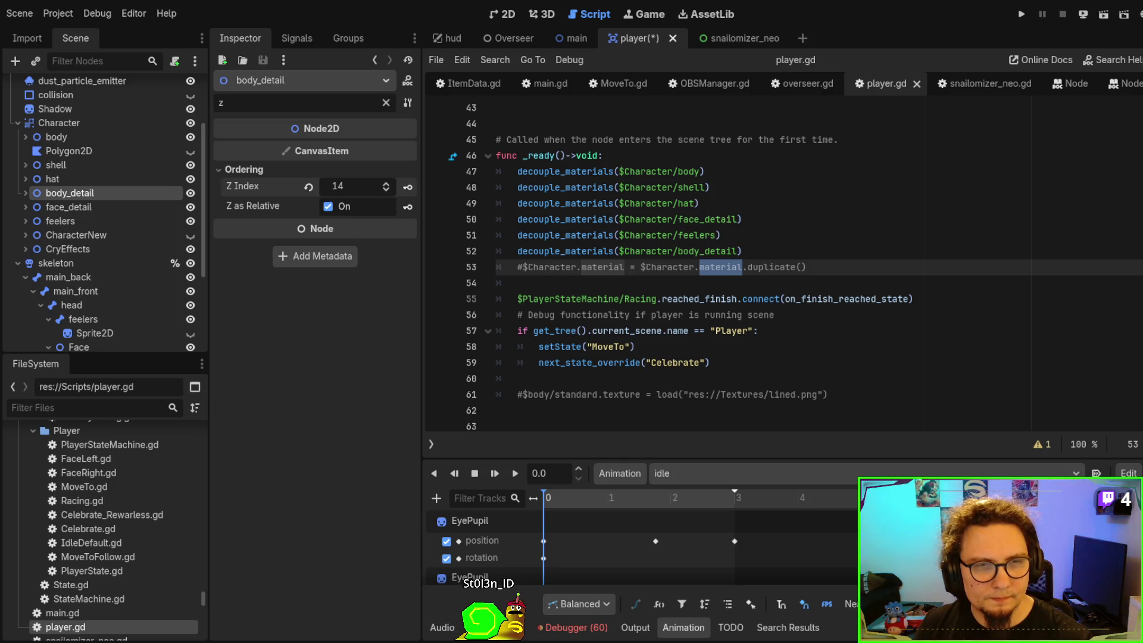
{"action": "left_click", "coordinate": [122, 206]}
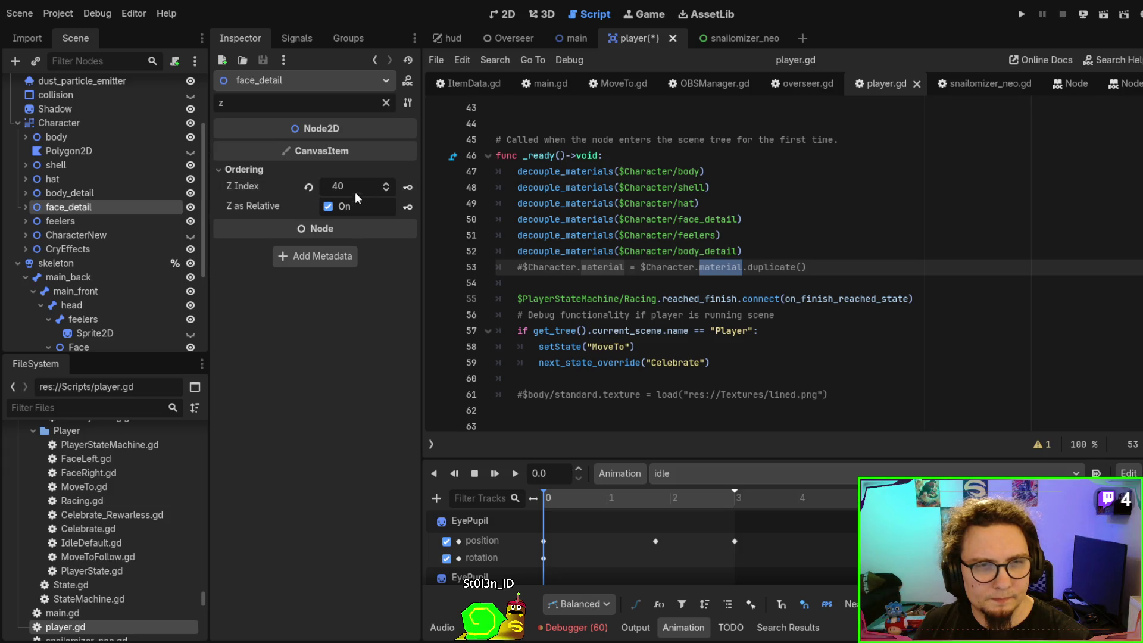
{"action": "left_click_drag", "start_coordinate": [351, 186], "coordinate": [357, 186]}
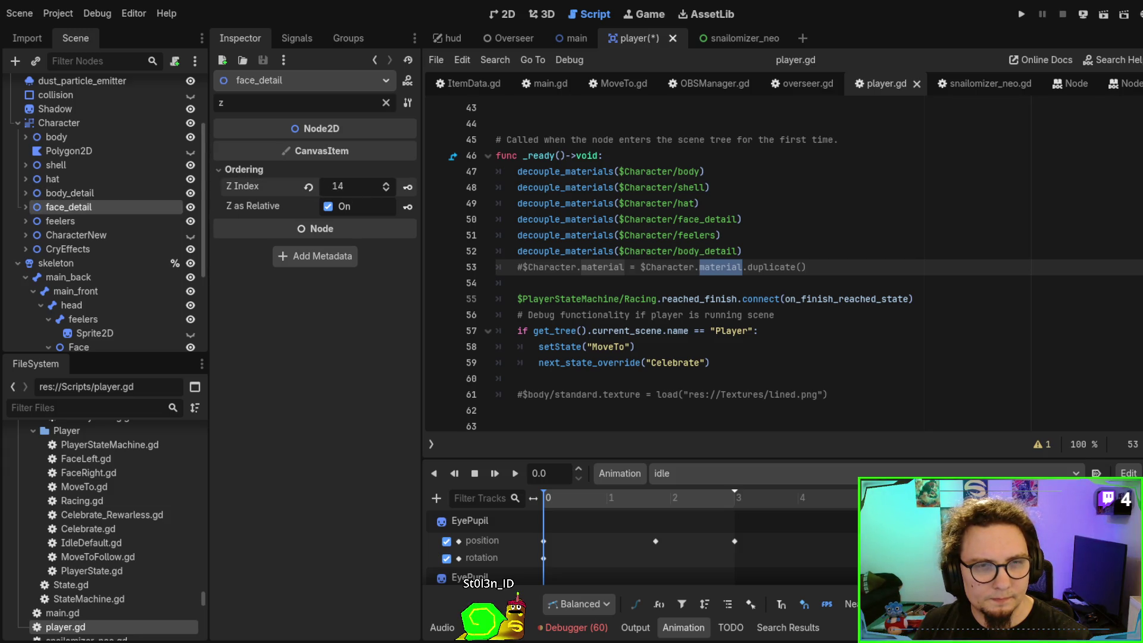
{"action": "left_click", "coordinate": [158, 221]}
{"action": "left_click_drag", "start_coordinate": [352, 186], "coordinate": [333, 186]}
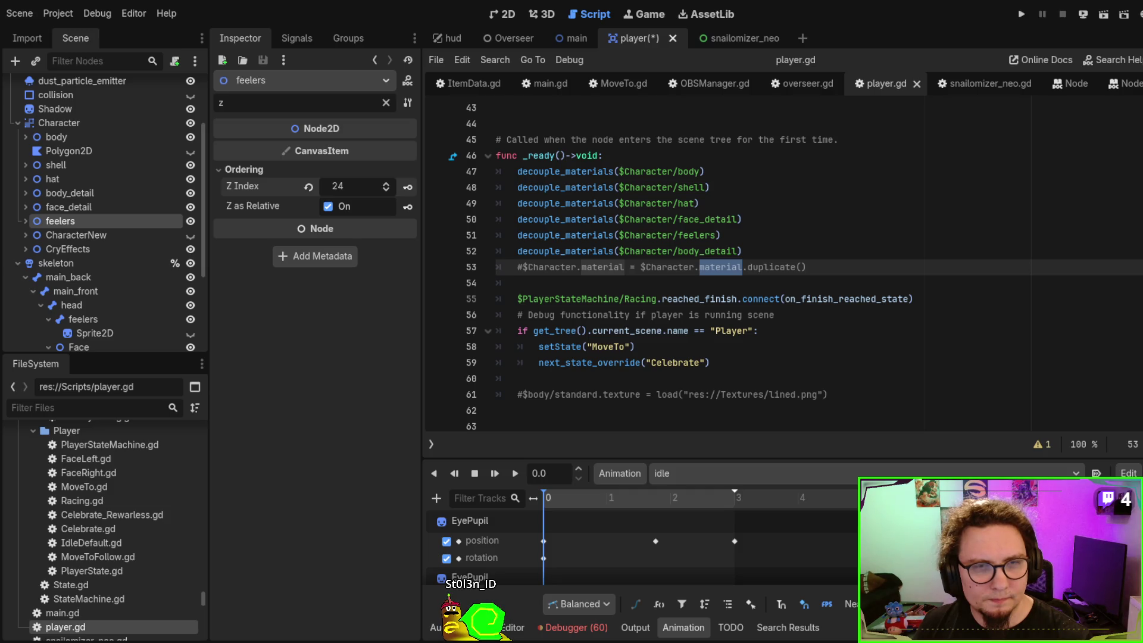
Review CharacterNew and CryEffects ordering, then return to main.gd's decouple_materials lines
{"action": "left_click", "coordinate": [102, 234]}
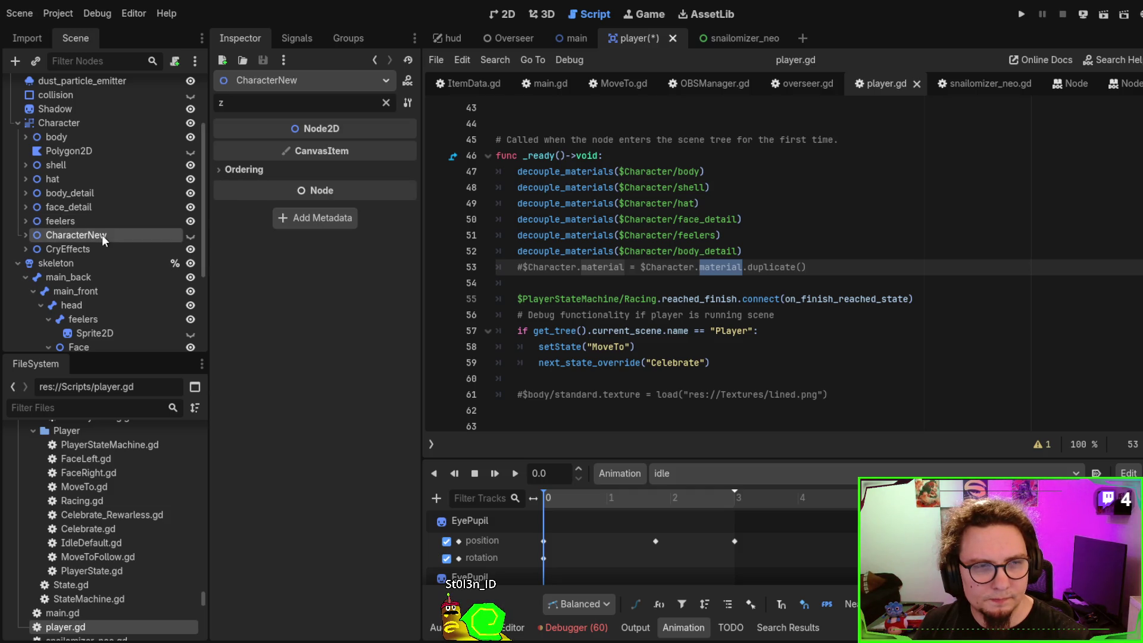
{"action": "left_click", "coordinate": [105, 249]}
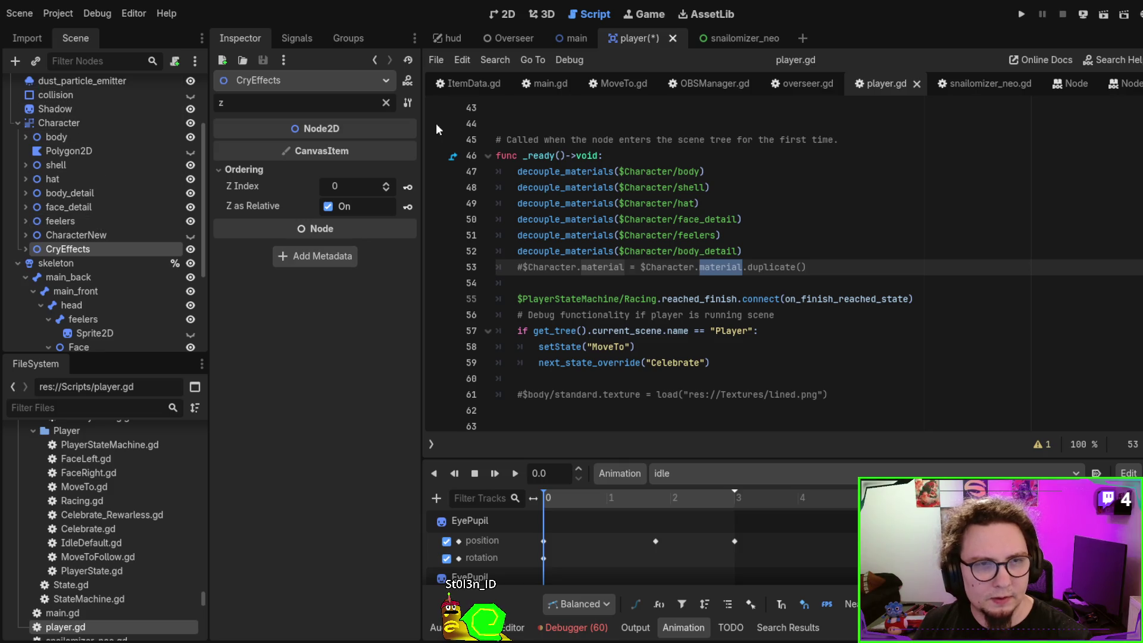
{"action": "left_click", "coordinate": [747, 215]}
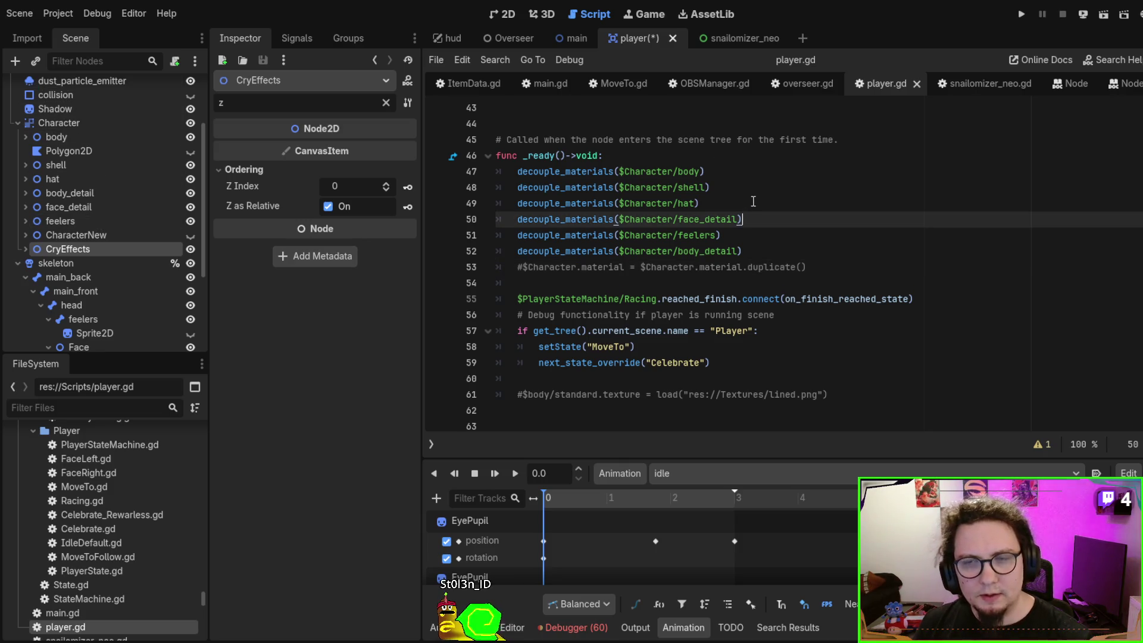
{"action": "scroll", "coordinate": [774, 202], "scroll_direction": "up", "scroll_amount": 2}
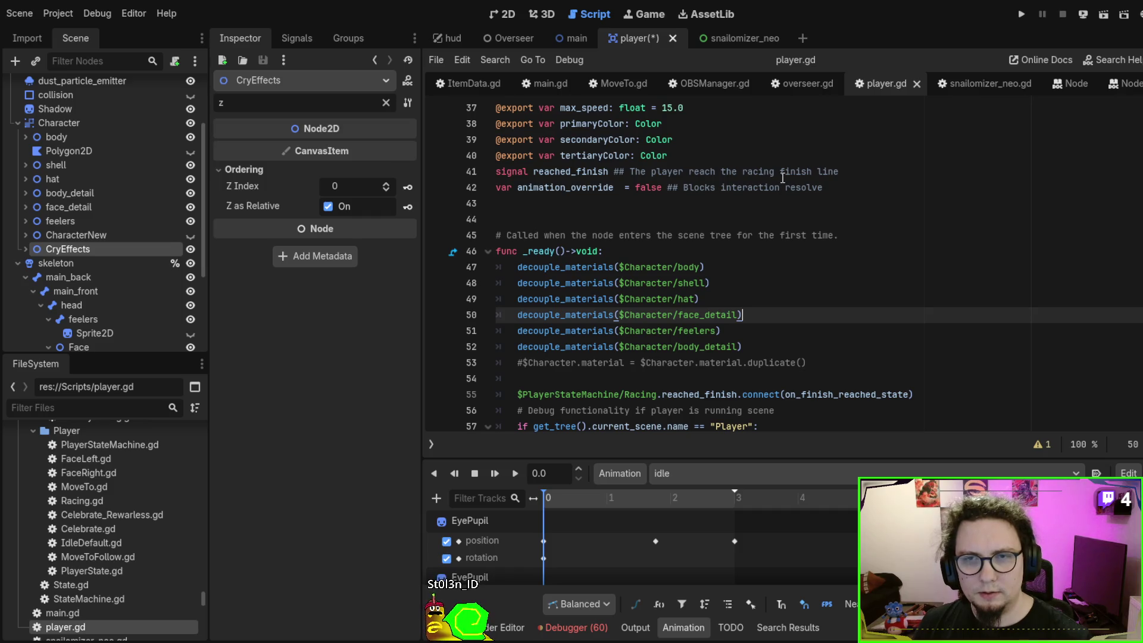
{"action": "left_click", "coordinate": [555, 36]}
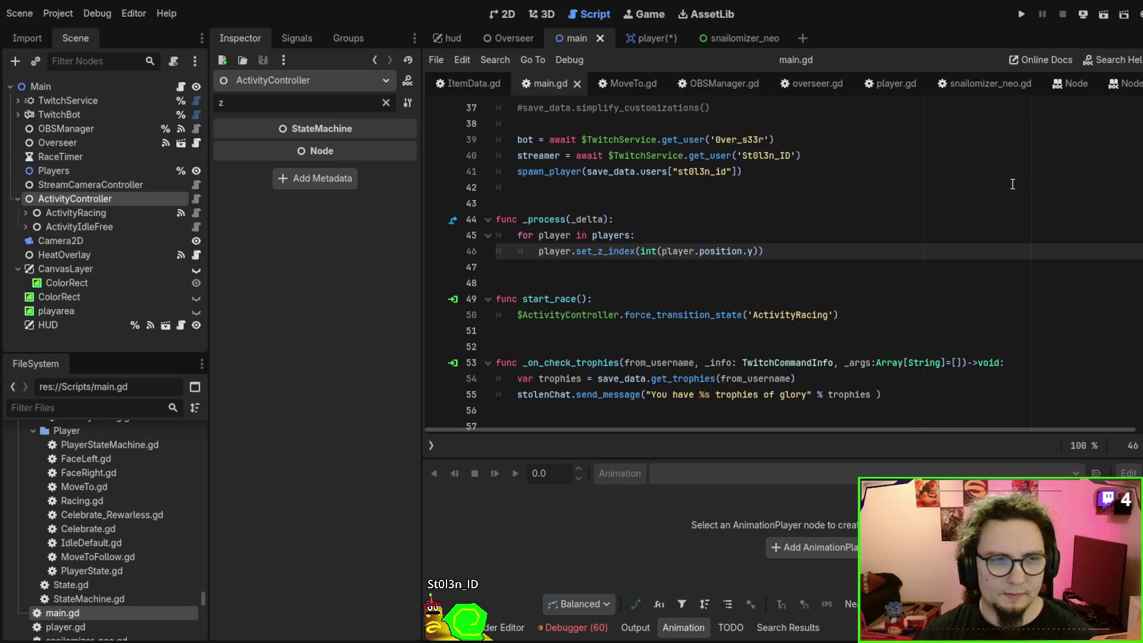
Make line 46 call set_z_index(int(player.position.y*30-4000)) and run the current scene
{"action": "left_click", "coordinate": [655, 37]}
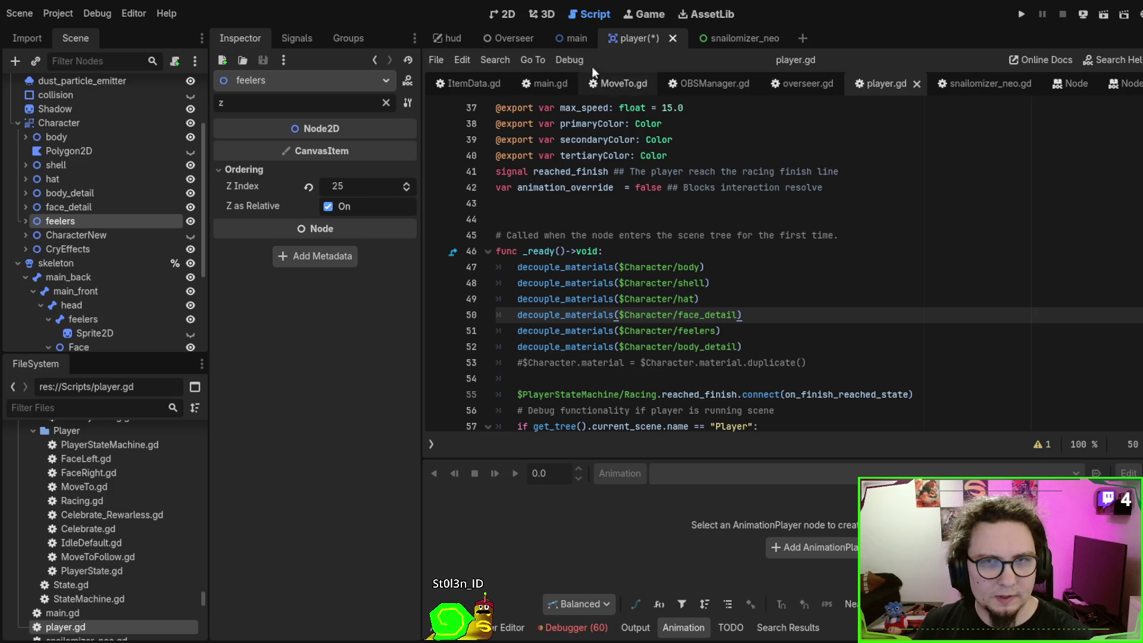
{"action": "left_click", "coordinate": [560, 38]}
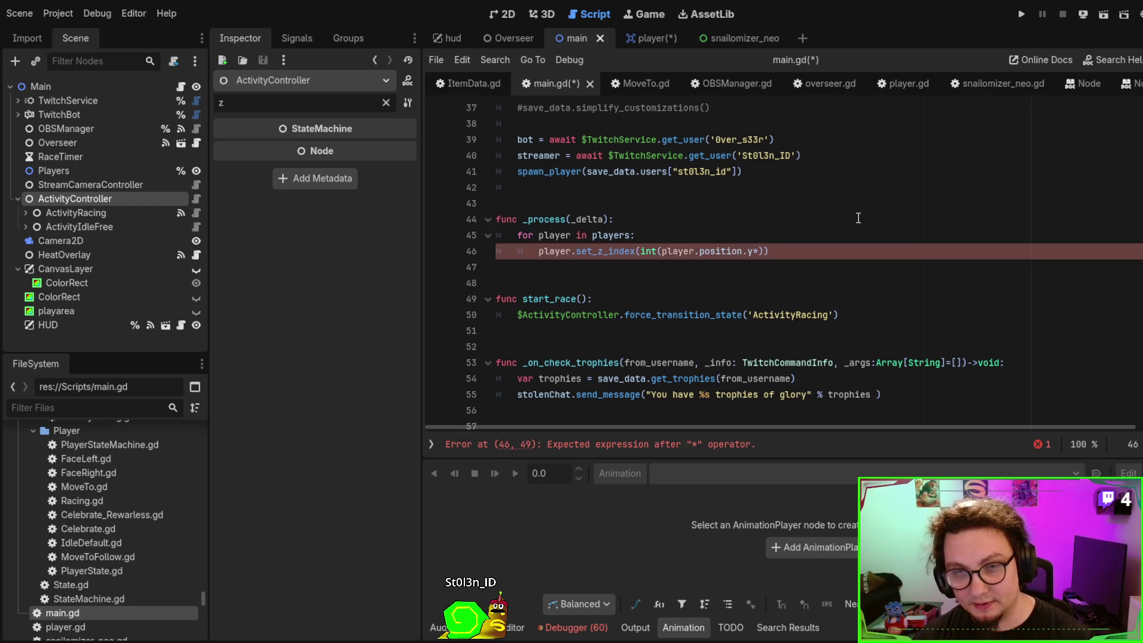
{"action": "key", "text": "BackSpace"}
{"action": "key", "text": "BackSpace"}
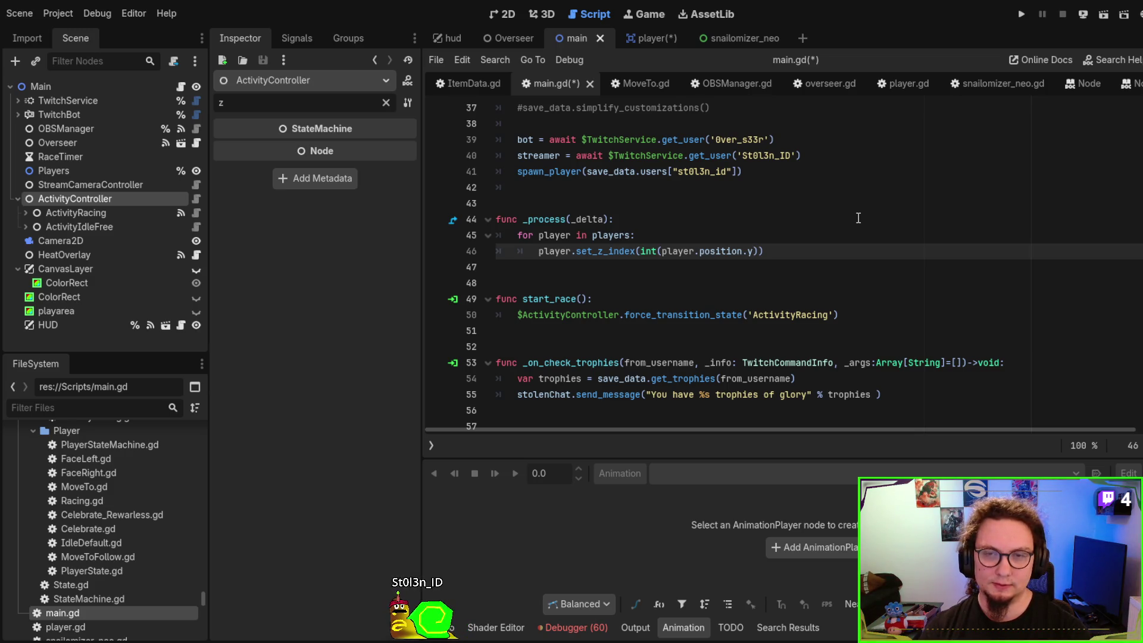
{"action": "type", "text": "*"}
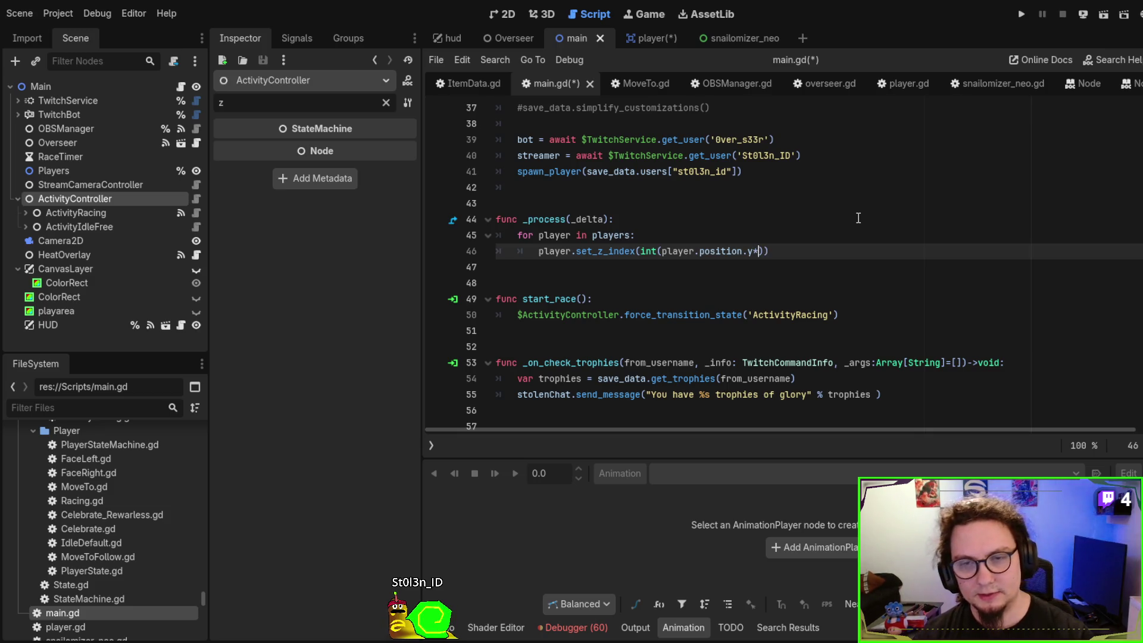
{"action": "type", "text": "30"}
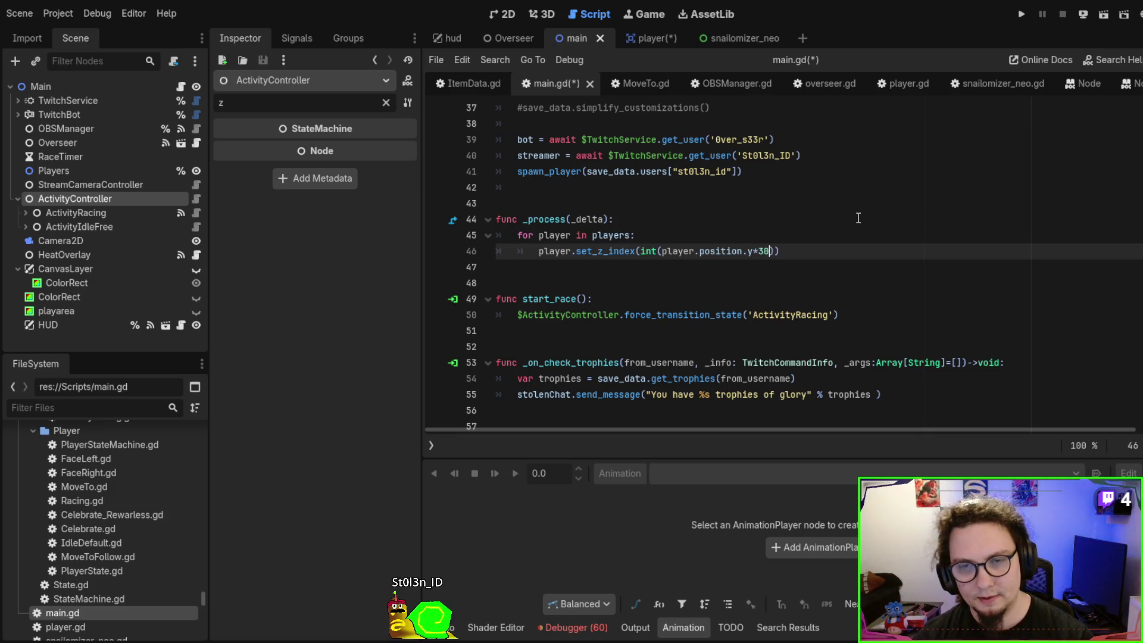
{"action": "left_click", "coordinate": [635, 274]}
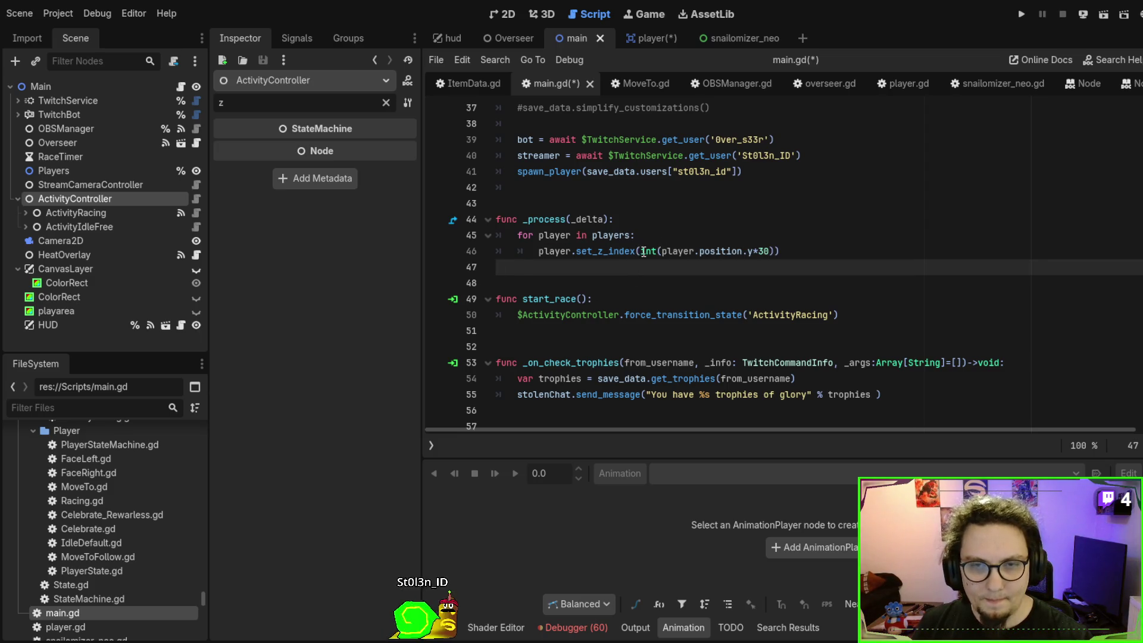
{"action": "left_click", "coordinate": [647, 252]}
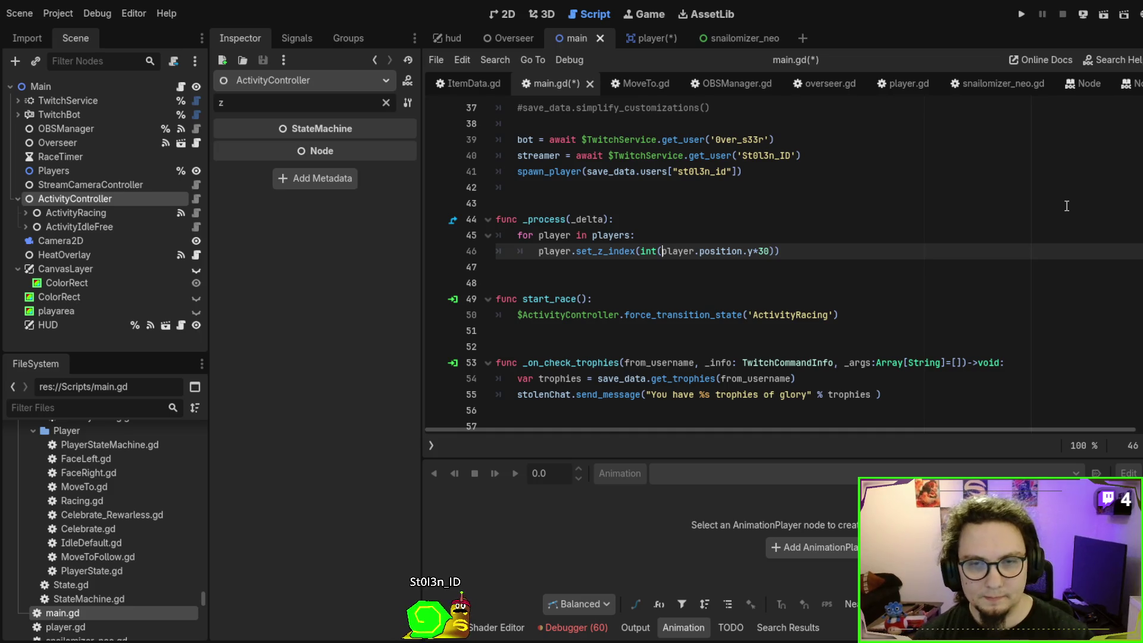
{"action": "type", "text": "4000"}
{"action": "key", "text": "BackSpace"}
{"action": "key", "text": "BackSpace"}
{"action": "key", "text": "BackSpace"}
{"action": "key", "text": "BackSpace"}
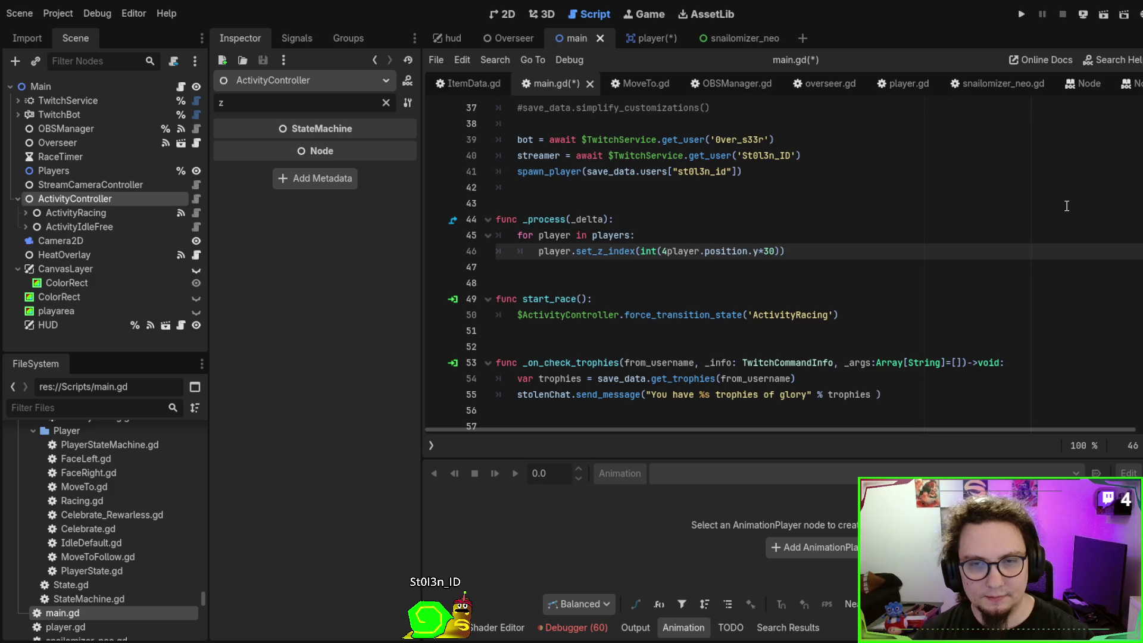
{"action": "key", "text": "Right"}
{"action": "key", "text": "Right"}
{"action": "key", "text": "Right"}
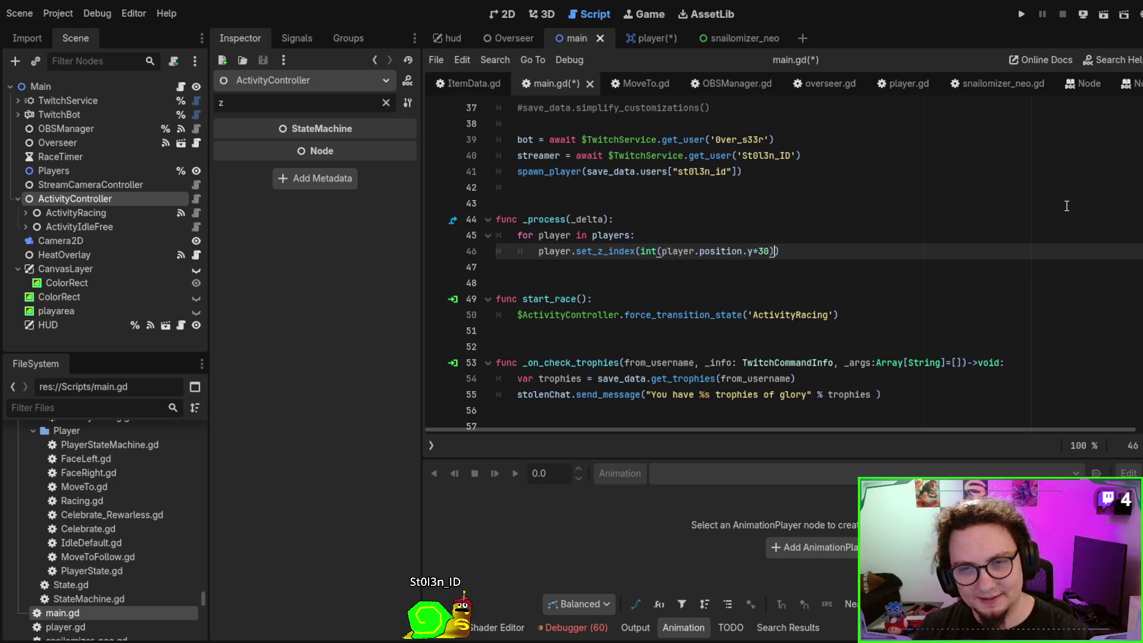
{"action": "type", "text": "-4000"}
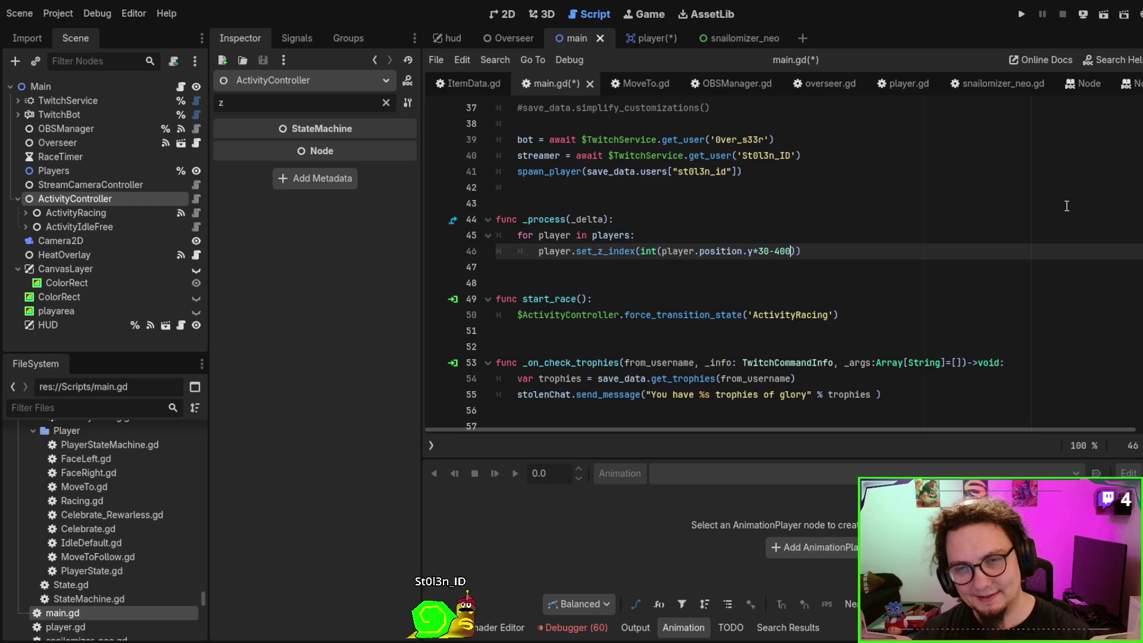
{"action": "key", "text": "F6"}
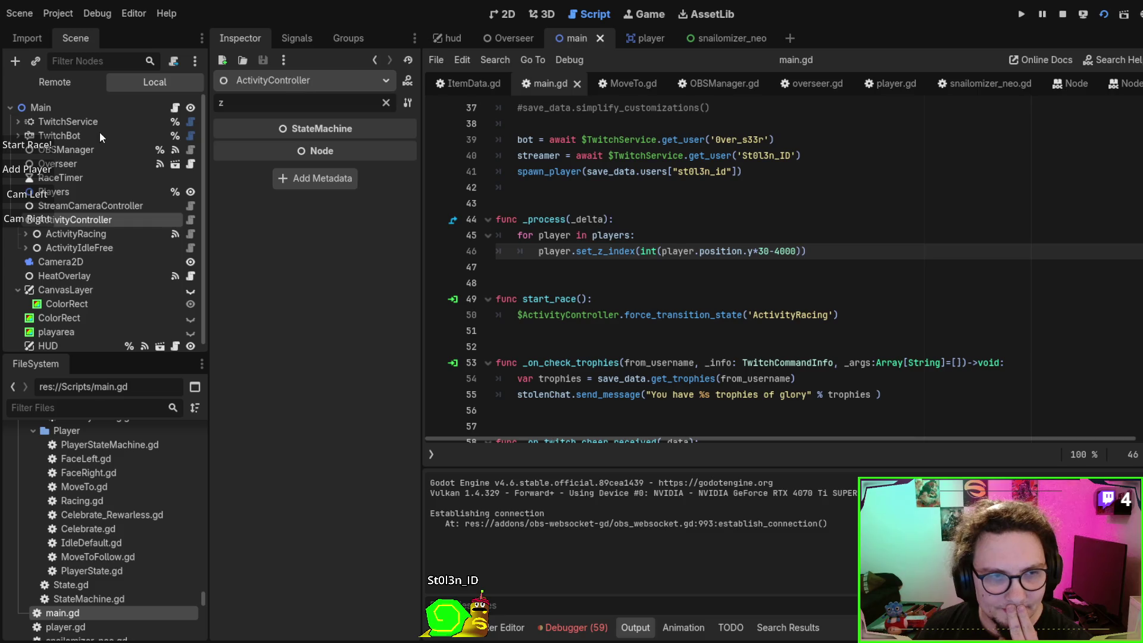
Add four more snails to the running race and show the Debugger's Errors list
{"action": "left_click", "coordinate": [38, 172]}
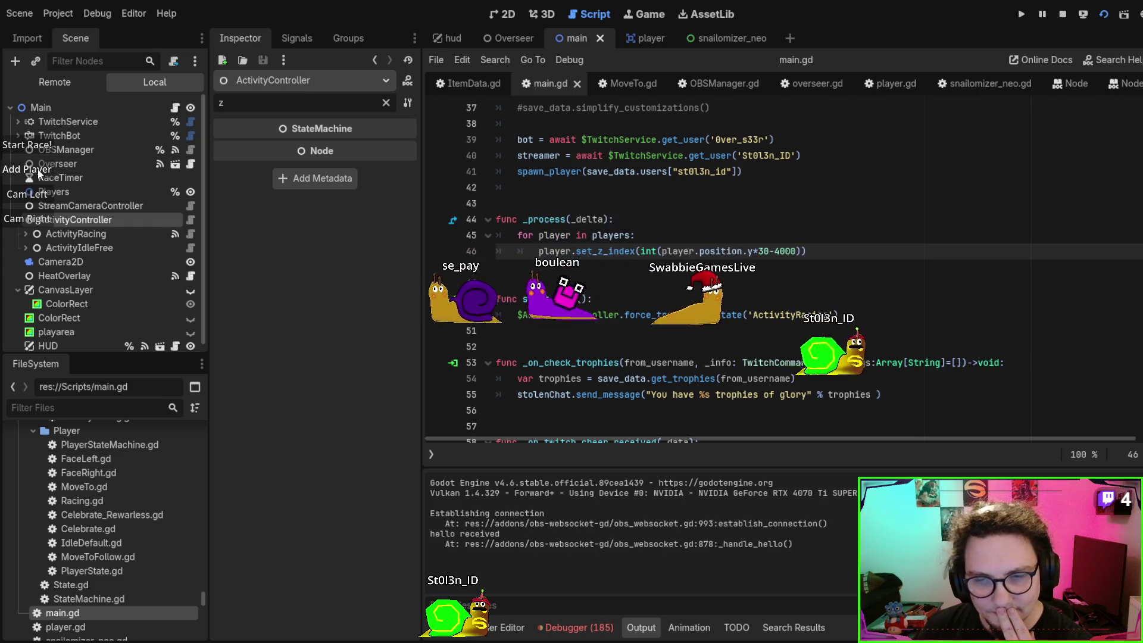
{"action": "left_click", "coordinate": [38, 172]}
{"action": "left_click", "coordinate": [38, 172]}
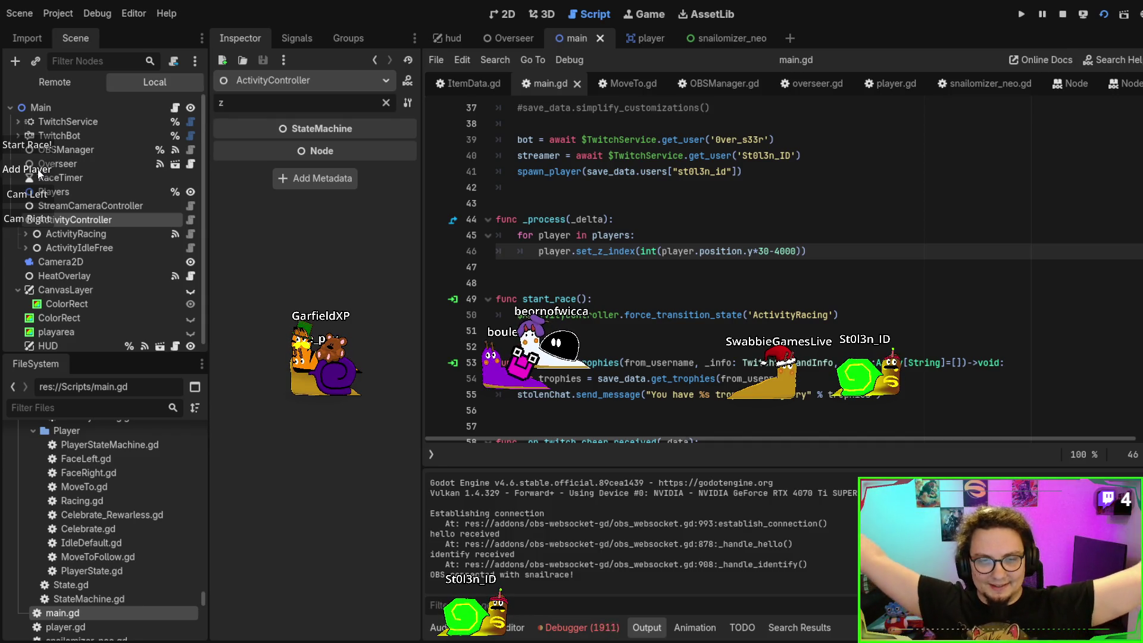
{"action": "left_click", "coordinate": [39, 173]}
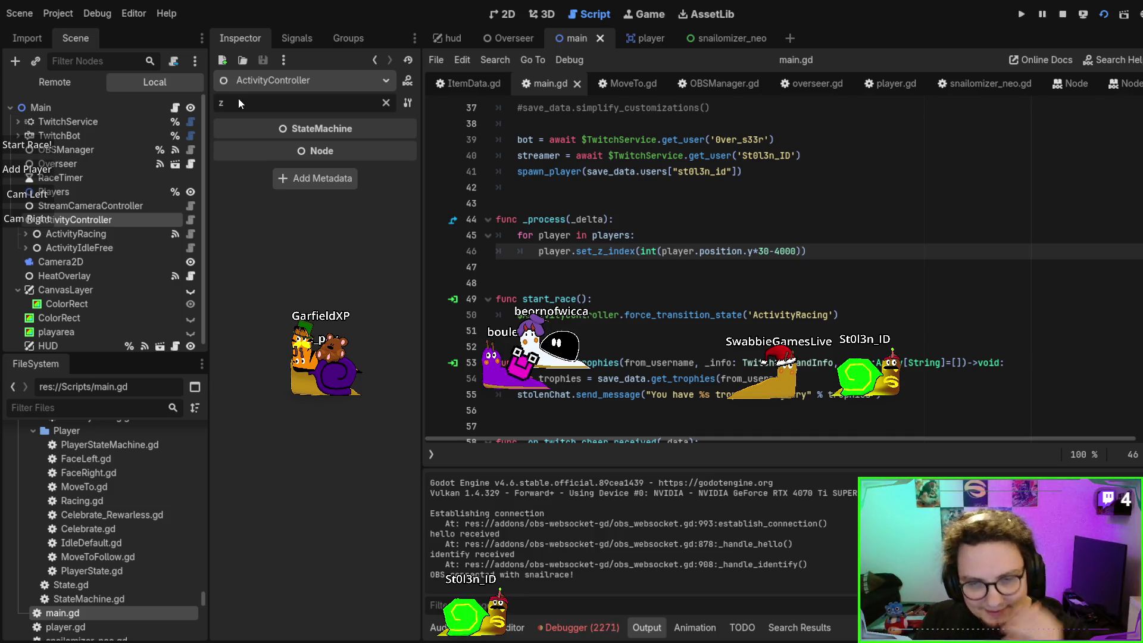
{"action": "left_click", "coordinate": [580, 628]}
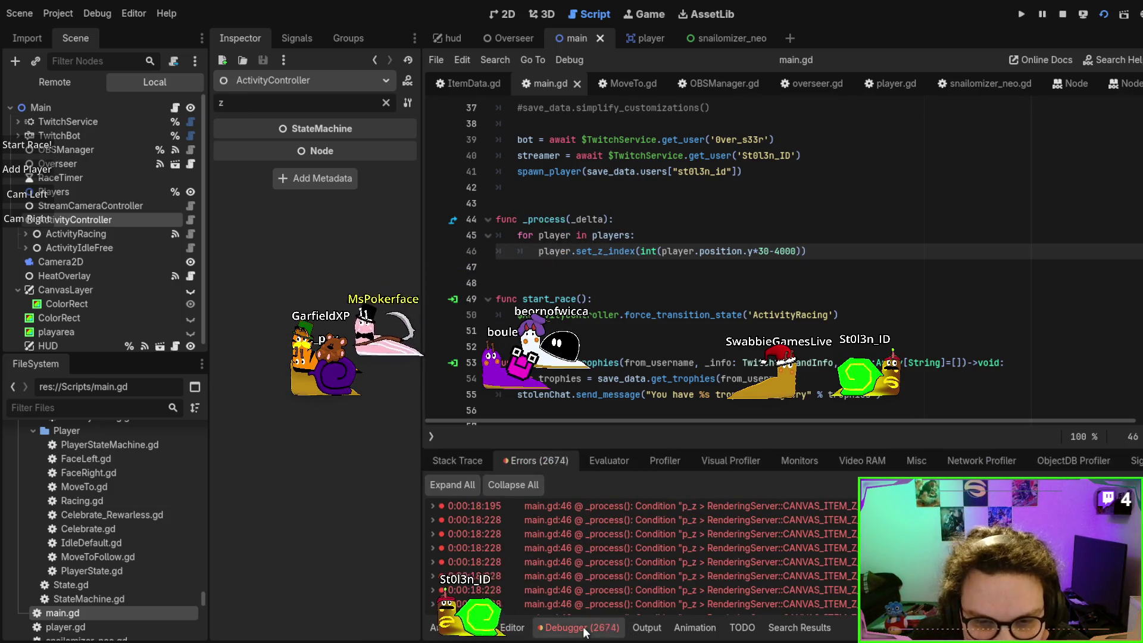
{"action": "left_click", "coordinate": [1063, 14]}
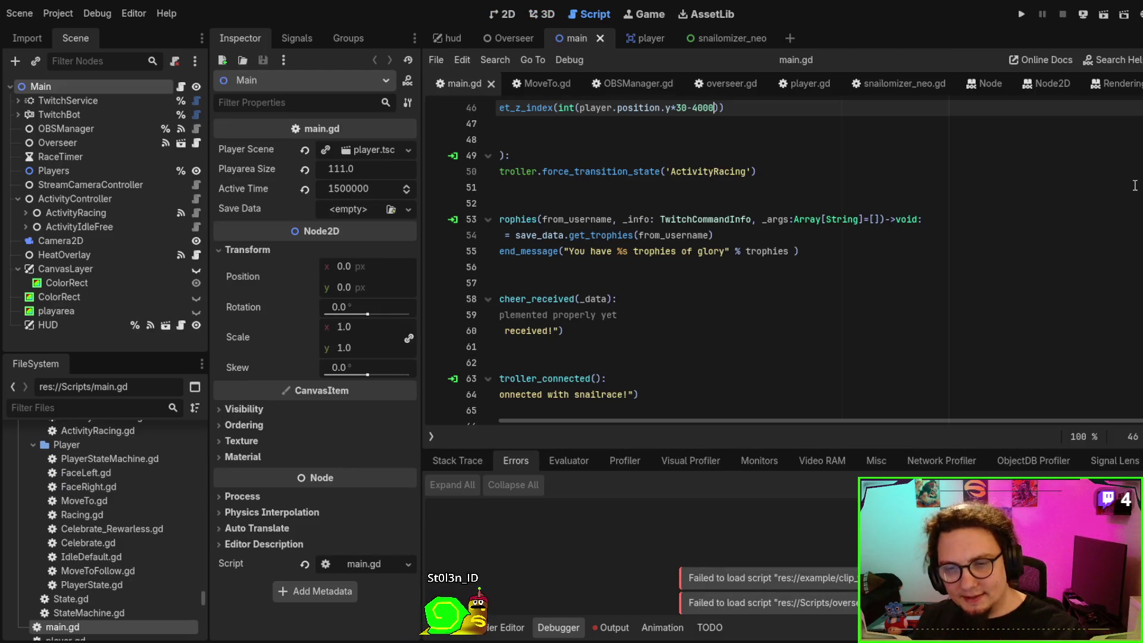
{"action": "scroll", "coordinate": [1109, 217], "scroll_direction": "up", "scroll_amount": 15}
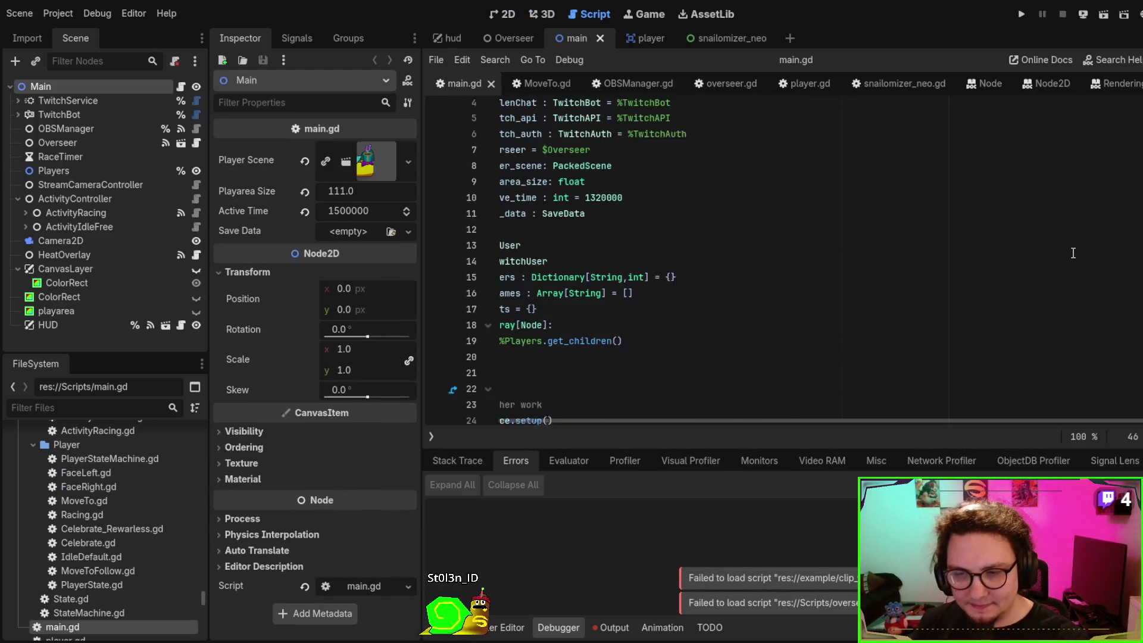
{"action": "scroll", "coordinate": [967, 267], "scroll_direction": "down", "scroll_amount": 4}
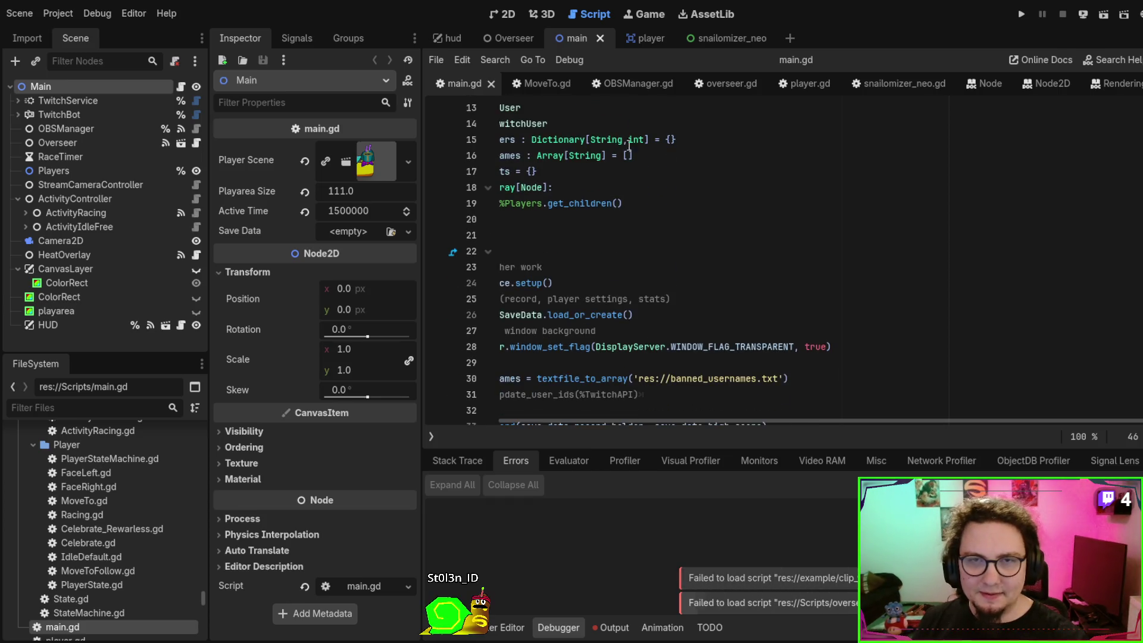
{"action": "left_click", "coordinate": [715, 172]}
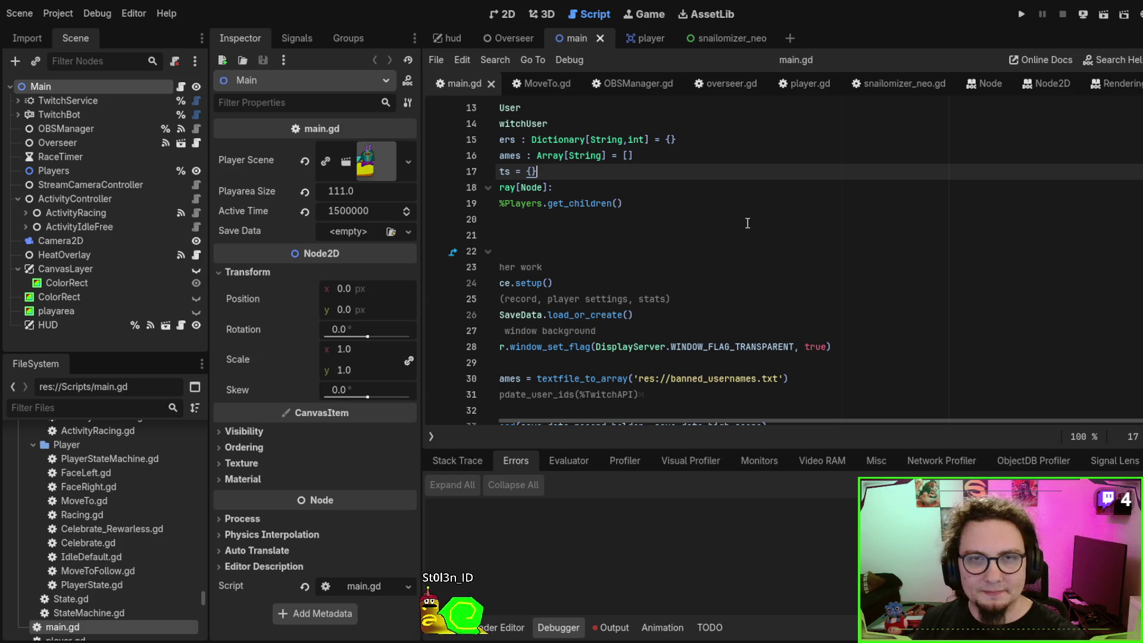
{"action": "left_click", "coordinate": [808, 80]}
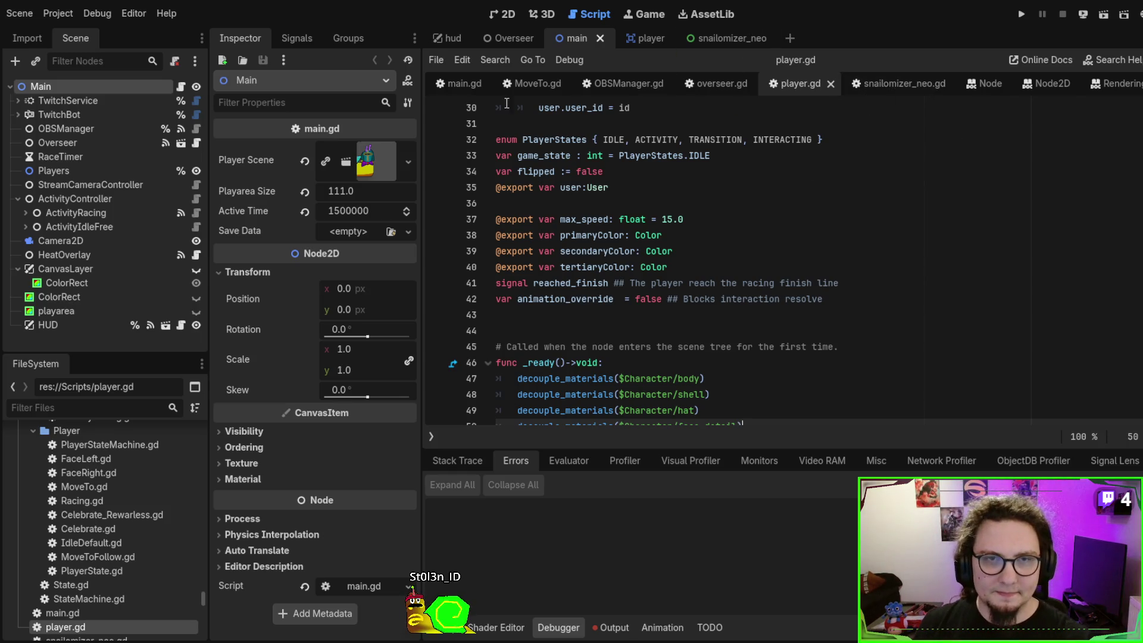
{"action": "left_click", "coordinate": [460, 86]}
{"action": "scroll", "coordinate": [716, 241], "scroll_direction": "down", "scroll_amount": 5}
{"action": "scroll", "coordinate": [716, 240], "scroll_direction": "up", "scroll_amount": 5}
{"action": "scroll", "coordinate": [723, 239], "scroll_direction": "down", "scroll_amount": 15}
{"action": "scroll", "coordinate": [725, 236], "scroll_direction": "up", "scroll_amount": 4}
{"action": "scroll", "coordinate": [729, 229], "scroll_direction": "down", "scroll_amount": 6}
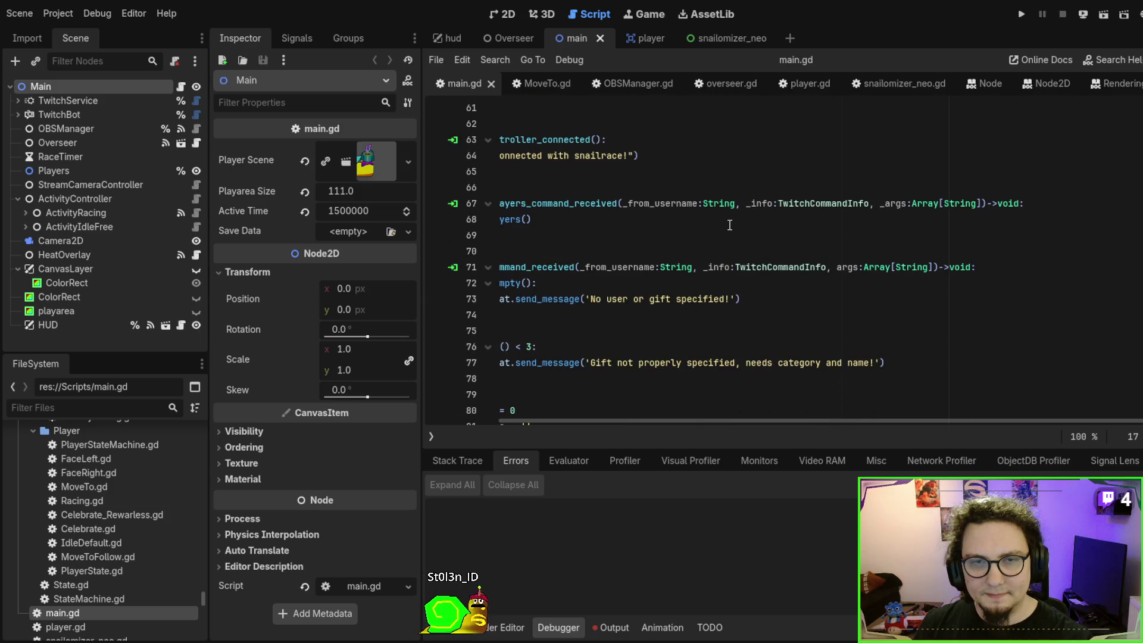
{"action": "left_click", "coordinate": [729, 226]}
{"action": "scroll", "coordinate": [685, 215], "scroll_direction": "up", "scroll_amount": 7}
{"action": "scroll", "coordinate": [654, 206], "scroll_direction": "up", "scroll_amount": 4}
{"action": "scroll", "coordinate": [654, 206], "scroll_direction": "down", "scroll_amount": 4}
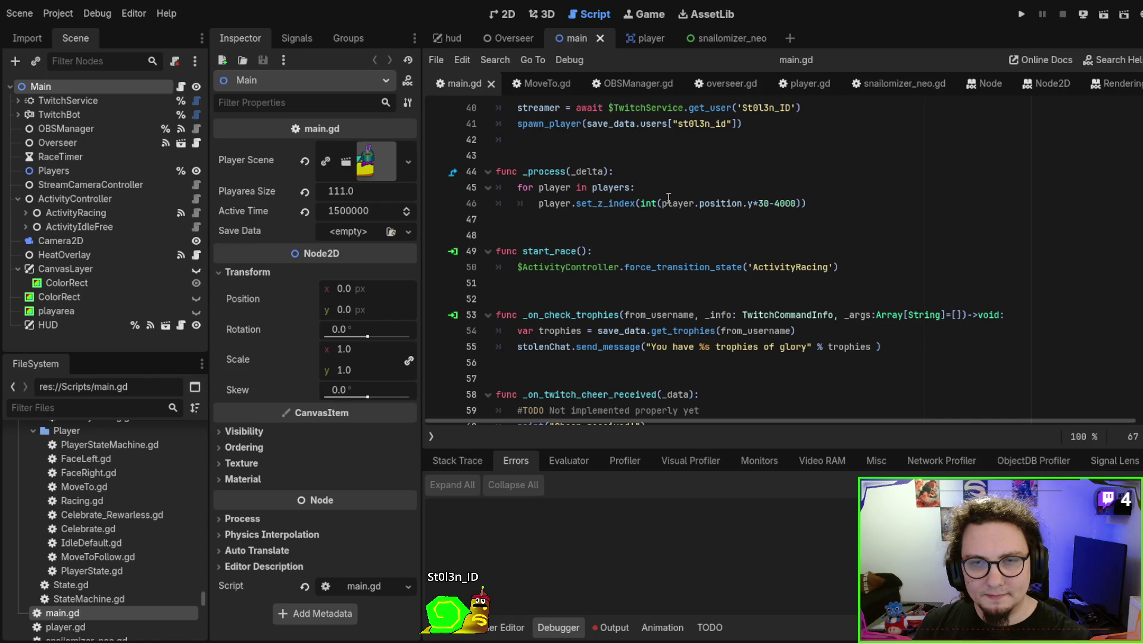
{"action": "double_click", "coordinate": [760, 203]}
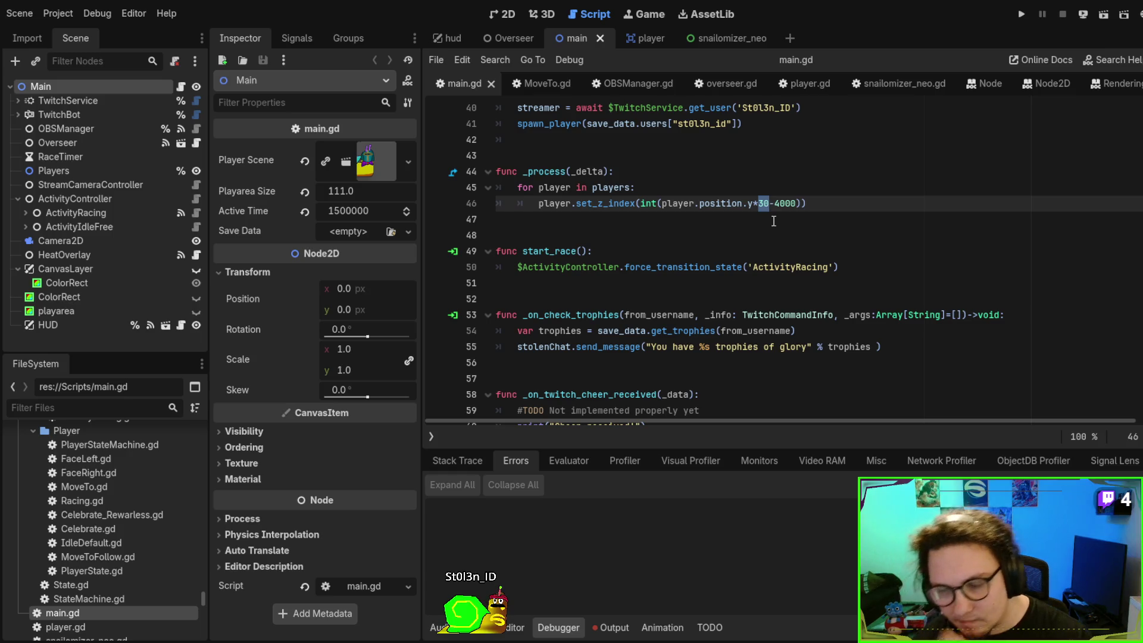
Change line 46's multiplier so it reads y*4-4000, then run the scene
{"action": "type", "text": "10"}
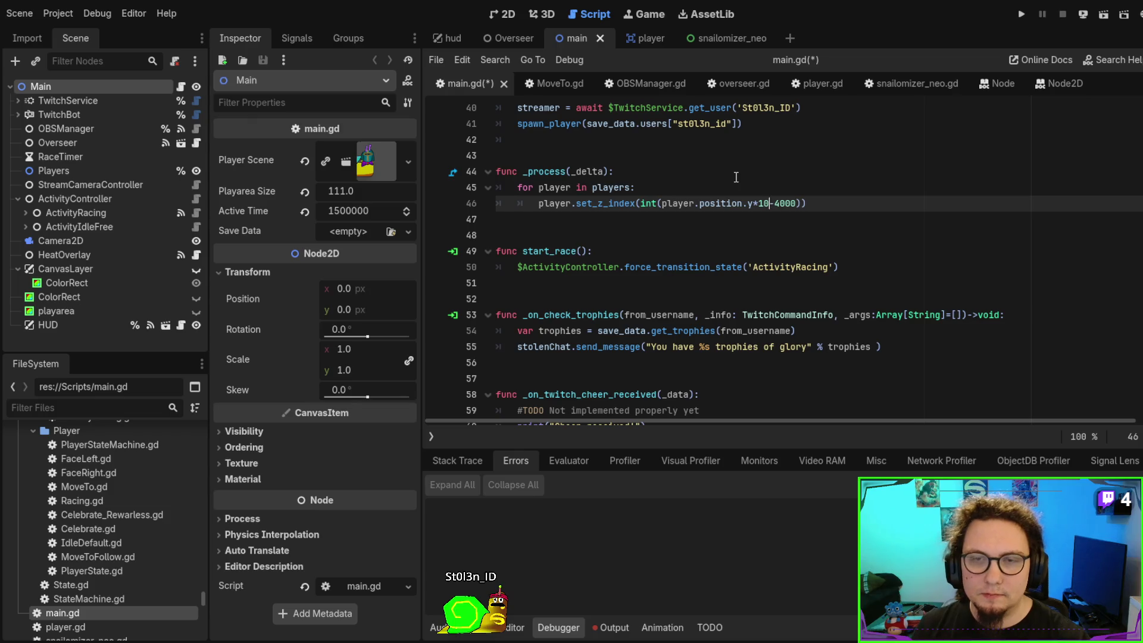
{"action": "type", "text": "4"}
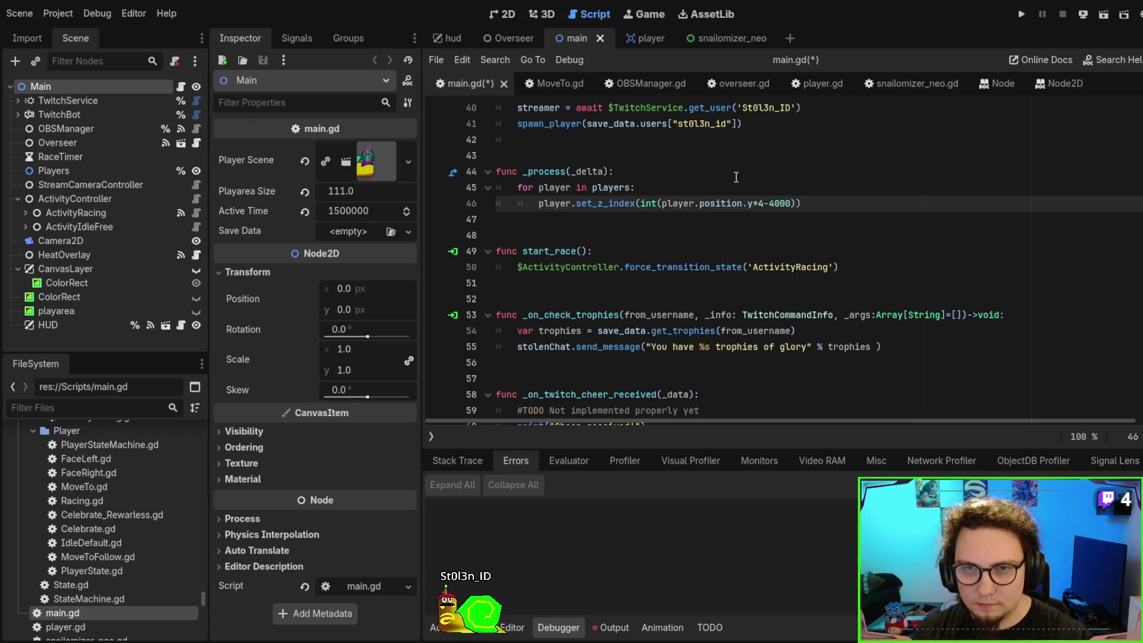
{"action": "key", "text": "F6"}
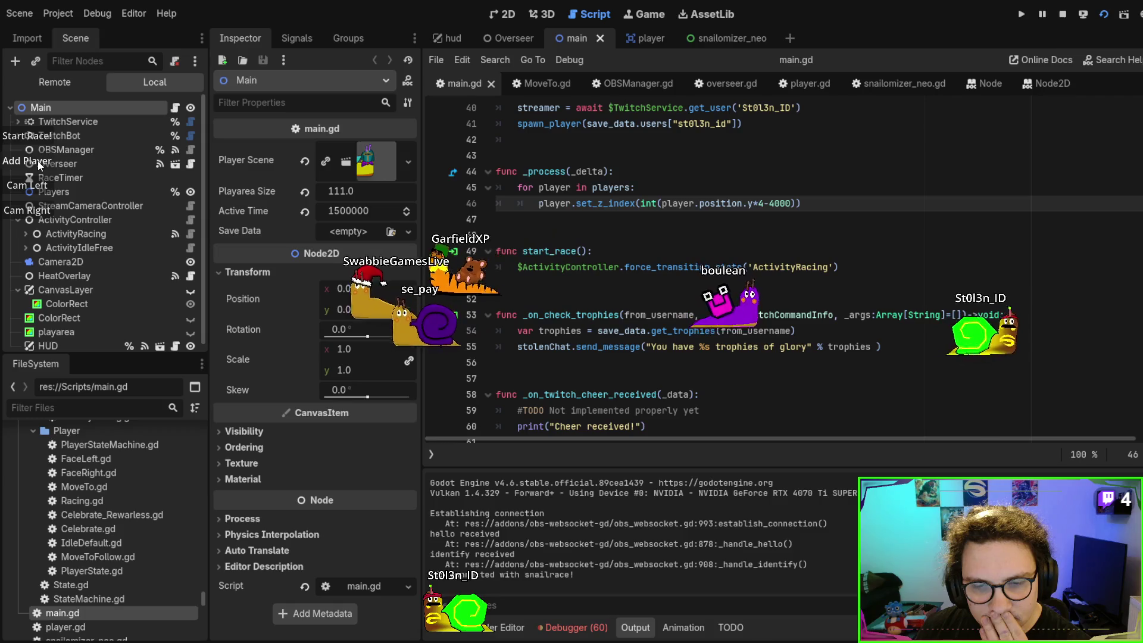
Add one more snail to the running race, then stop the game
{"action": "left_click", "coordinate": [39, 165]}
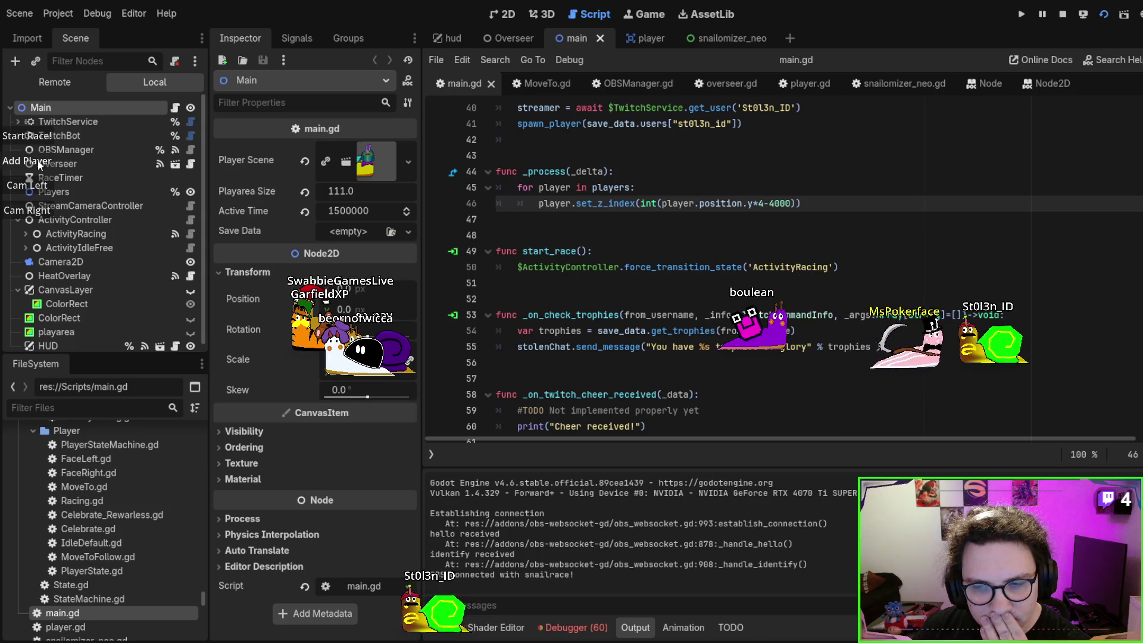
{"action": "key", "text": "F8"}
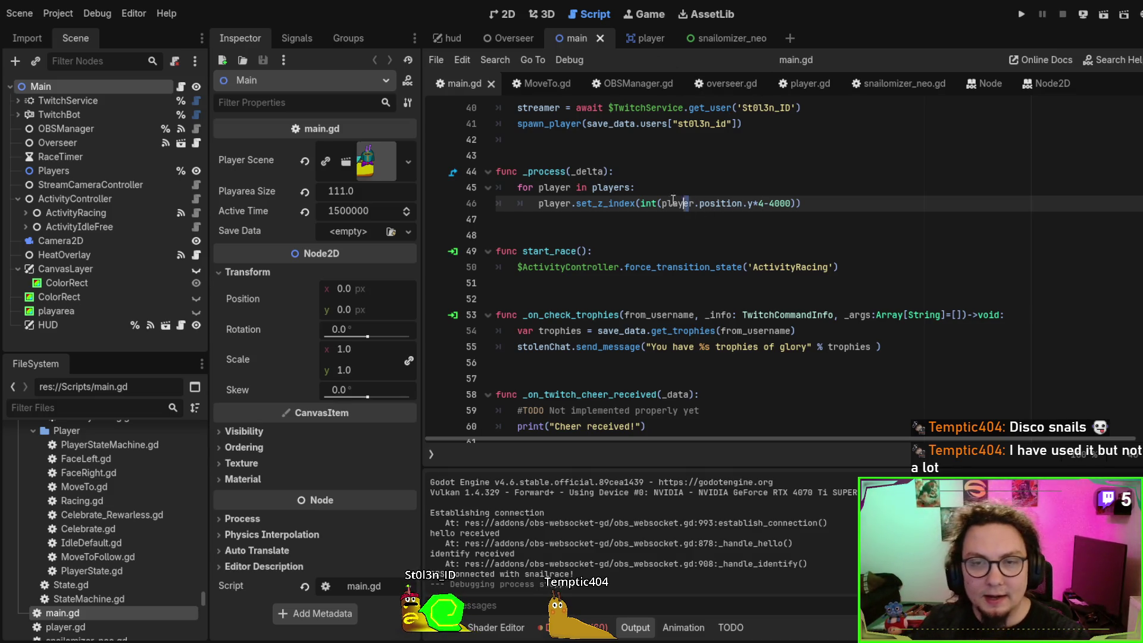
Comment out lines 44–46 of _process, run the game with two added snails, then stop
{"action": "left_click_drag", "start_coordinate": [690, 203], "coordinate": [528, 172]}
{"action": "key", "text": "ctrl+k"}
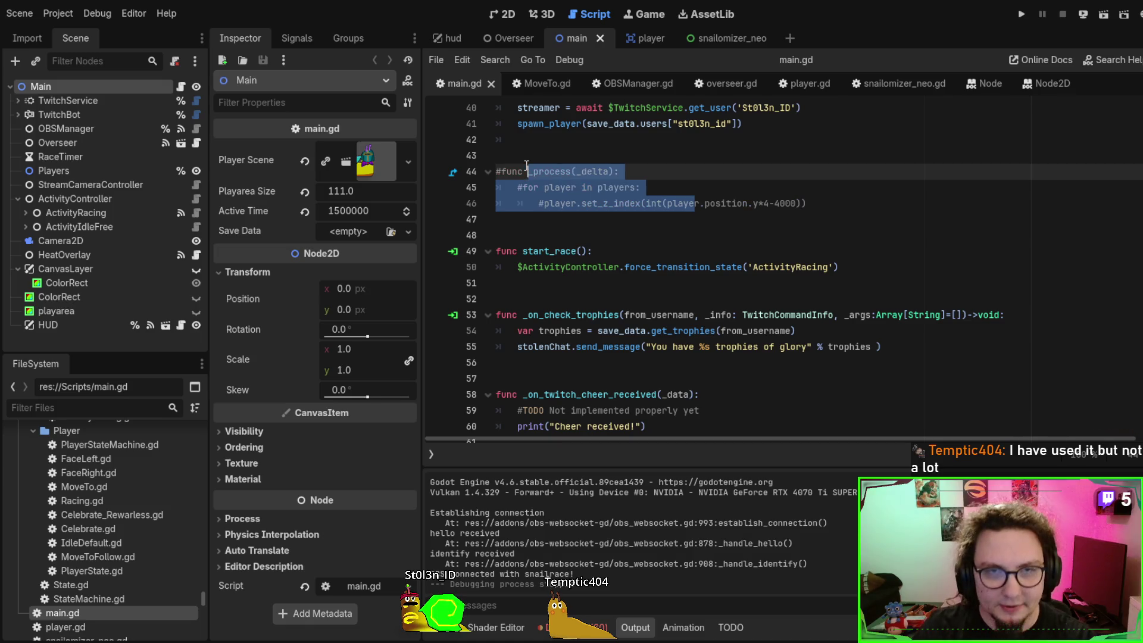
{"action": "left_click", "coordinate": [792, 204]}
{"action": "key", "text": "F5"}
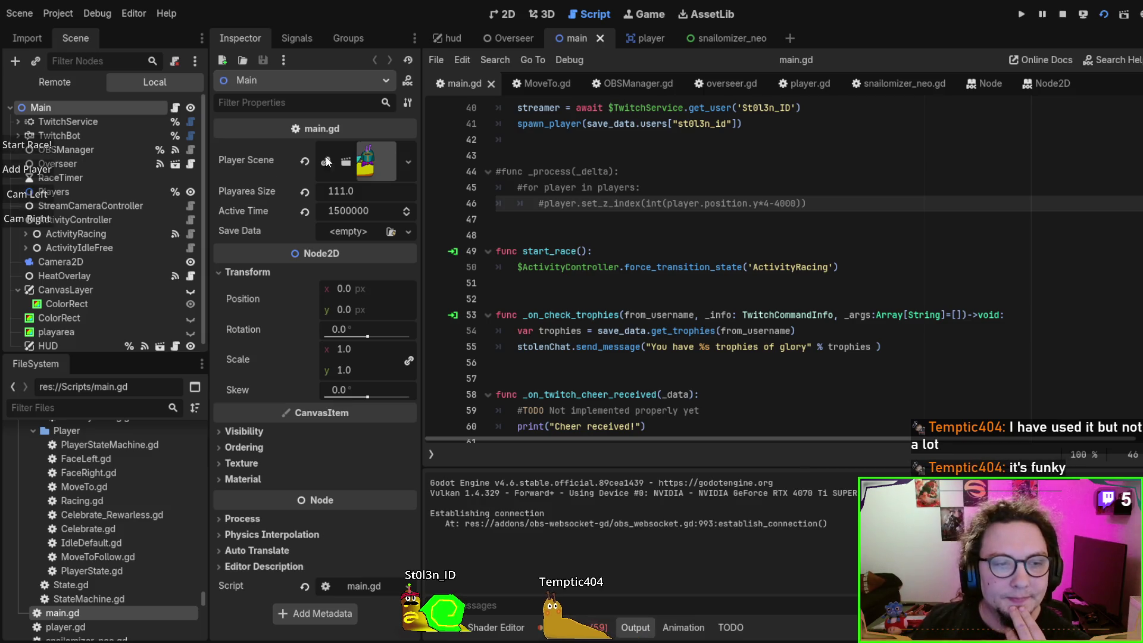
{"action": "left_click", "coordinate": [46, 170]}
{"action": "left_click", "coordinate": [46, 168]}
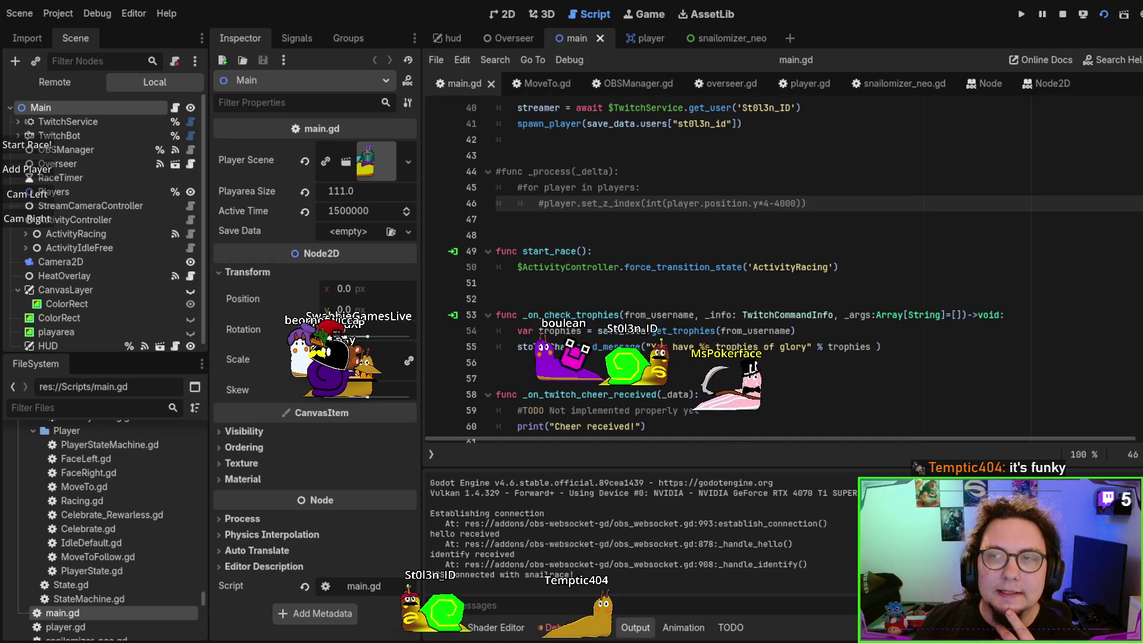
{"action": "key", "text": "F8"}
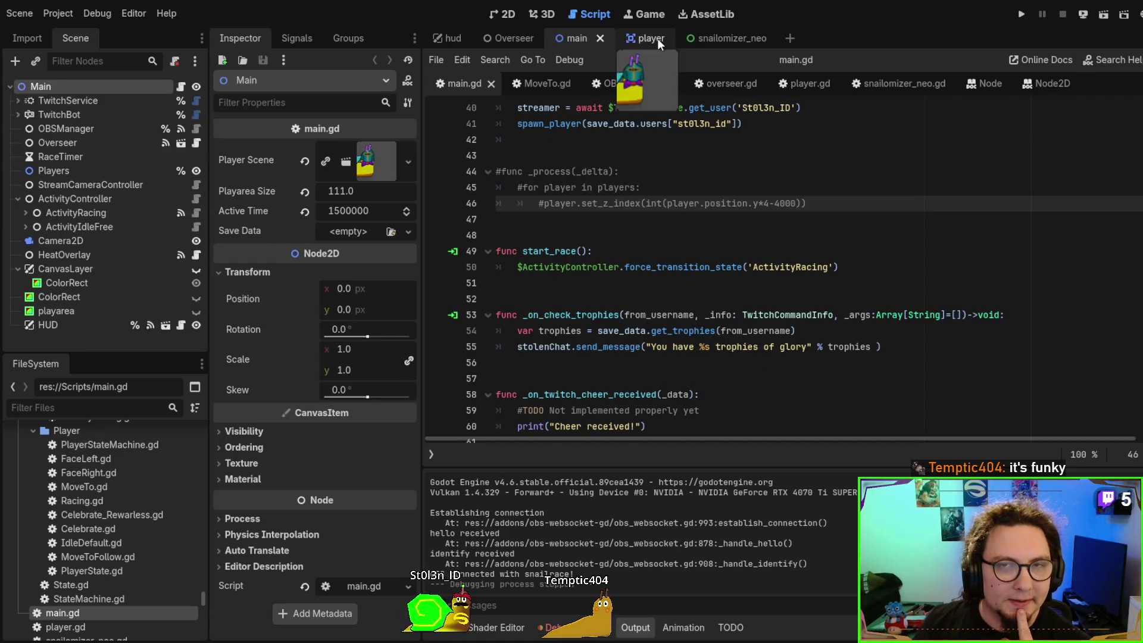
Review the player scene's z-indices: body, shell 5, hat 10, body_detail 15, face_detail 20
{"action": "left_click", "coordinate": [658, 38]}
{"action": "left_click", "coordinate": [90, 215]}
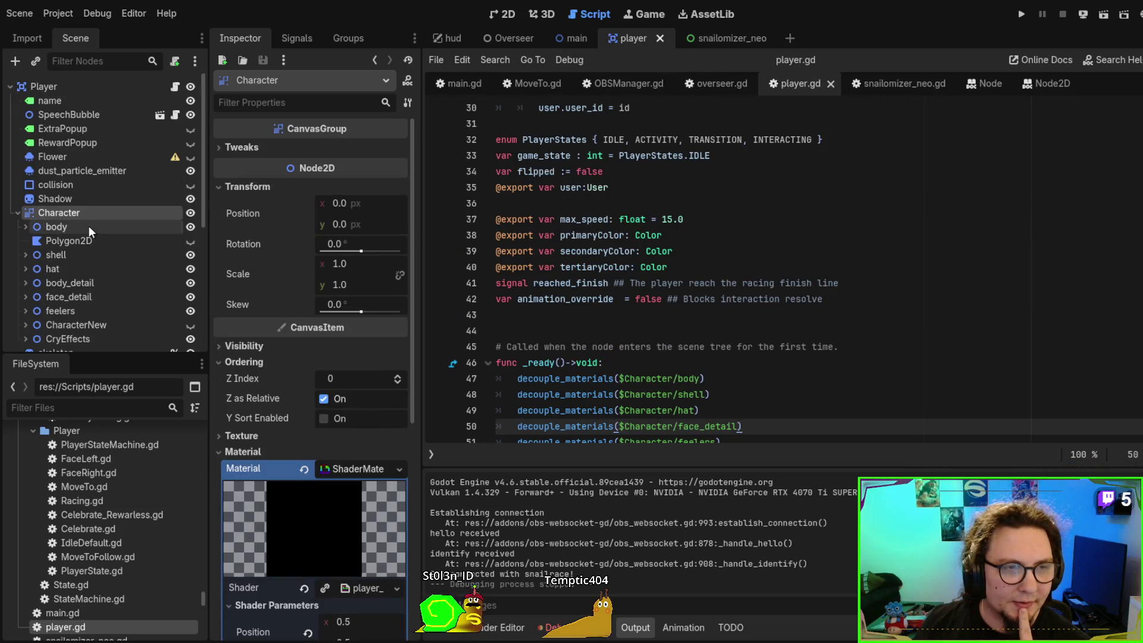
{"action": "left_click", "coordinate": [89, 228]}
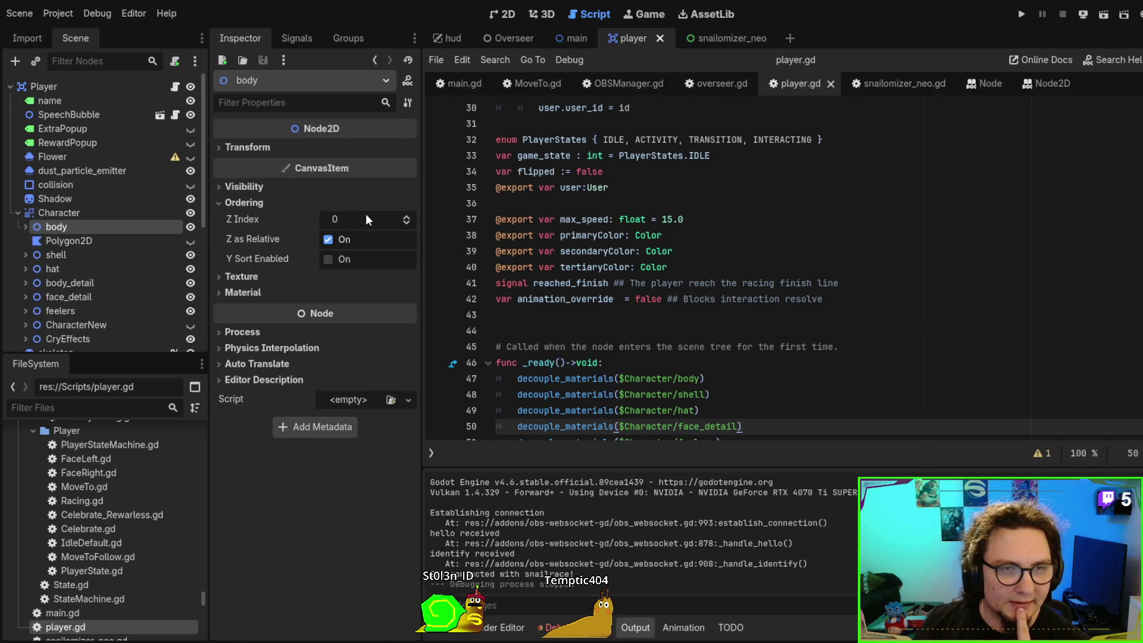
{"action": "left_click", "coordinate": [108, 256]}
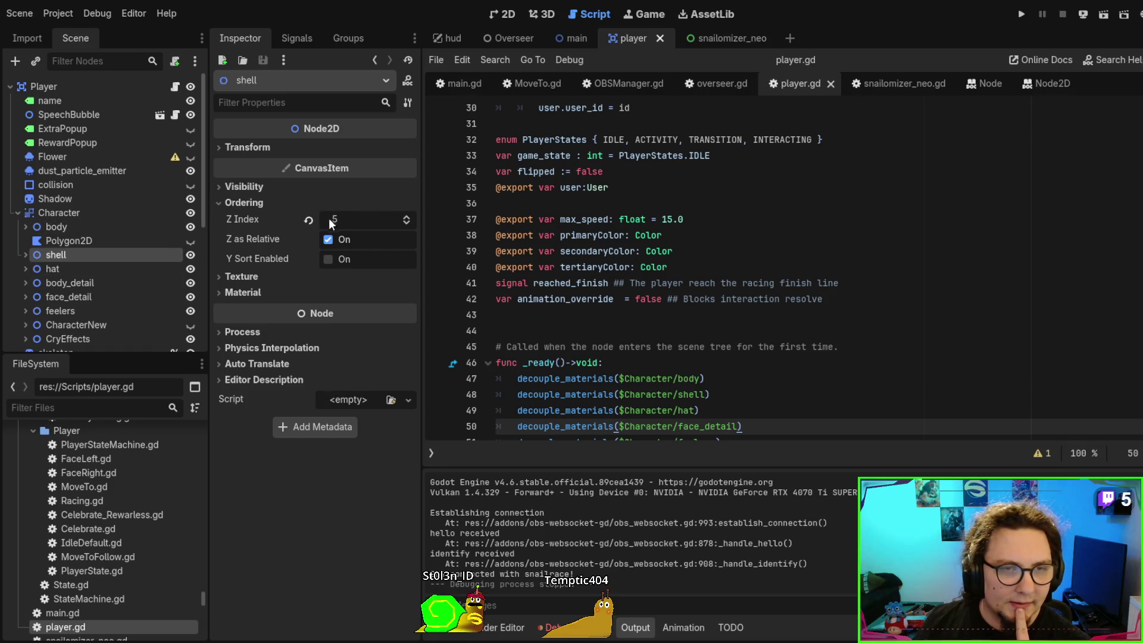
{"action": "left_click", "coordinate": [118, 271]}
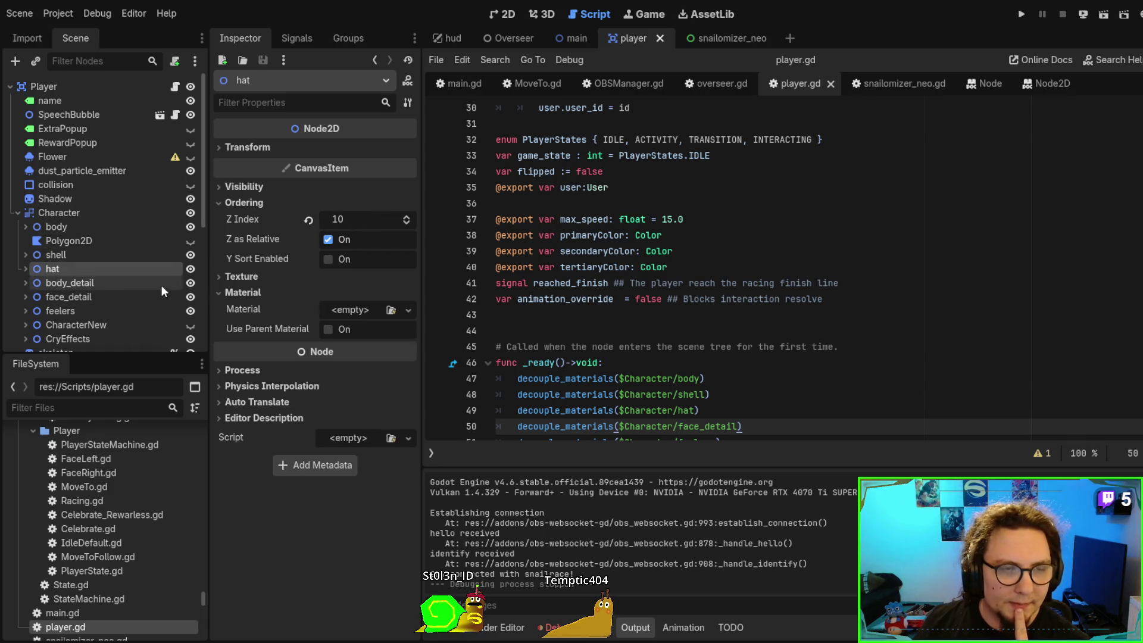
{"action": "scroll", "coordinate": [116, 288], "scroll_direction": "down", "scroll_amount": 5}
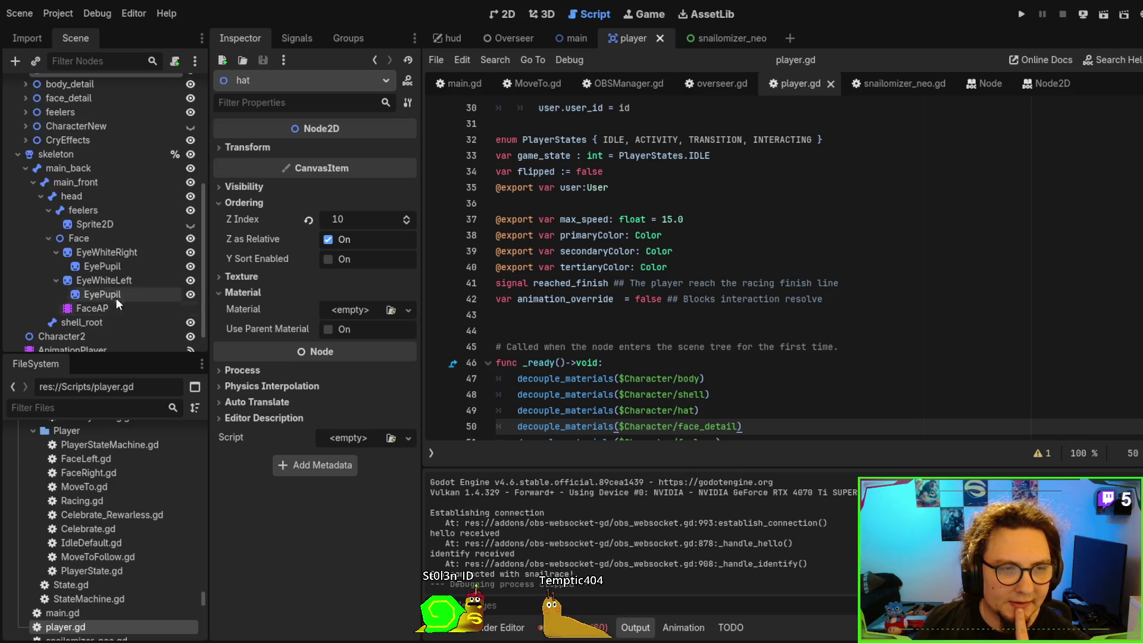
{"action": "scroll", "coordinate": [97, 286], "scroll_direction": "up", "scroll_amount": 4}
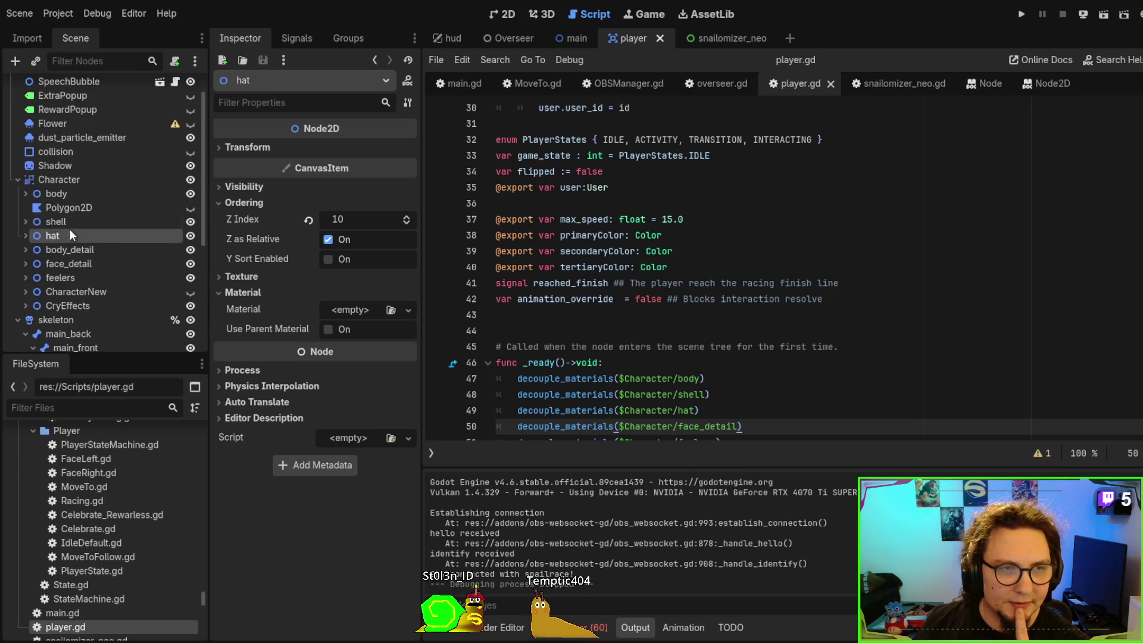
{"action": "left_click", "coordinate": [87, 250]}
{"action": "left_click", "coordinate": [86, 263]}
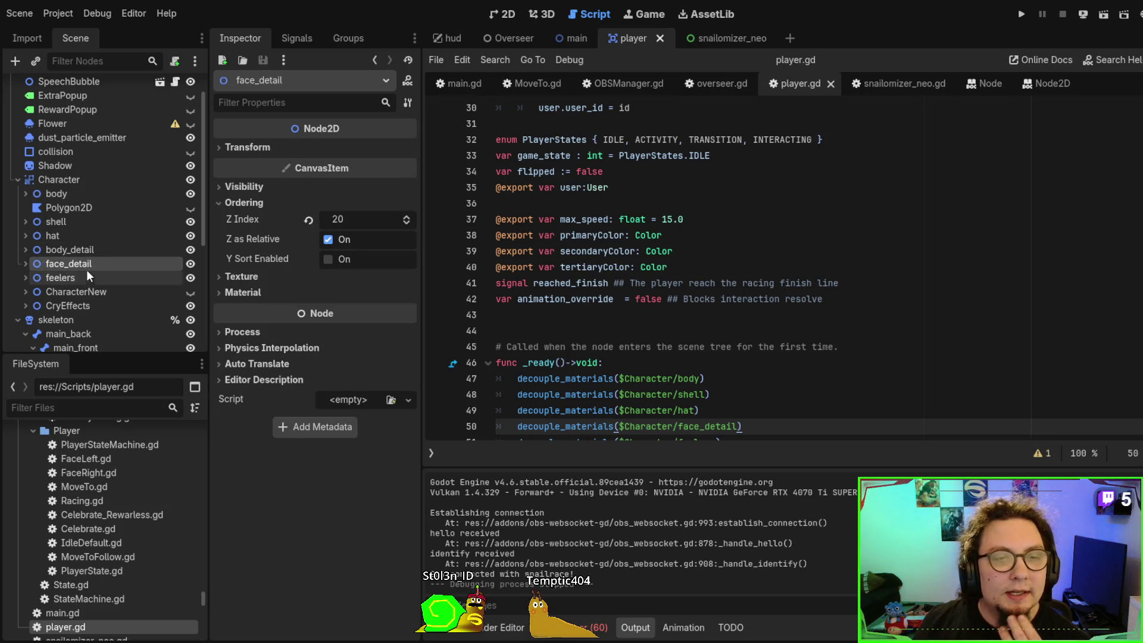
{"action": "left_click", "coordinate": [83, 250]}
{"action": "left_click", "coordinate": [76, 237]}
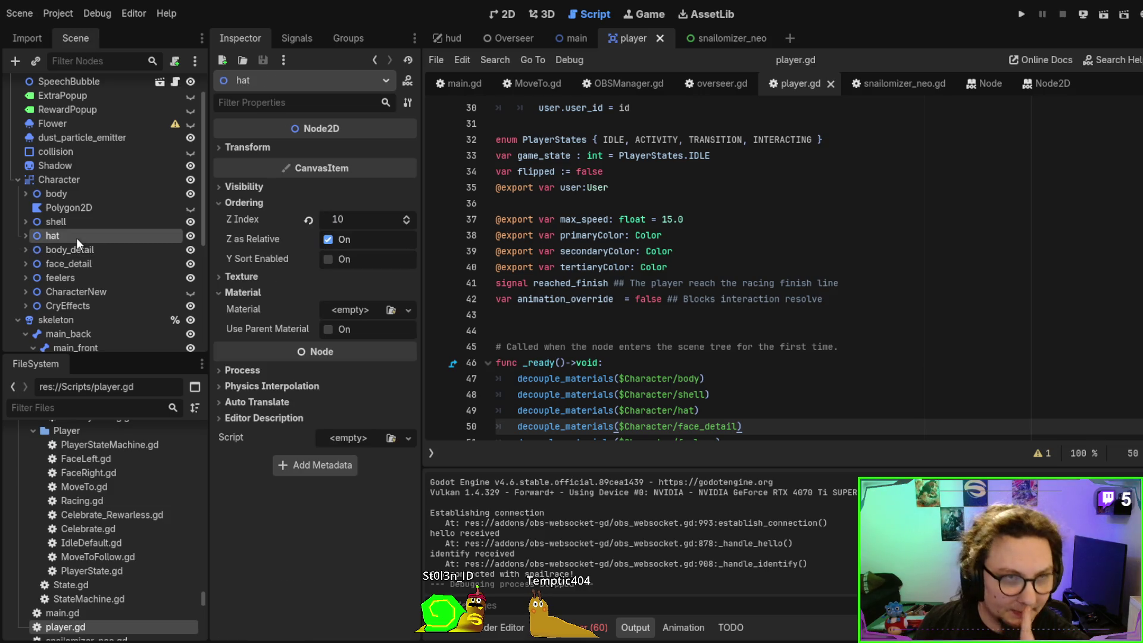
{"action": "scroll", "coordinate": [83, 215], "scroll_direction": "up", "scroll_amount": 2}
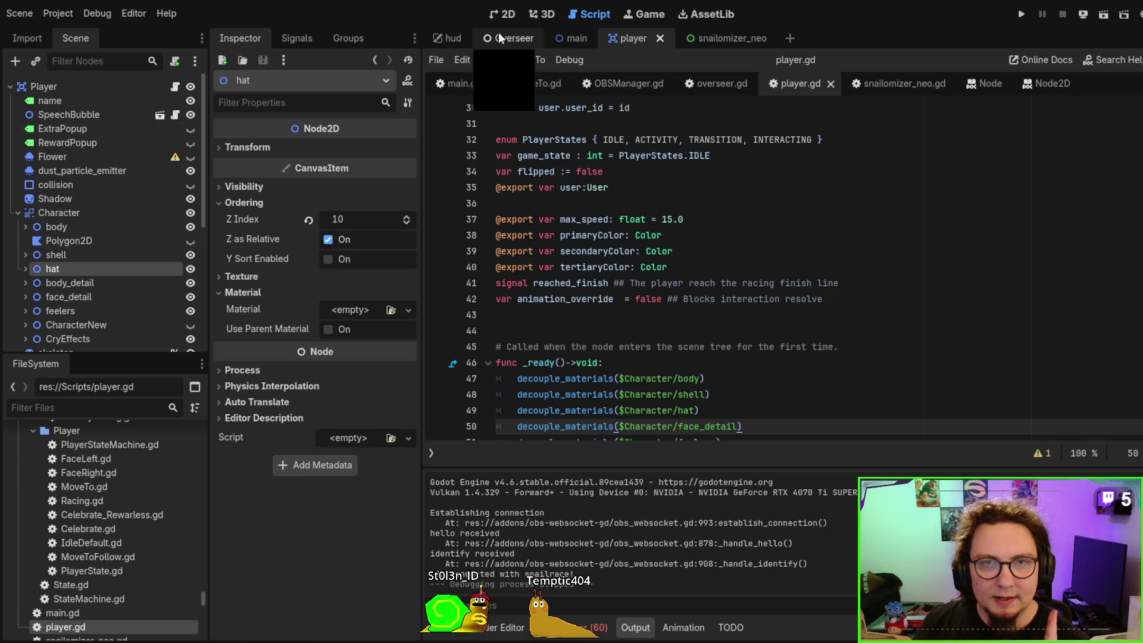
{"action": "left_click", "coordinate": [577, 36]}
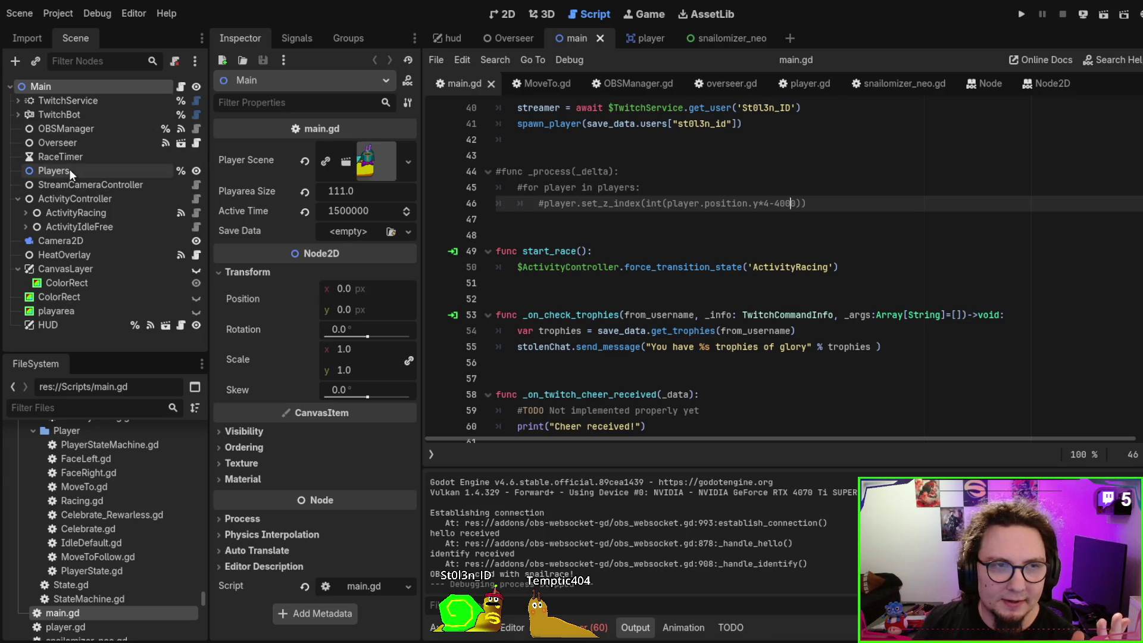
Turn on Y Sort Enabled for Players, run the game, add snails, then stop
{"action": "left_click", "coordinate": [53, 171]}
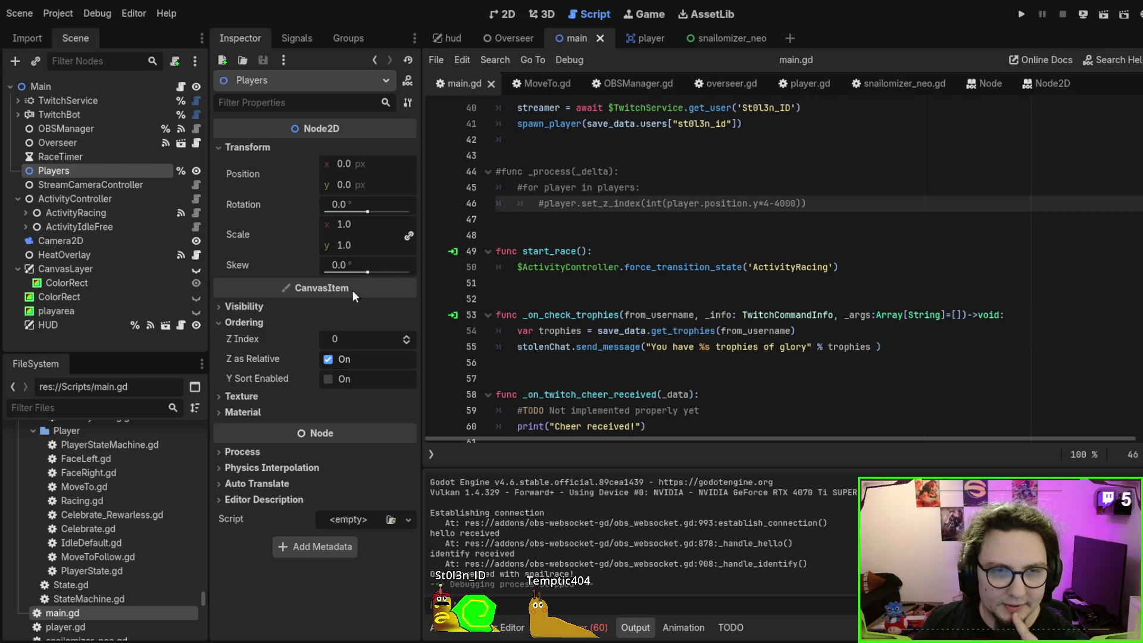
{"action": "left_click", "coordinate": [326, 380]}
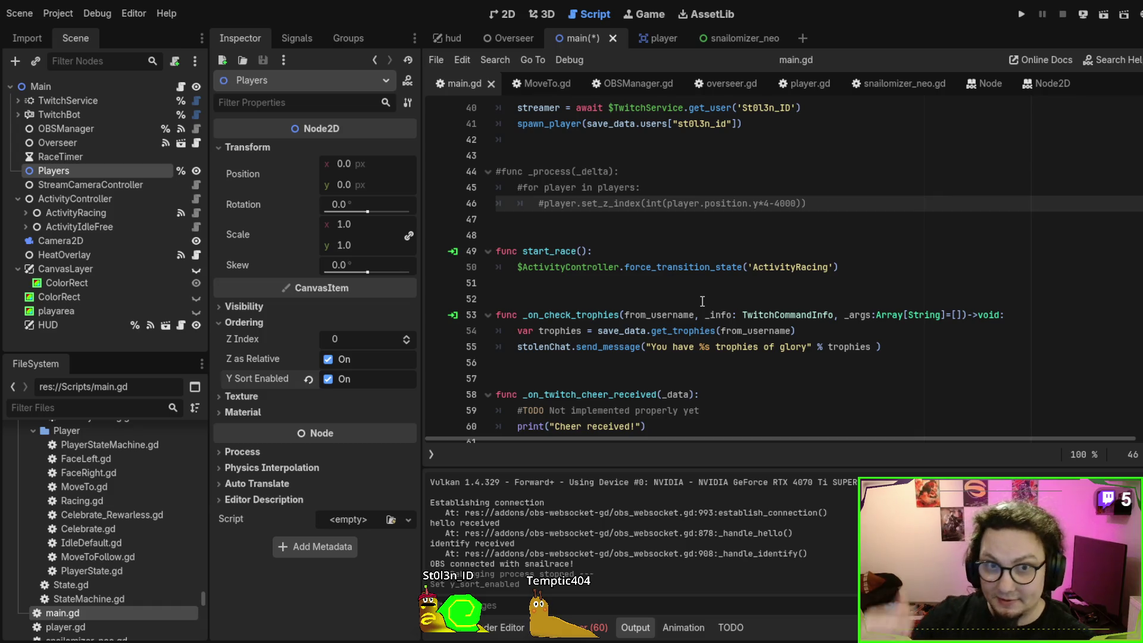
{"action": "key", "text": "F5"}
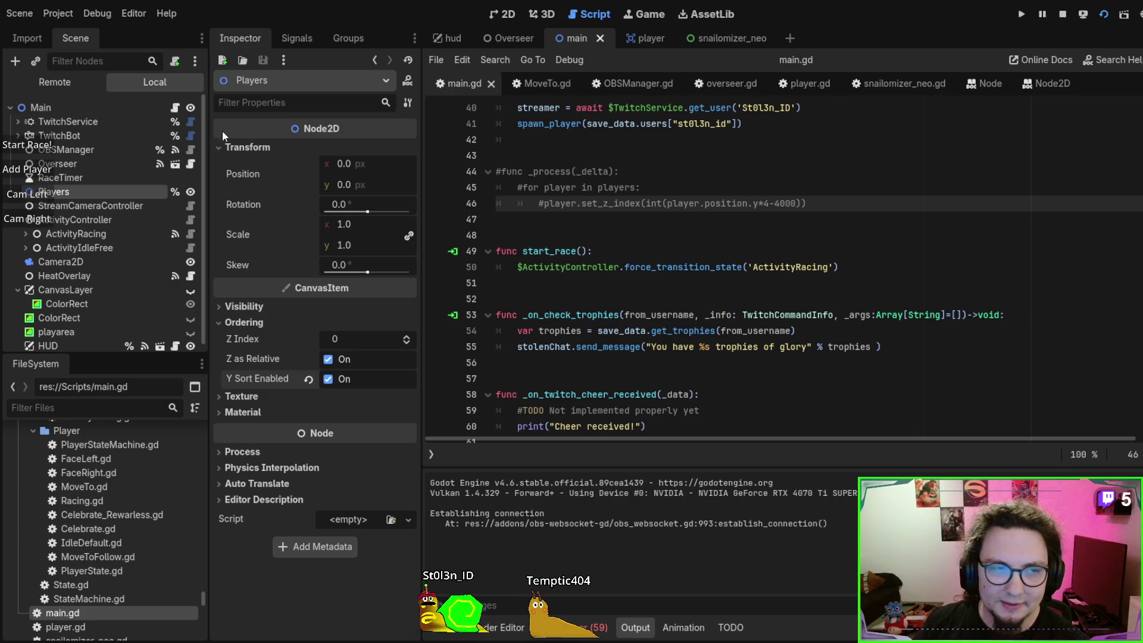
{"action": "left_click", "coordinate": [39, 165]}
{"action": "left_click", "coordinate": [38, 166]}
{"action": "left_click", "coordinate": [39, 165]}
{"action": "left_click", "coordinate": [39, 165]}
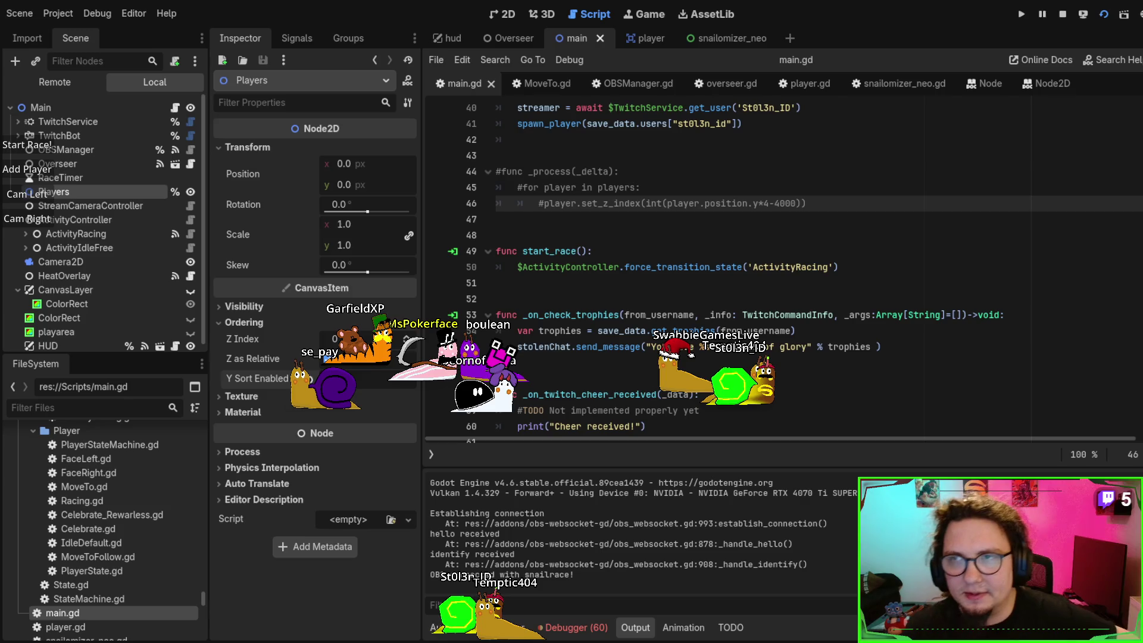
{"action": "key", "text": "F8"}
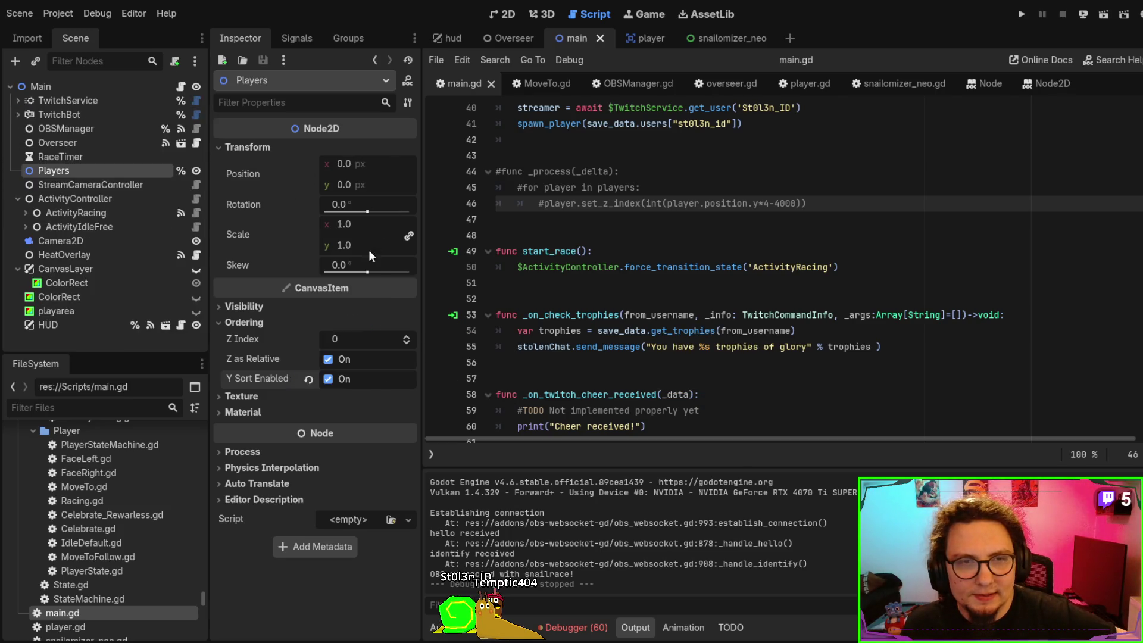
Turn off Z as Relative on the Players node and test-run the game once
{"action": "left_click", "coordinate": [328, 359]}
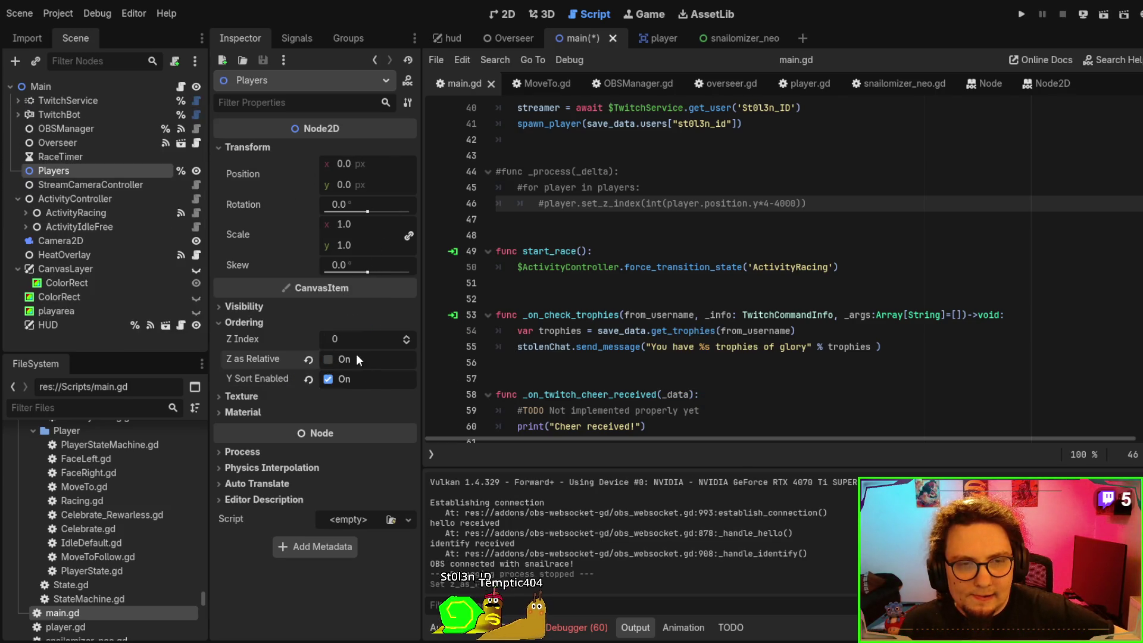
{"action": "left_click", "coordinate": [328, 360]}
{"action": "left_click", "coordinate": [327, 378]}
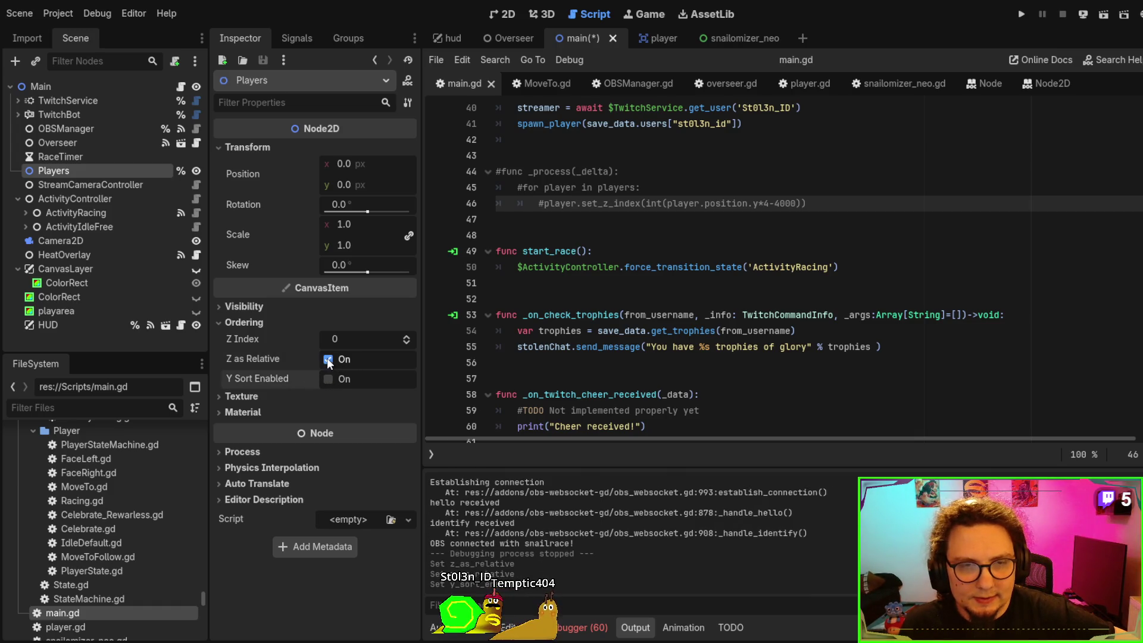
{"action": "left_click", "coordinate": [328, 359]}
{"action": "left_click", "coordinate": [920, 296]}
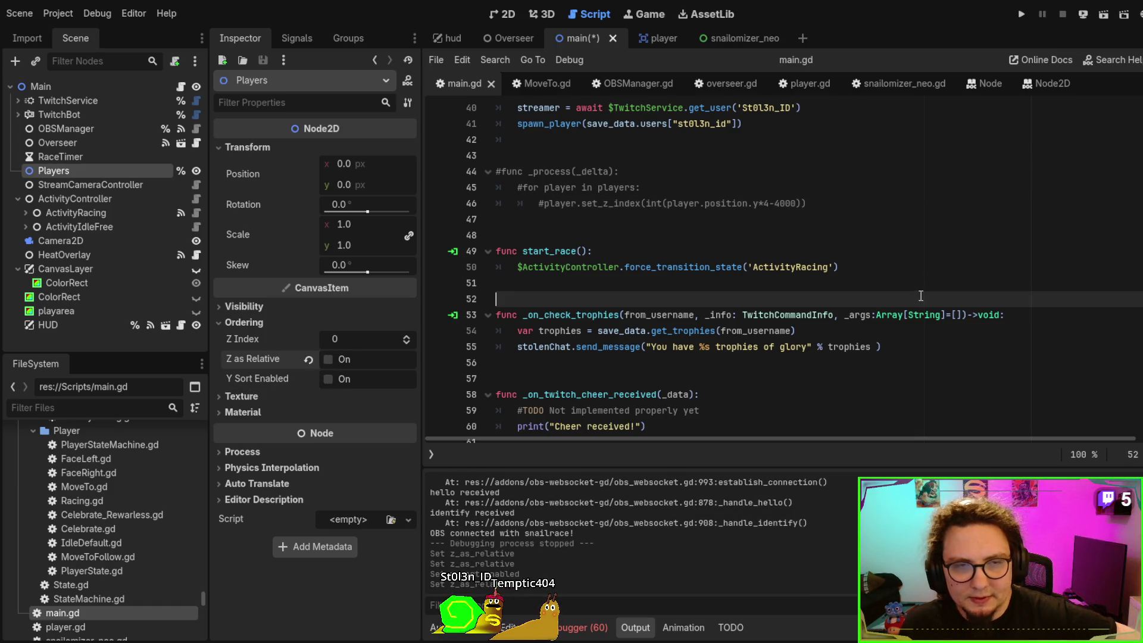
{"action": "key", "text": "F6"}
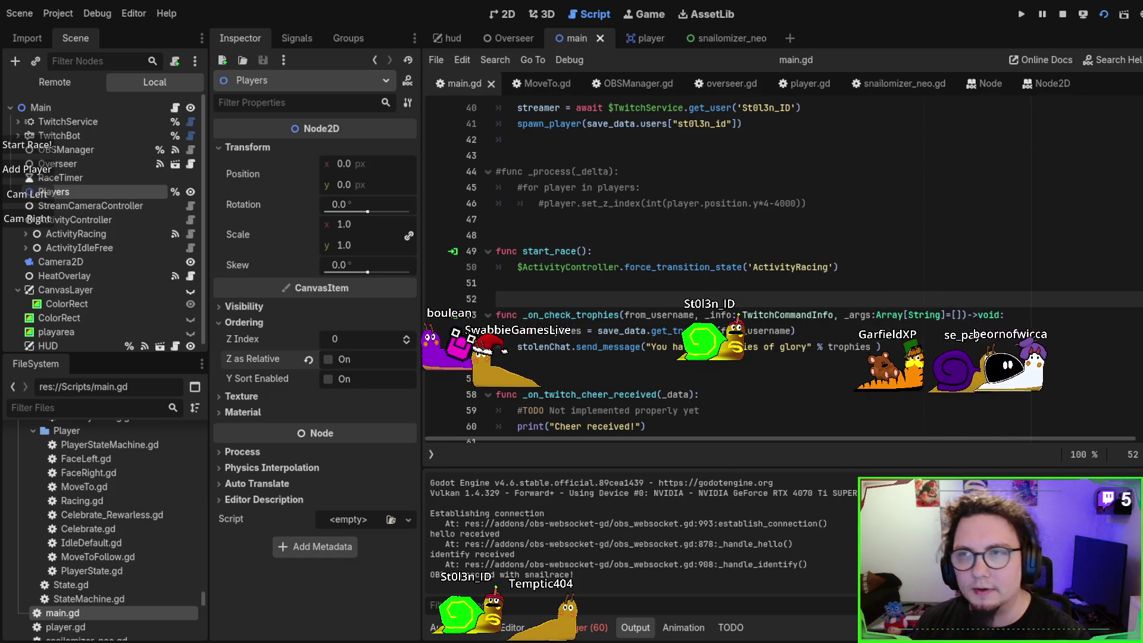
{"action": "key", "text": "F8"}
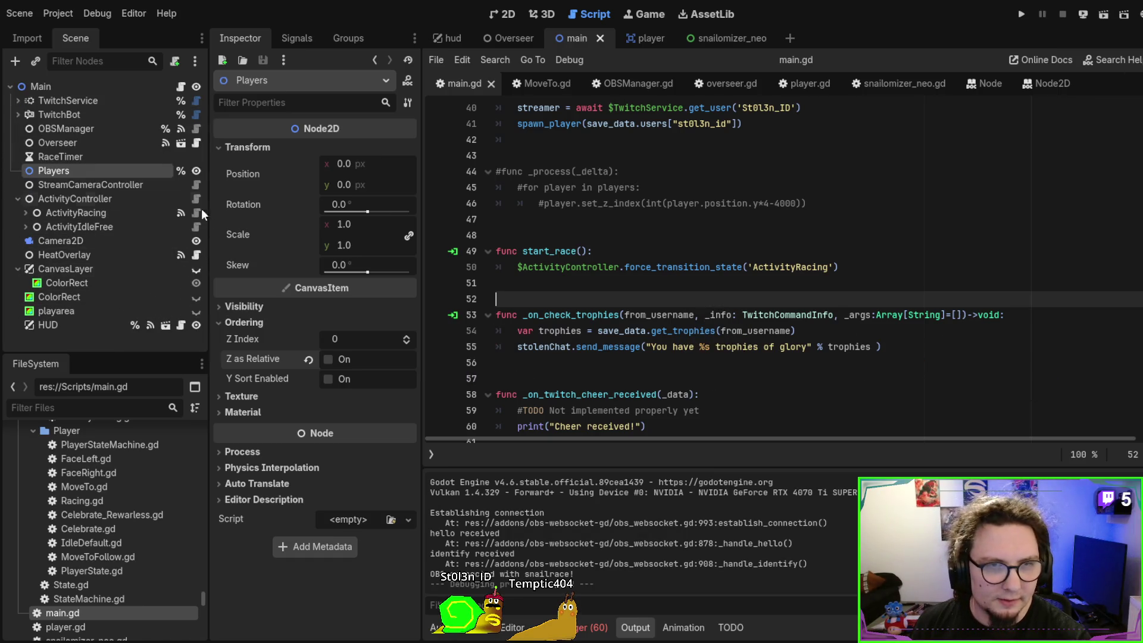
Re-enable Y Sort on Players, run another test, and switch to the 2D view
{"action": "left_click", "coordinate": [328, 381]}
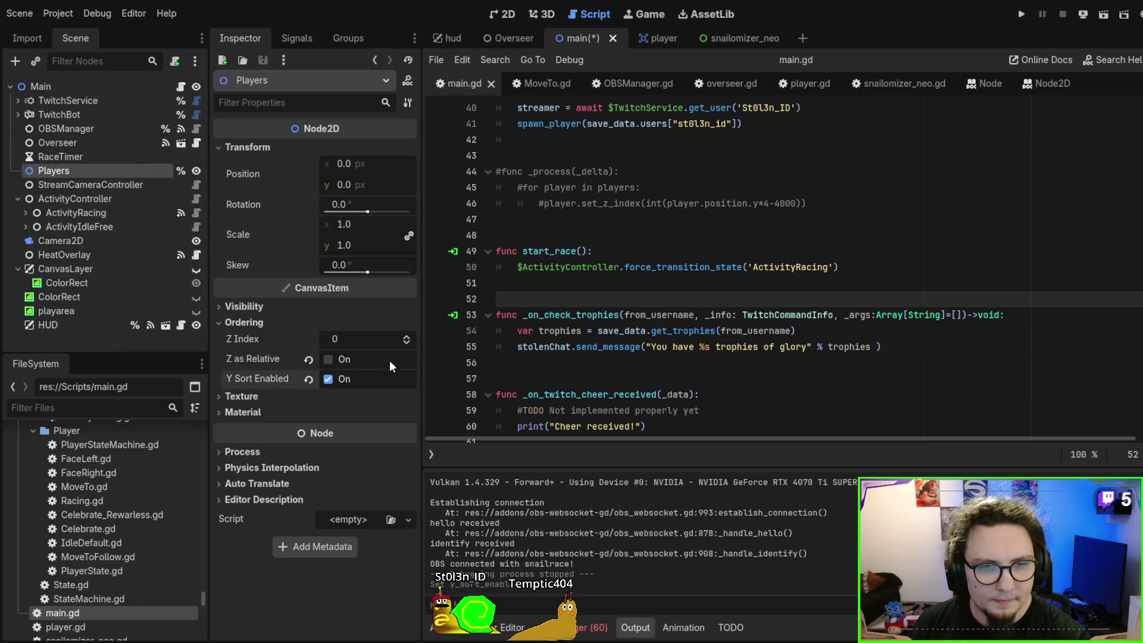
{"action": "key", "text": "F5"}
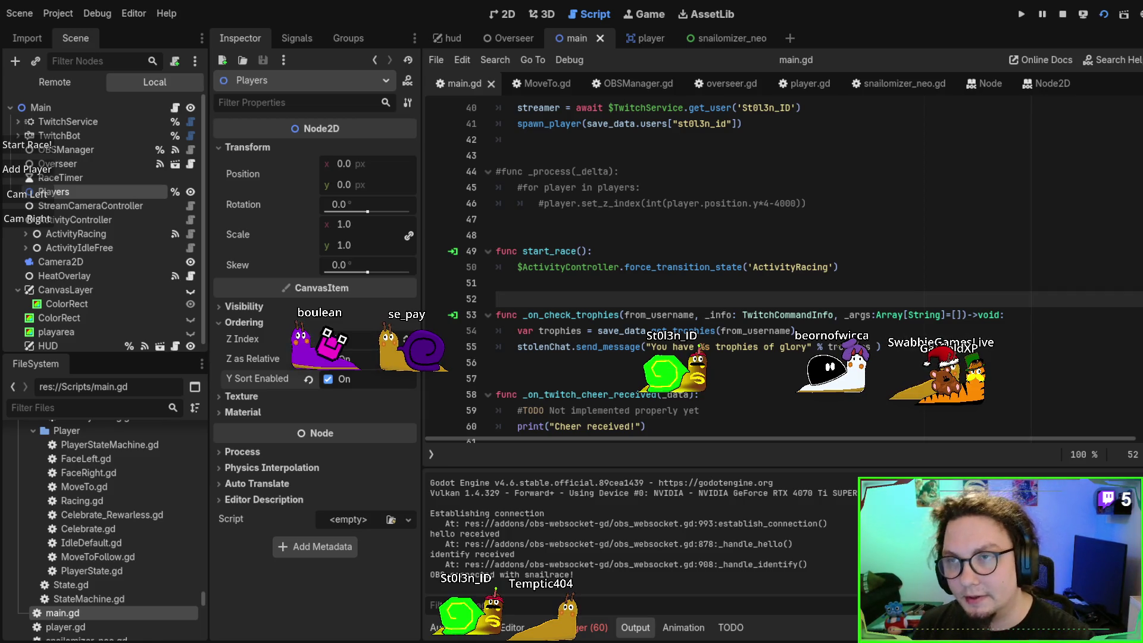
{"action": "key", "text": "F8"}
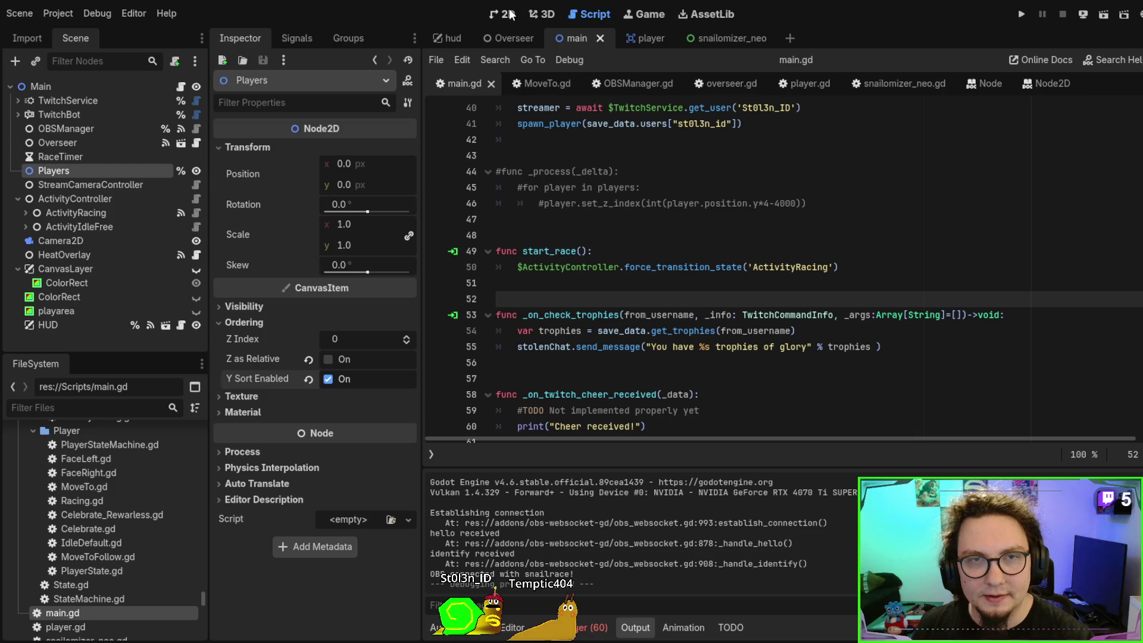
{"action": "left_click", "coordinate": [507, 14]}
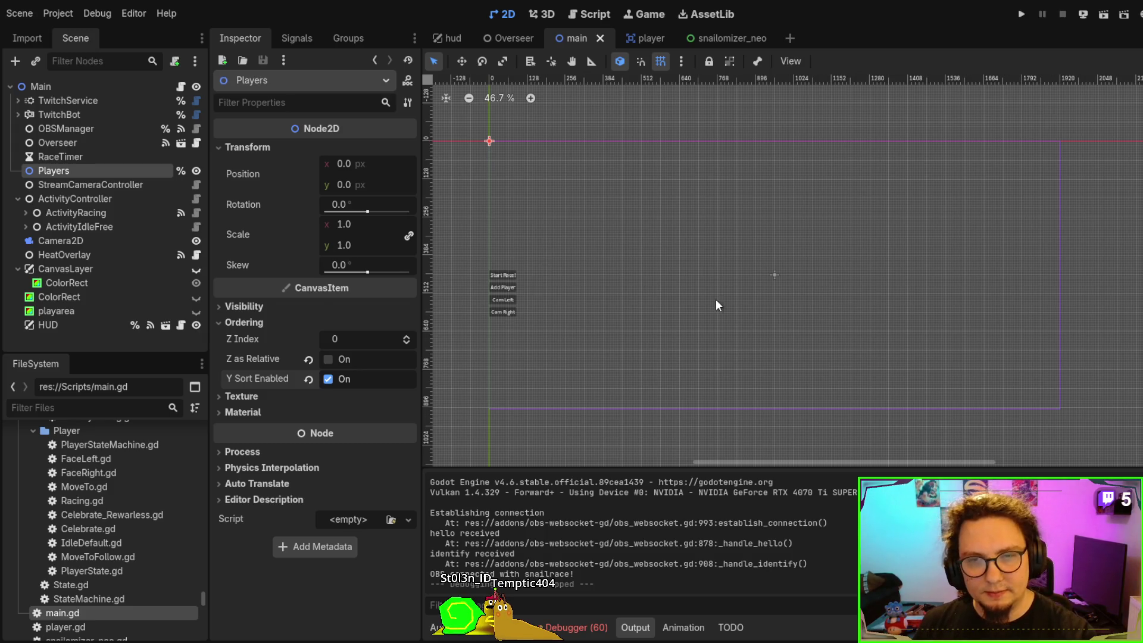
Add a Player child node under Players, undoing once and panning around the 2D view
{"action": "key", "text": "ctrl+a"}
{"action": "key", "text": "Return"}
{"action": "left_click_drag", "start_coordinate": [652, 241], "coordinate": [755, 316]}
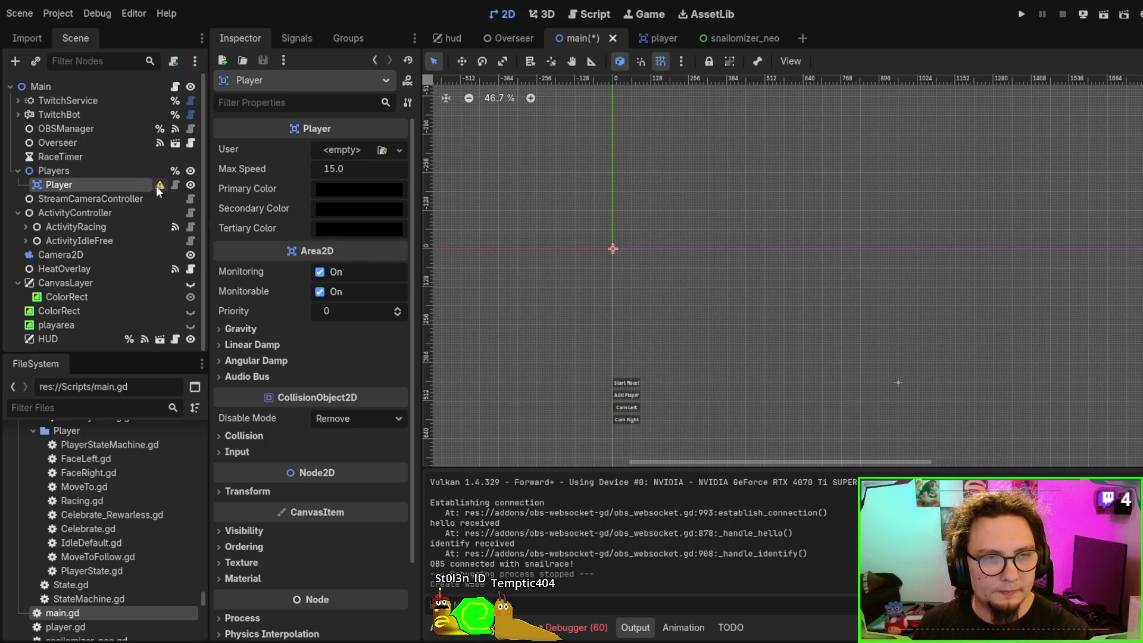
{"action": "key", "text": "ctrl+z"}
{"action": "left_click", "coordinate": [105, 173]}
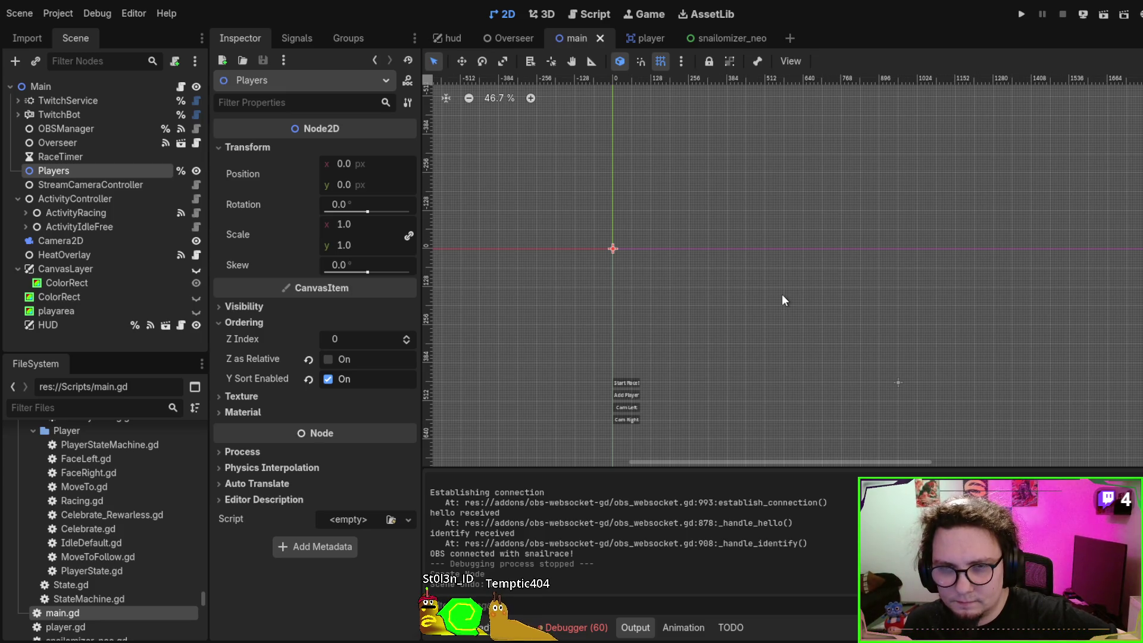
{"action": "left_click_drag", "start_coordinate": [704, 316], "coordinate": [590, 119]}
{"action": "scroll", "coordinate": [590, 119], "scroll_direction": "down", "scroll_amount": 1}
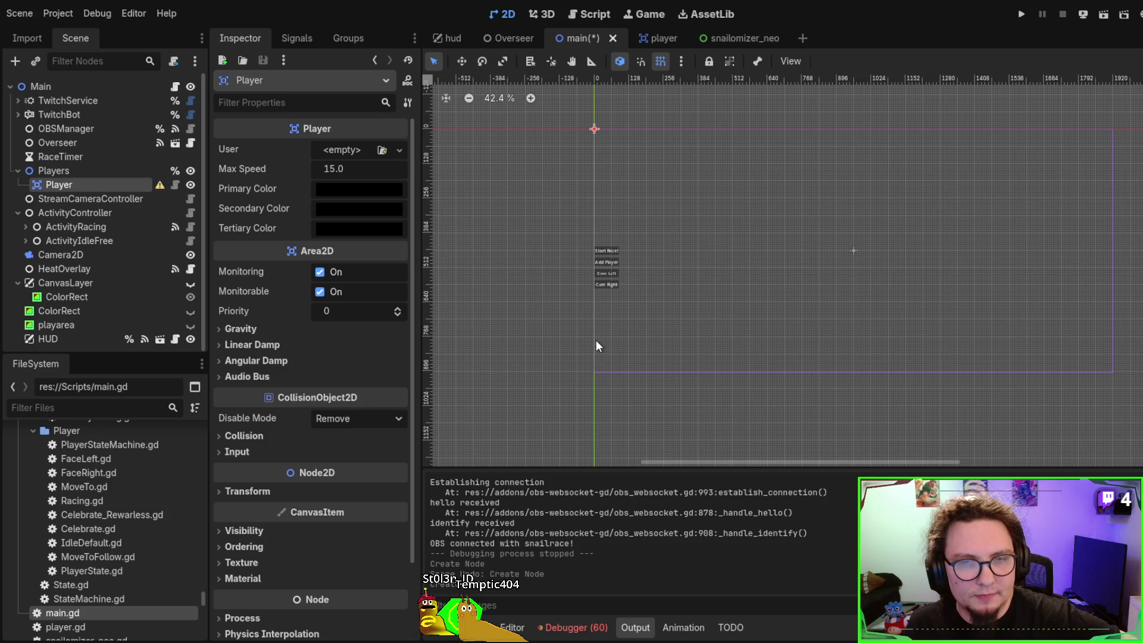
Delete the plain Player node and filter the FileSystem dock for 'player'
{"action": "key", "text": "Delete"}
{"action": "scroll", "coordinate": [102, 531], "scroll_direction": "down", "scroll_amount": 3}
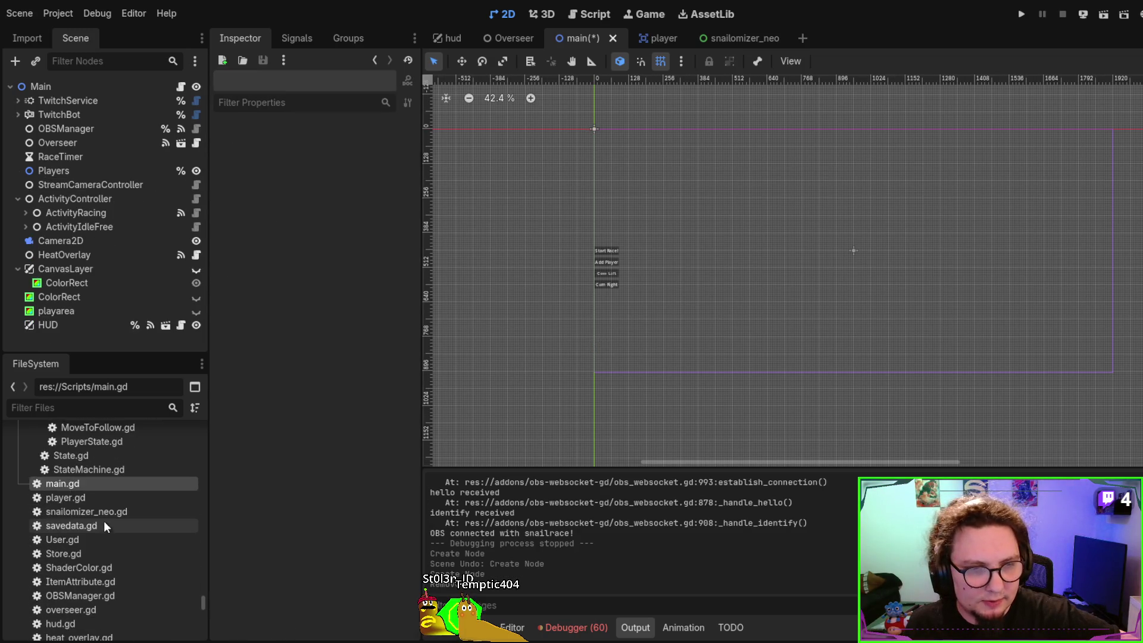
{"action": "scroll", "coordinate": [104, 523], "scroll_direction": "down", "scroll_amount": 10}
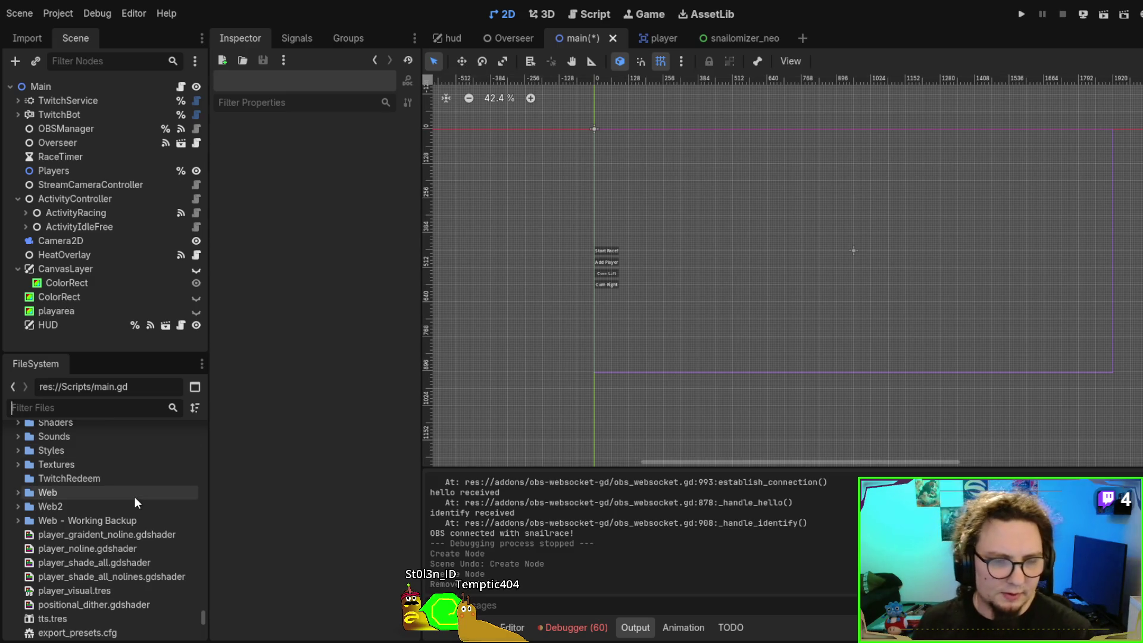
{"action": "type", "text": "player"}
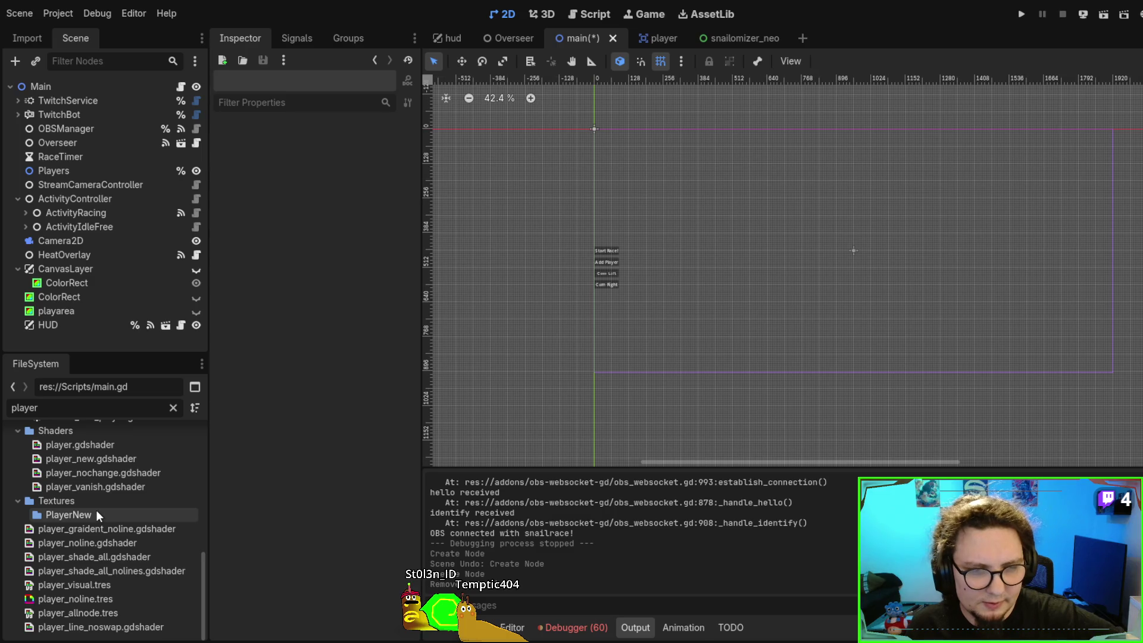
{"action": "scroll", "coordinate": [109, 577], "scroll_direction": "up", "scroll_amount": 10}
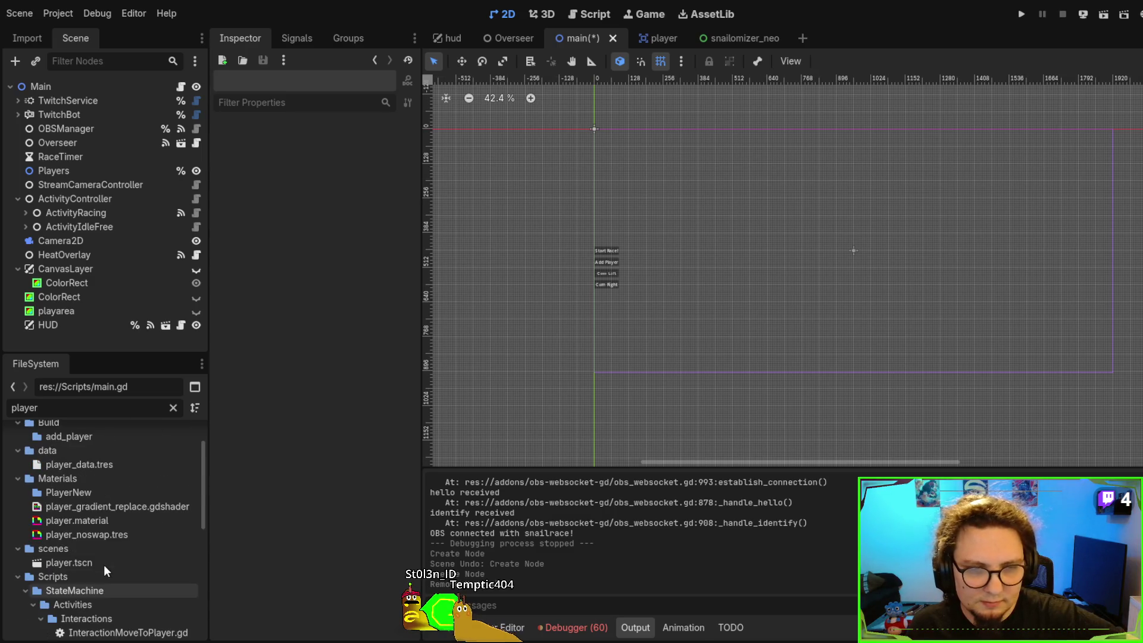
Drop two player.tscn instances, placing Player at (216, 248) and Player2 at (224, 256)
{"action": "mouse_move", "coordinate": [71, 562]}
{"action": "left_mouse_down"}
{"action": "mouse_move", "coordinate": [745, 313]}
{"action": "mouse_move", "coordinate": [754, 262]}
{"action": "left_mouse_up"}
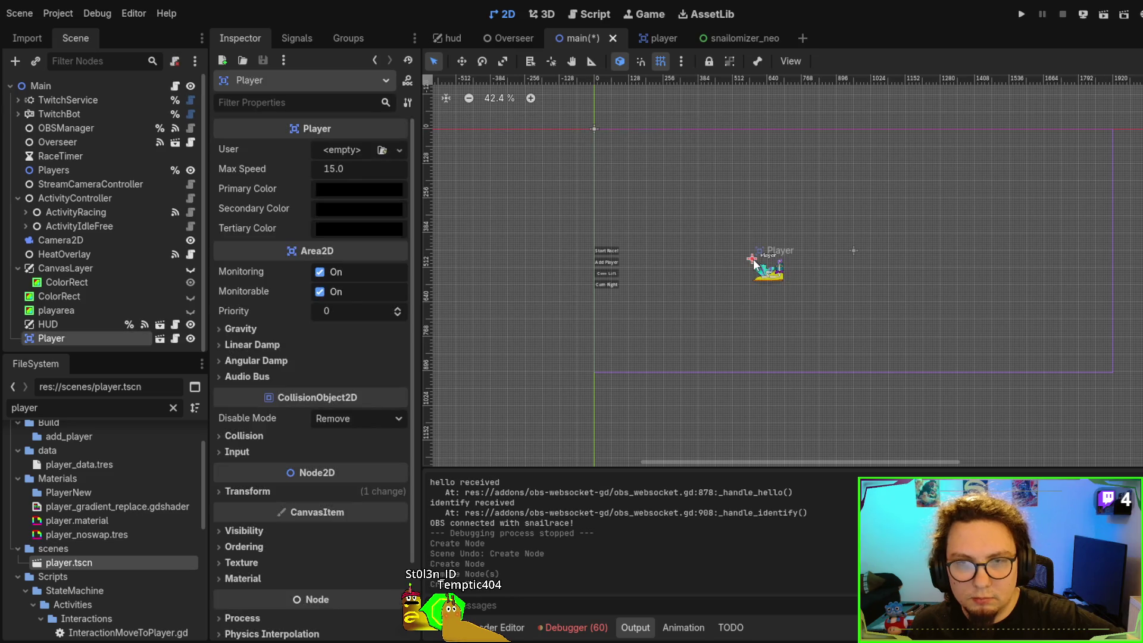
{"action": "scroll", "coordinate": [739, 393], "scroll_direction": "up", "scroll_amount": 2}
{"action": "mouse_move", "coordinate": [800, 360]}
{"action": "left_mouse_down"}
{"action": "mouse_move", "coordinate": [677, 218]}
{"action": "mouse_move", "coordinate": [638, 251]}
{"action": "mouse_move", "coordinate": [680, 280]}
{"action": "left_mouse_up"}
{"action": "scroll", "coordinate": [661, 280], "scroll_direction": "up", "scroll_amount": 10}
{"action": "mouse_move", "coordinate": [82, 562]}
{"action": "left_mouse_down"}
{"action": "mouse_move", "coordinate": [805, 429]}
{"action": "mouse_move", "coordinate": [871, 225]}
{"action": "left_mouse_up"}
{"action": "mouse_move", "coordinate": [995, 328]}
{"action": "left_mouse_down"}
{"action": "mouse_move", "coordinate": [822, 401]}
{"action": "mouse_move", "coordinate": [787, 354]}
{"action": "mouse_move", "coordinate": [803, 389]}
{"action": "mouse_move", "coordinate": [794, 385]}
{"action": "left_mouse_up"}
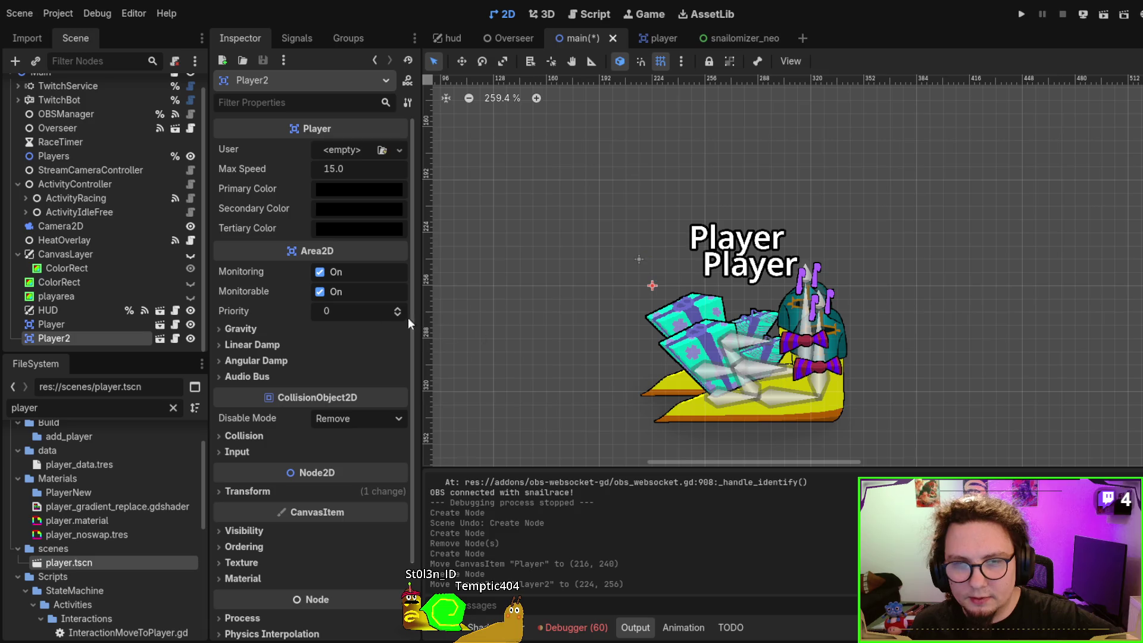
Reparent Player and Player2 under the Players node in the Scene dock
{"action": "left_click", "coordinate": [70, 324], "text": "ctrl"}
{"action": "left_click_drag", "start_coordinate": [70, 324], "coordinate": [80, 156]}
{"action": "left_click", "coordinate": [66, 157]}
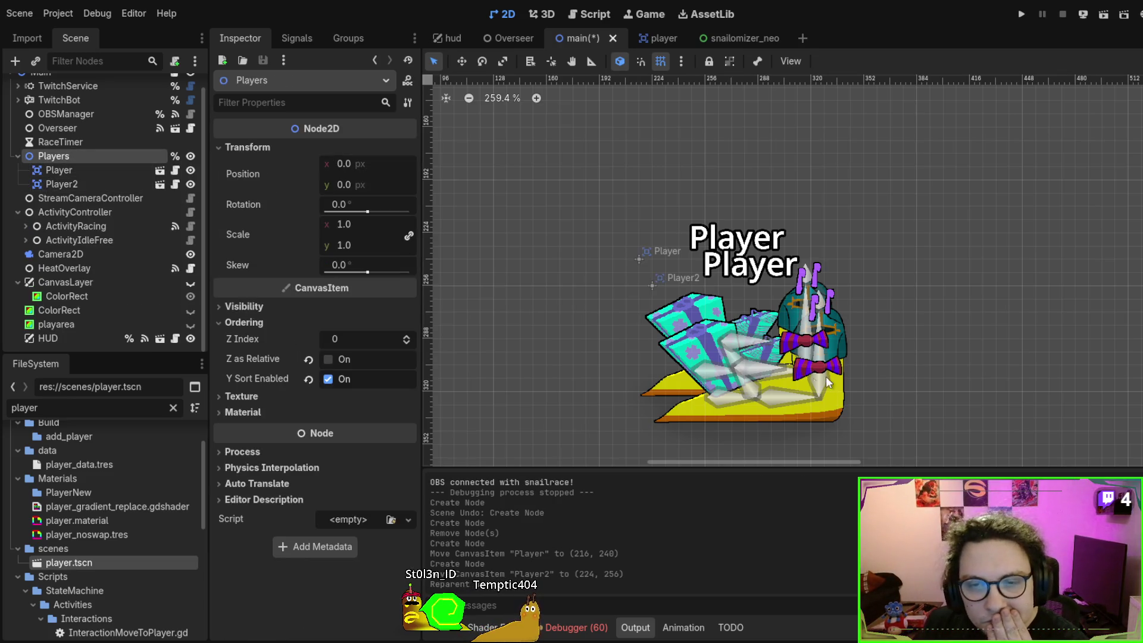
Hide the skeleton in player.tscn and save the player scene
{"action": "left_click", "coordinate": [655, 38]}
{"action": "left_click", "coordinate": [94, 256]}
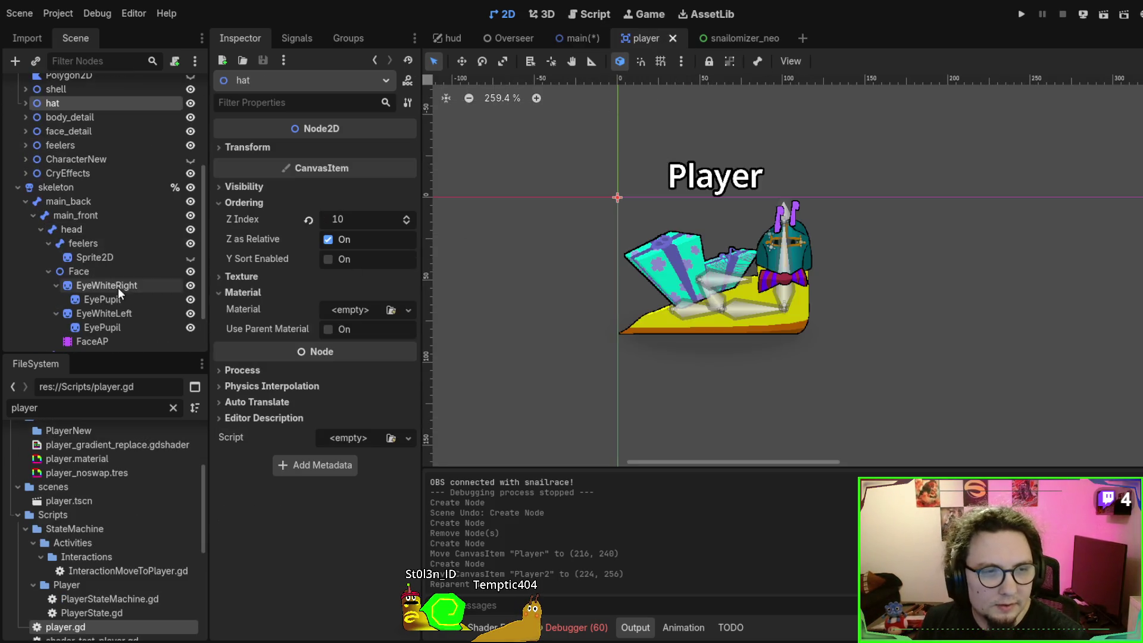
{"action": "left_click", "coordinate": [191, 187]}
{"action": "key", "text": "ctrl+s"}
Back in main, center the two snails and toggle Y Sort Enabled on Players off and on
{"action": "left_click", "coordinate": [574, 39]}
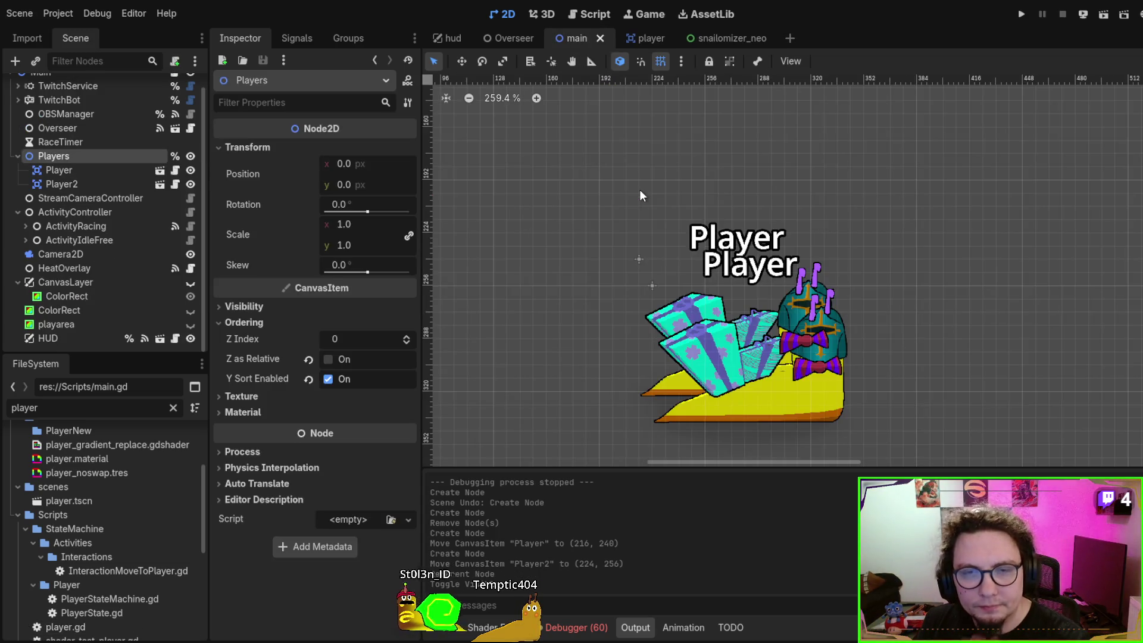
{"action": "scroll", "coordinate": [710, 285], "scroll_direction": "up", "scroll_amount": 4}
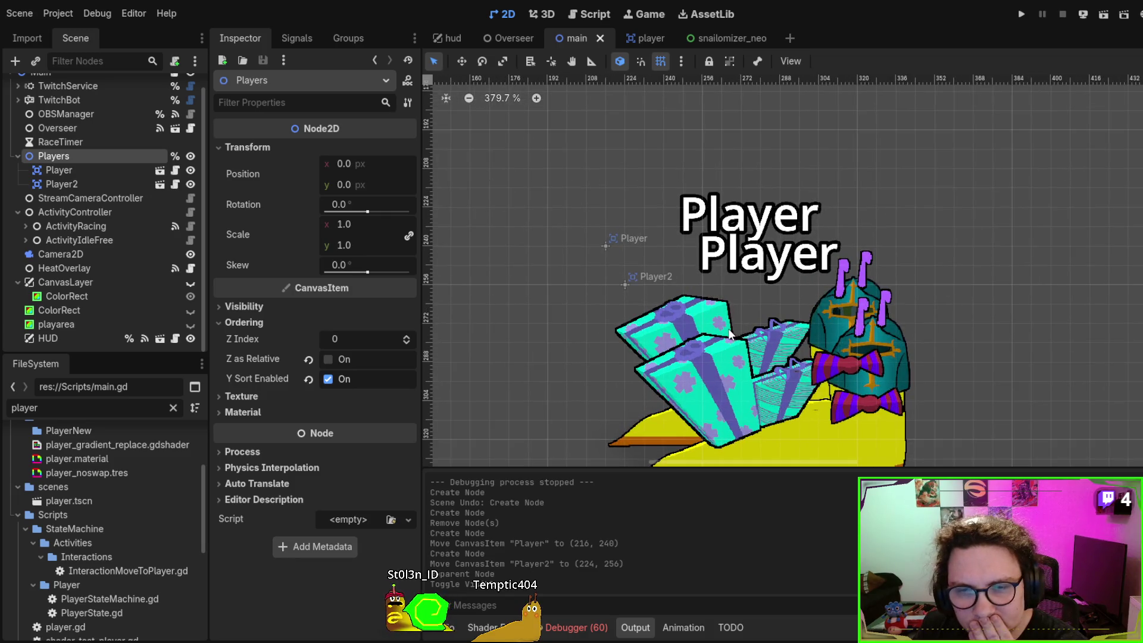
{"action": "left_click_drag", "start_coordinate": [727, 333], "coordinate": [687, 283]}
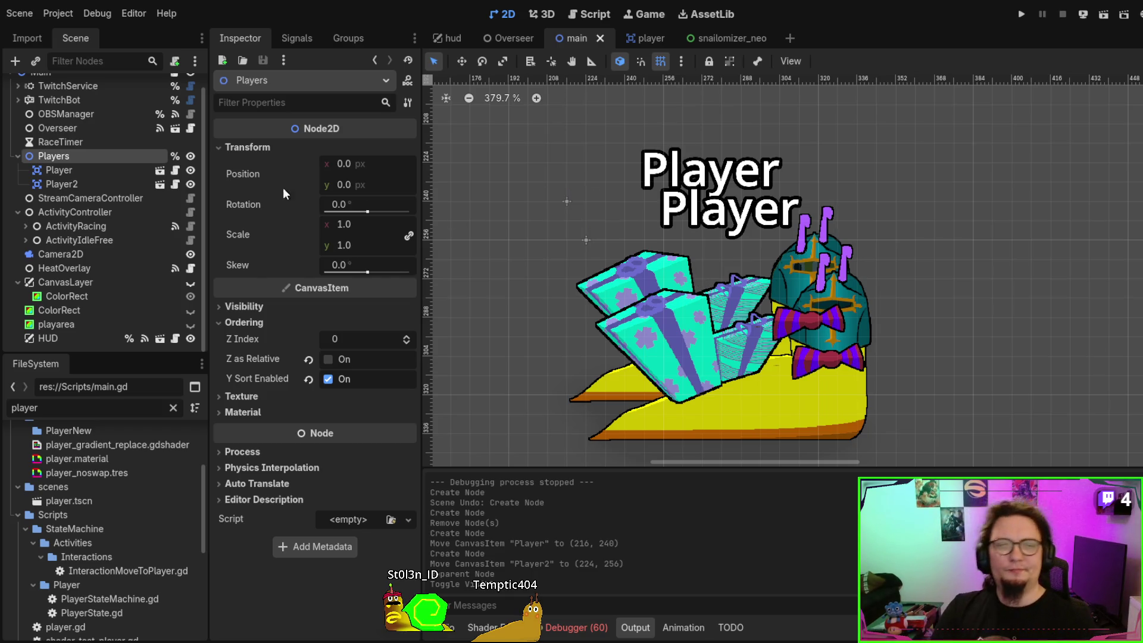
{"action": "left_click", "coordinate": [328, 380]}
{"action": "left_click", "coordinate": [329, 380]}
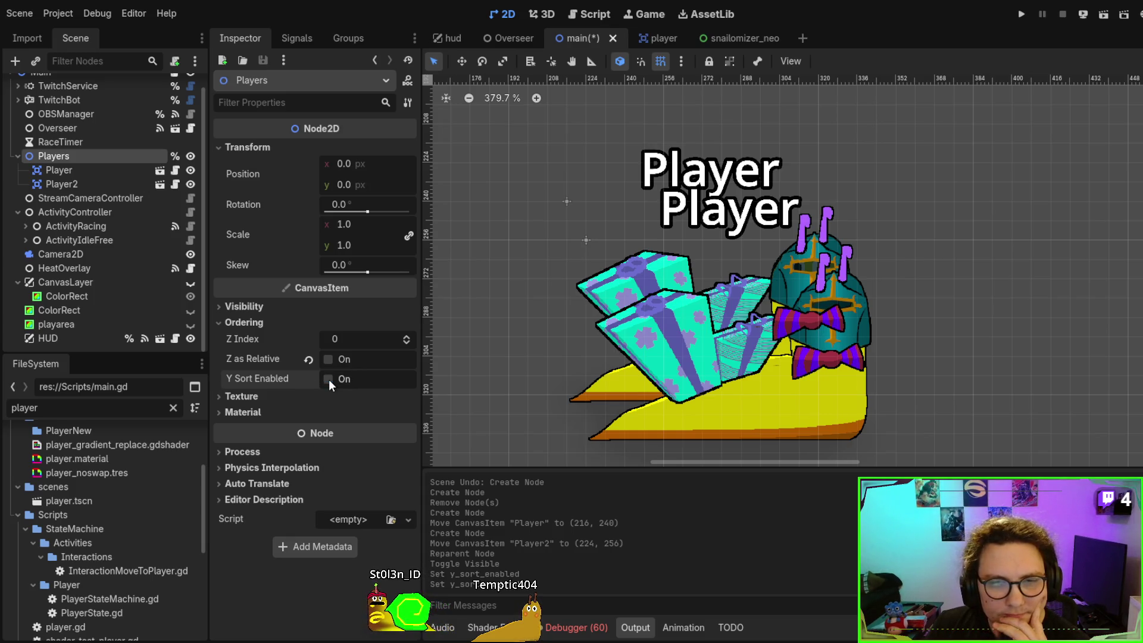
Shift Player2 left to (208, 256) so it overlaps the first snail
{"action": "left_click", "coordinate": [758, 387]}
{"action": "mouse_move", "coordinate": [803, 409]}
{"action": "left_mouse_down"}
{"action": "mouse_move", "coordinate": [727, 410]}
{"action": "mouse_move", "coordinate": [766, 411]}
{"action": "left_mouse_up"}
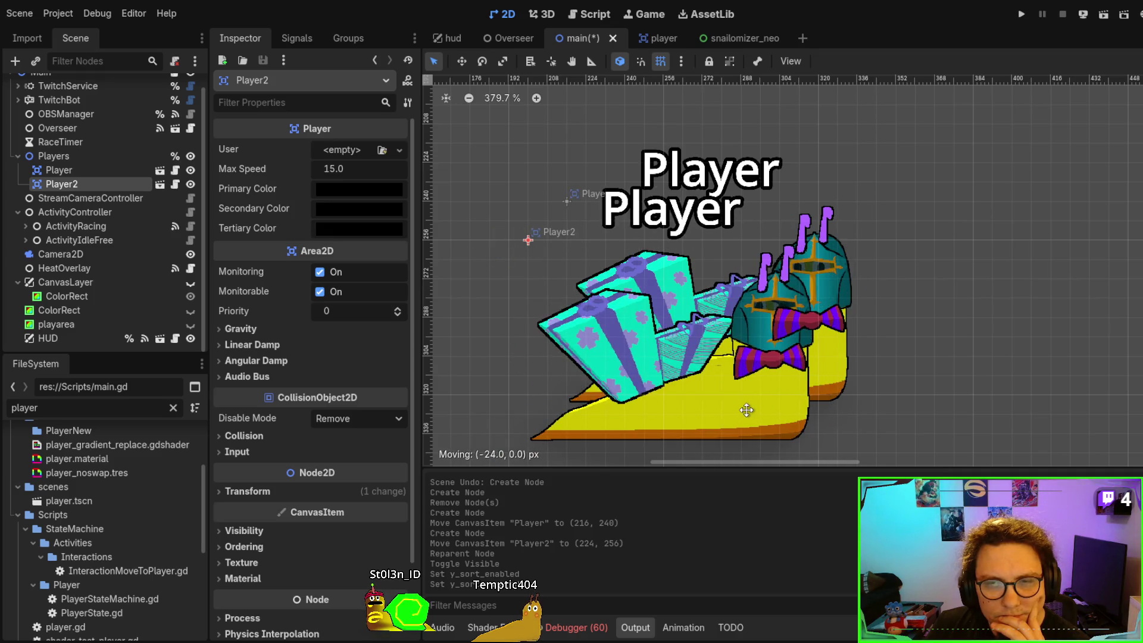
{"action": "left_click_drag", "start_coordinate": [67, 184], "coordinate": [67, 162]}
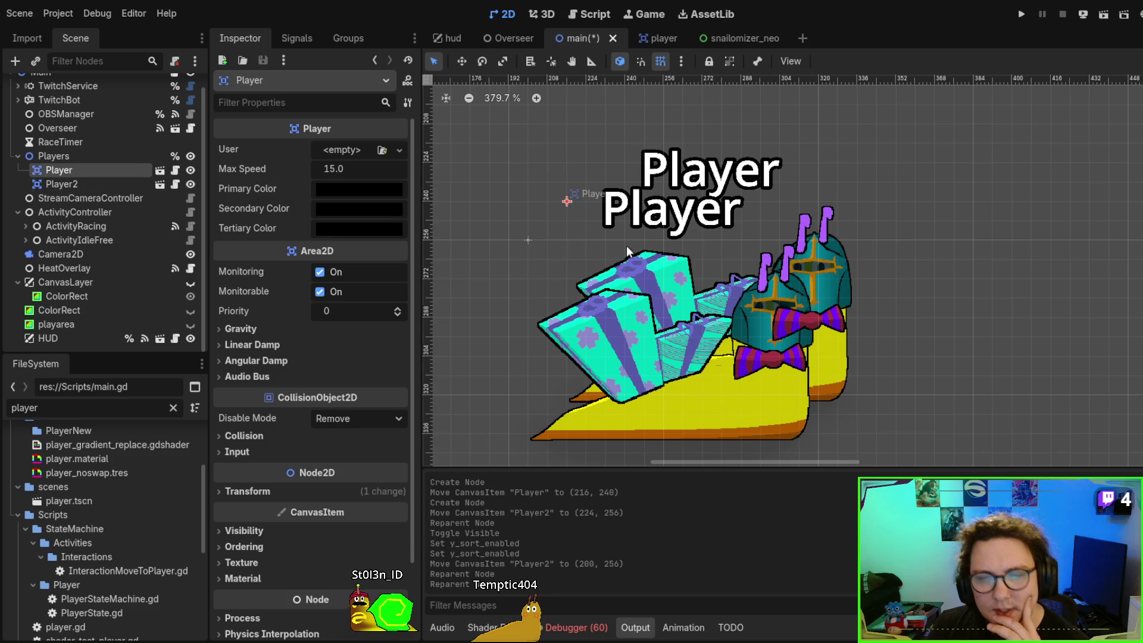
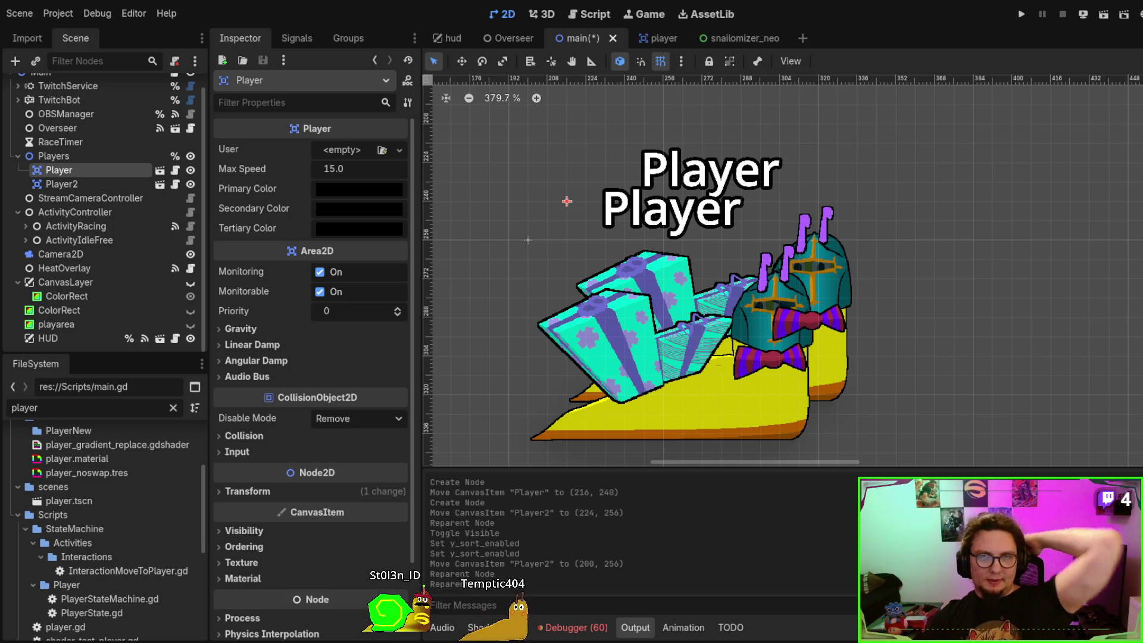
Scroll through main.gd in the Script workspace, then switch to the player scene
{"action": "left_click", "coordinate": [607, 9]}
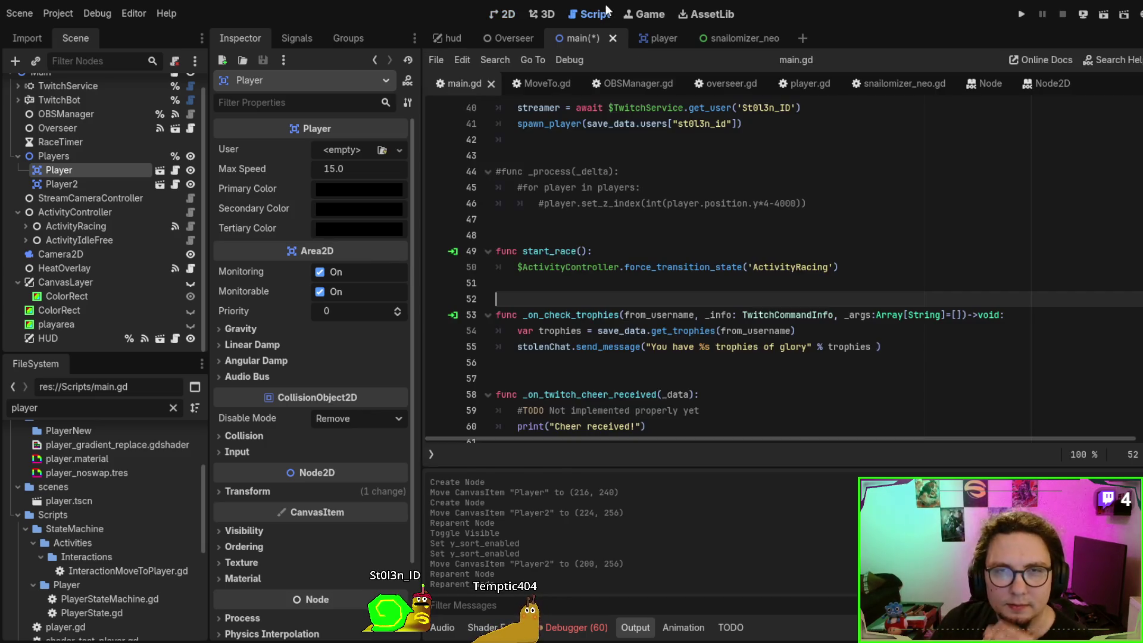
{"action": "scroll", "coordinate": [680, 244], "scroll_direction": "up", "scroll_amount": 1}
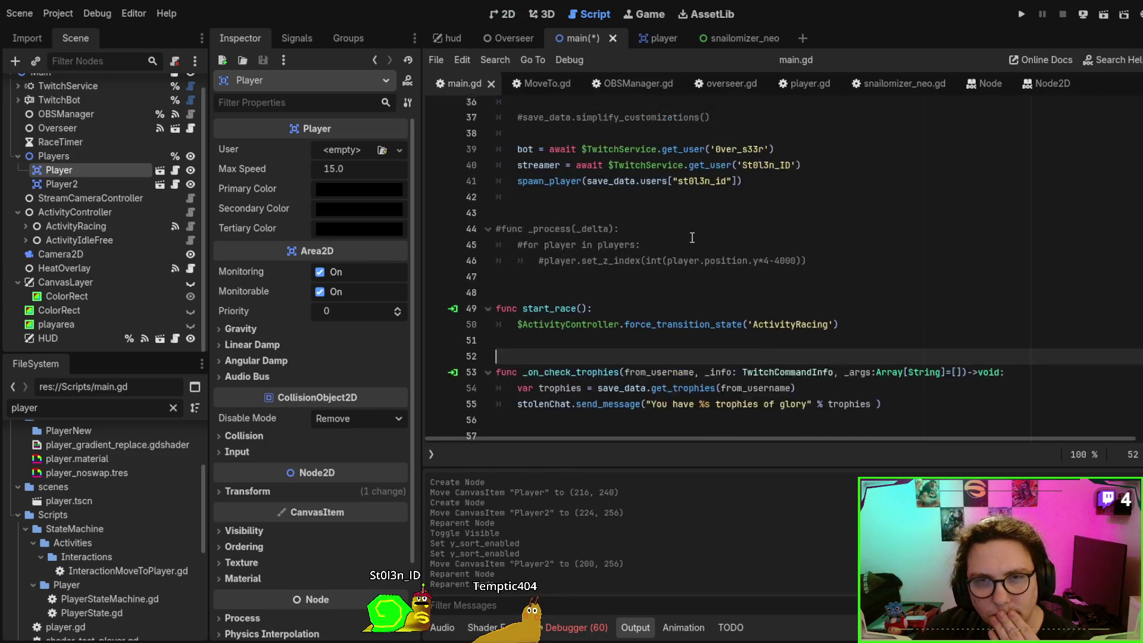
{"action": "scroll", "coordinate": [692, 237], "scroll_direction": "down", "scroll_amount": 4}
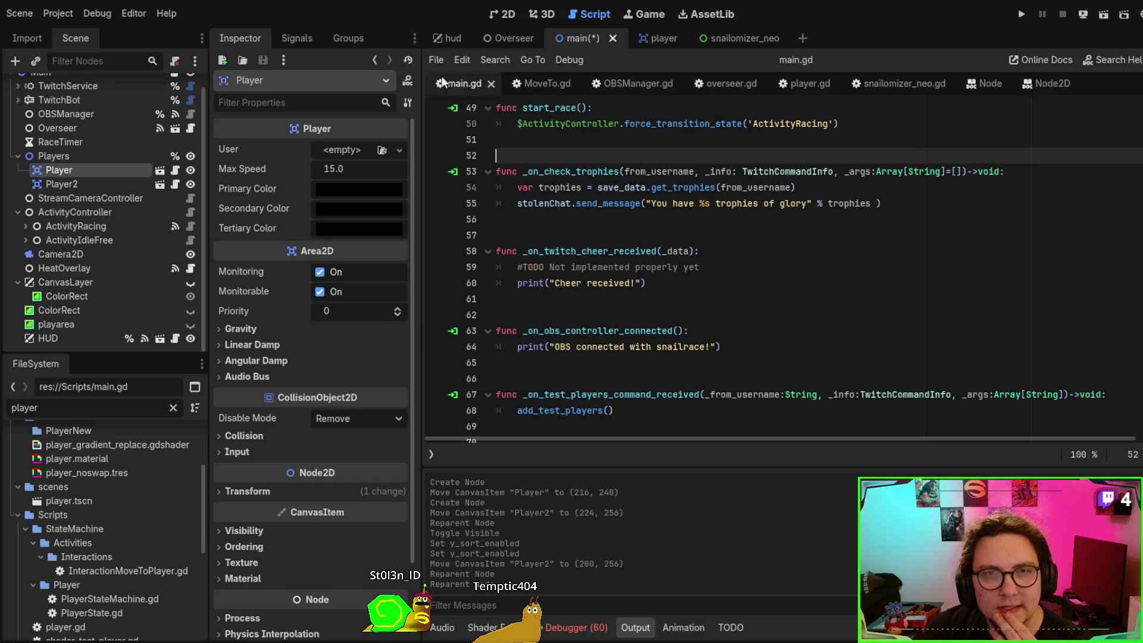
{"action": "left_click", "coordinate": [662, 37]}
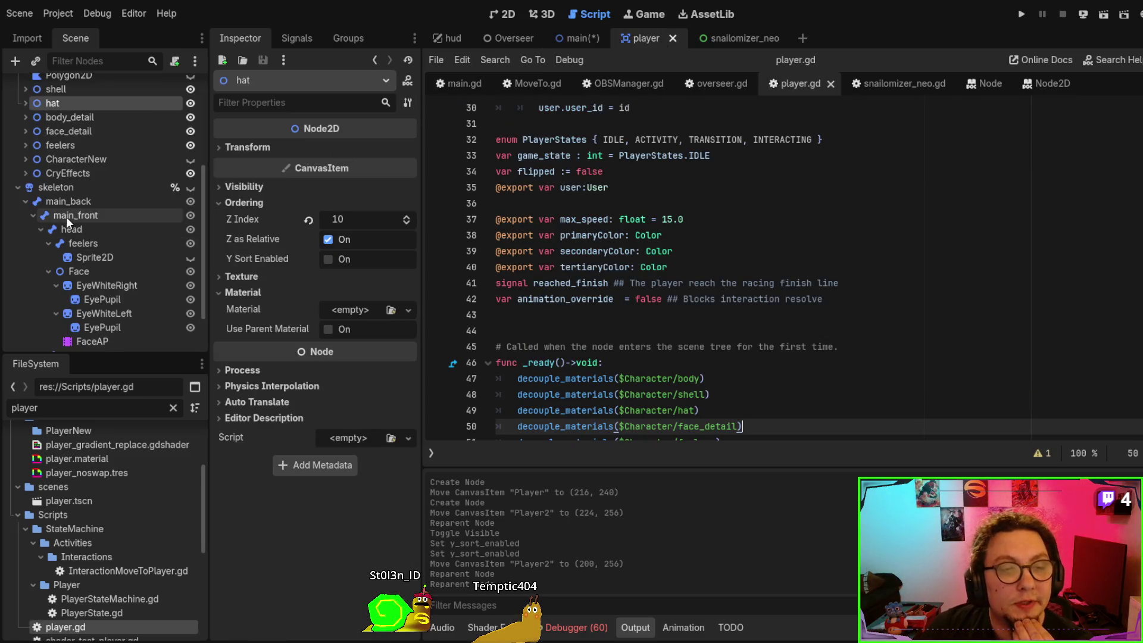
Lower the shell's Z Index to 1 and review the hat, body and body_detail Z Index values
{"action": "scroll", "coordinate": [73, 196], "scroll_direction": "up", "scroll_amount": 4}
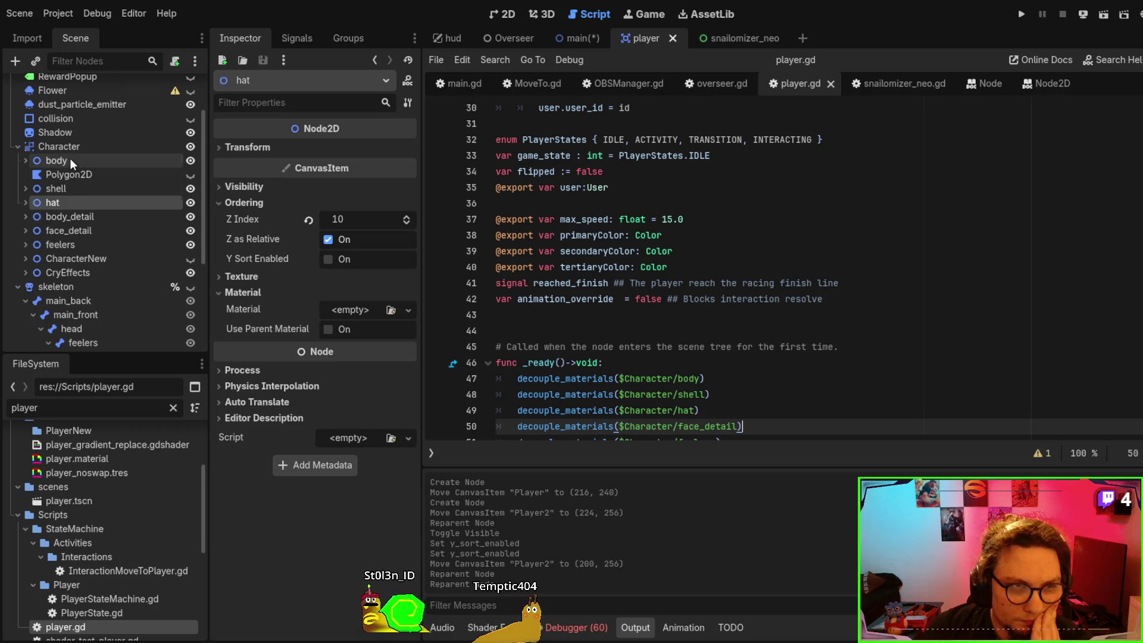
{"action": "left_click", "coordinate": [70, 160]}
{"action": "left_click", "coordinate": [80, 188]}
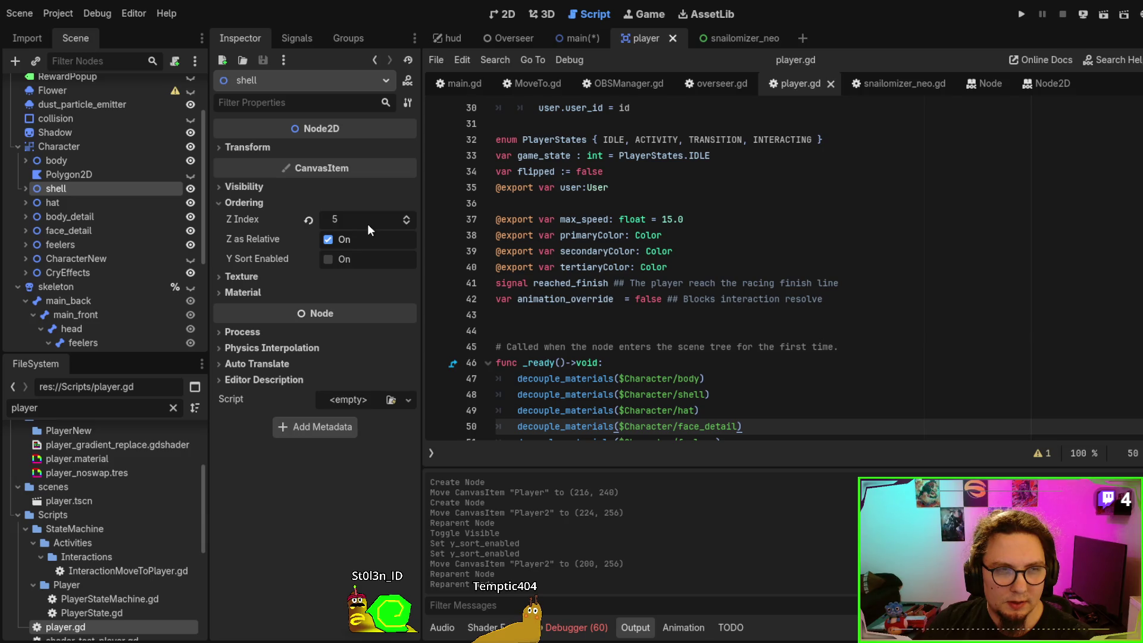
{"action": "left_click", "coordinate": [408, 222]}
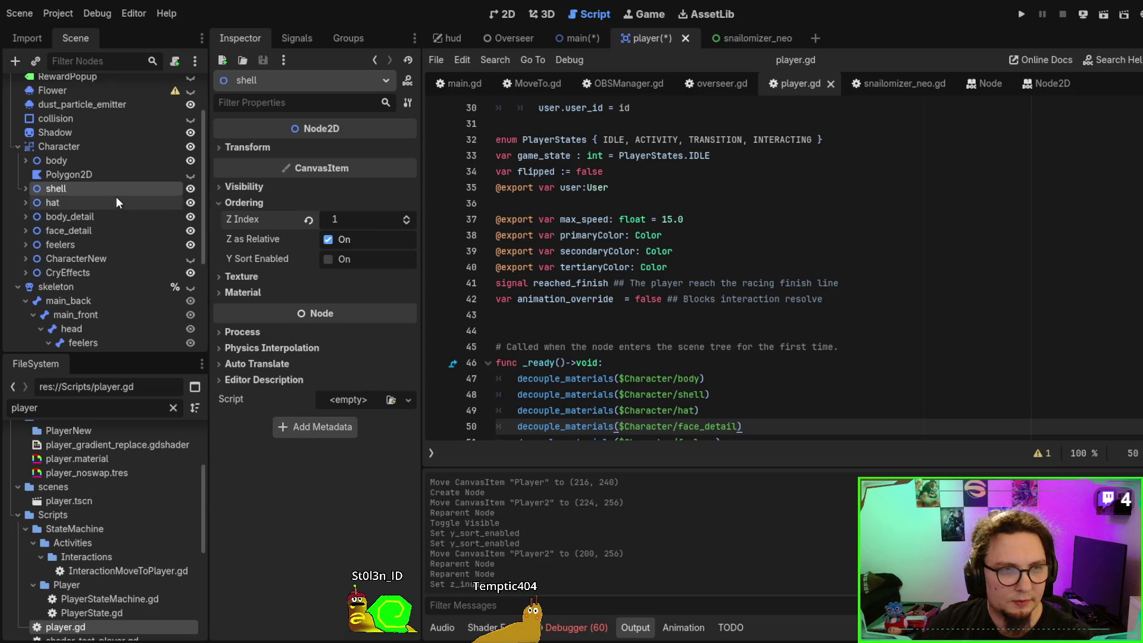
{"action": "left_click", "coordinate": [117, 202]}
{"action": "left_click", "coordinate": [405, 229]}
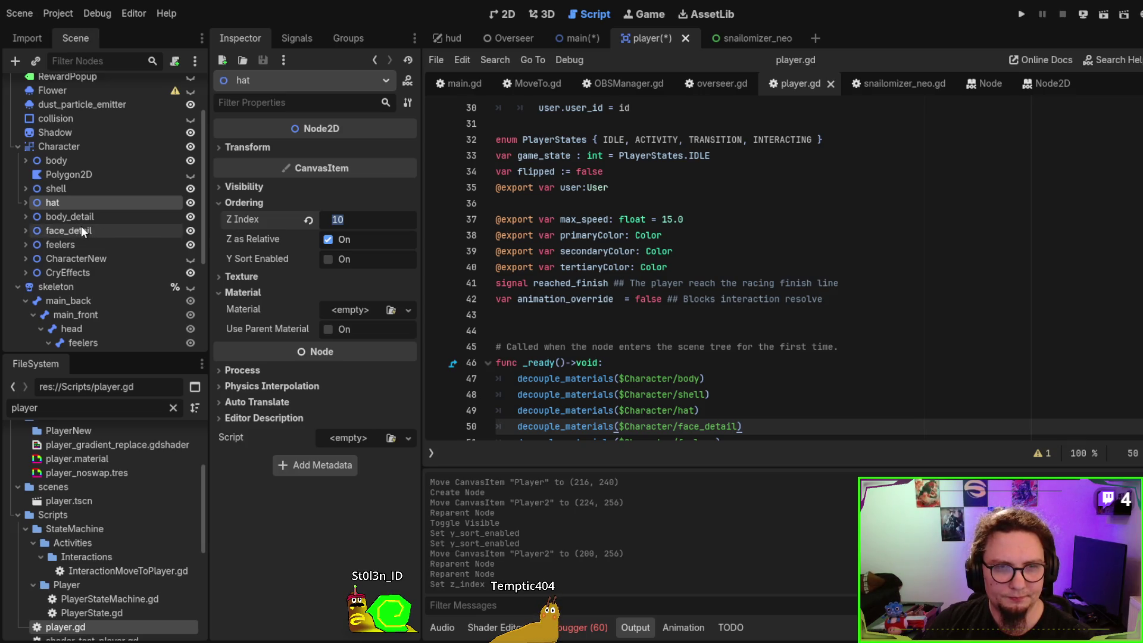
{"action": "left_click", "coordinate": [84, 162]}
{"action": "left_click", "coordinate": [357, 221]}
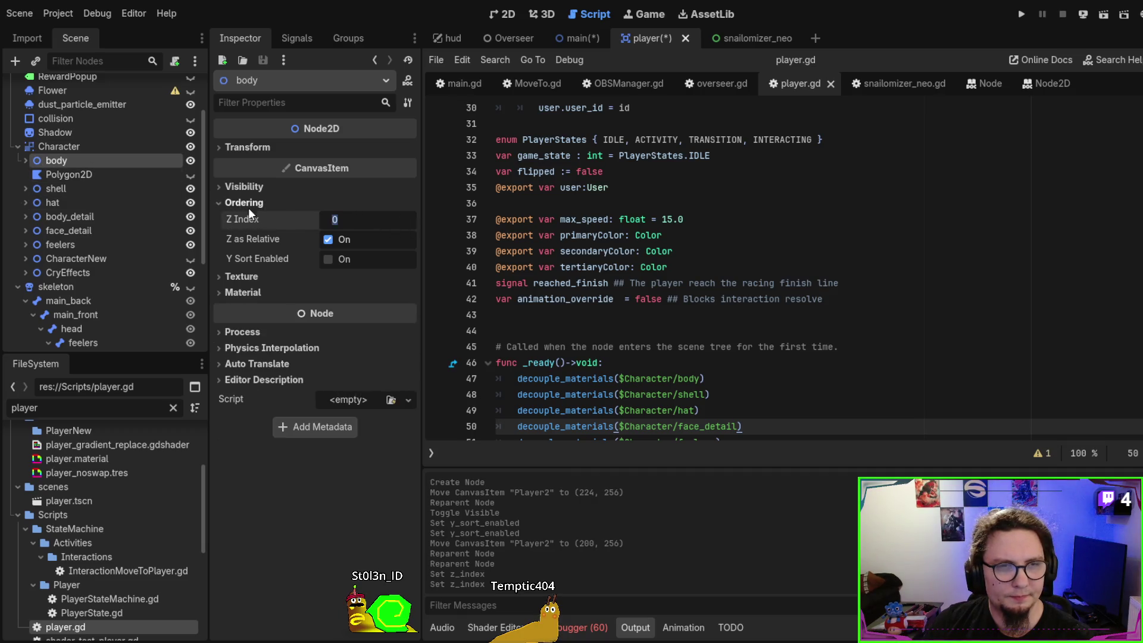
{"action": "left_click", "coordinate": [113, 190]}
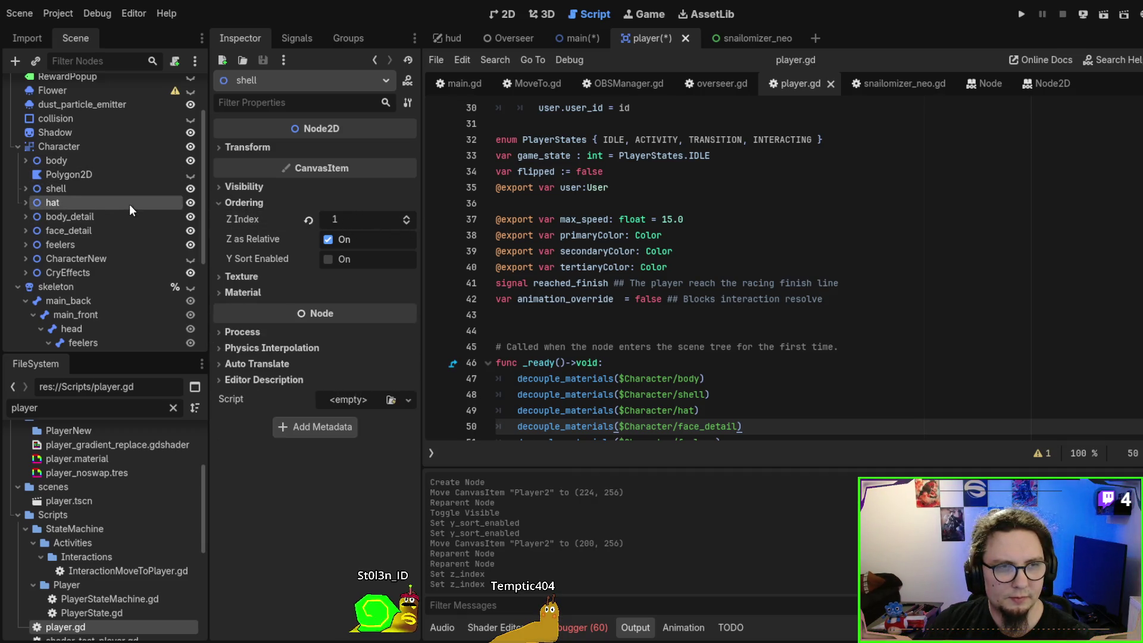
{"action": "left_click", "coordinate": [87, 215]}
Filter the Inspector by 'z' and check the face_detail, feelers, CharacterNew and FaceAP ordering
{"action": "scroll", "coordinate": [270, 319], "scroll_direction": "up", "scroll_amount": 2}
{"action": "scroll", "coordinate": [277, 203], "scroll_direction": "down", "scroll_amount": 1}
{"action": "scroll", "coordinate": [288, 177], "scroll_direction": "up", "scroll_amount": 1}
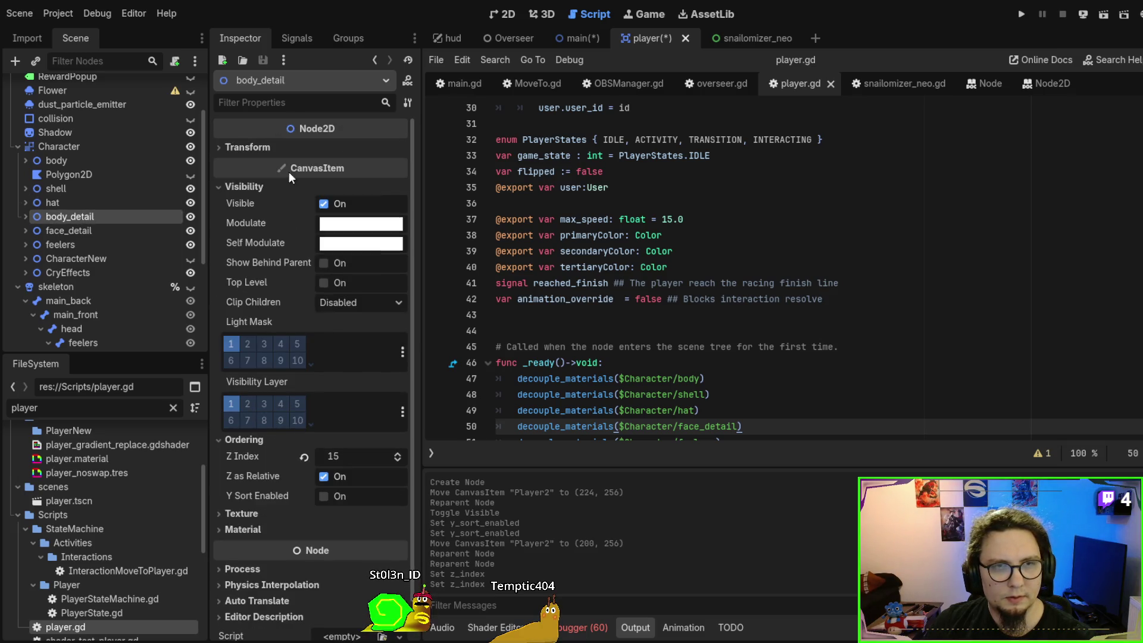
{"action": "type", "text": "z"}
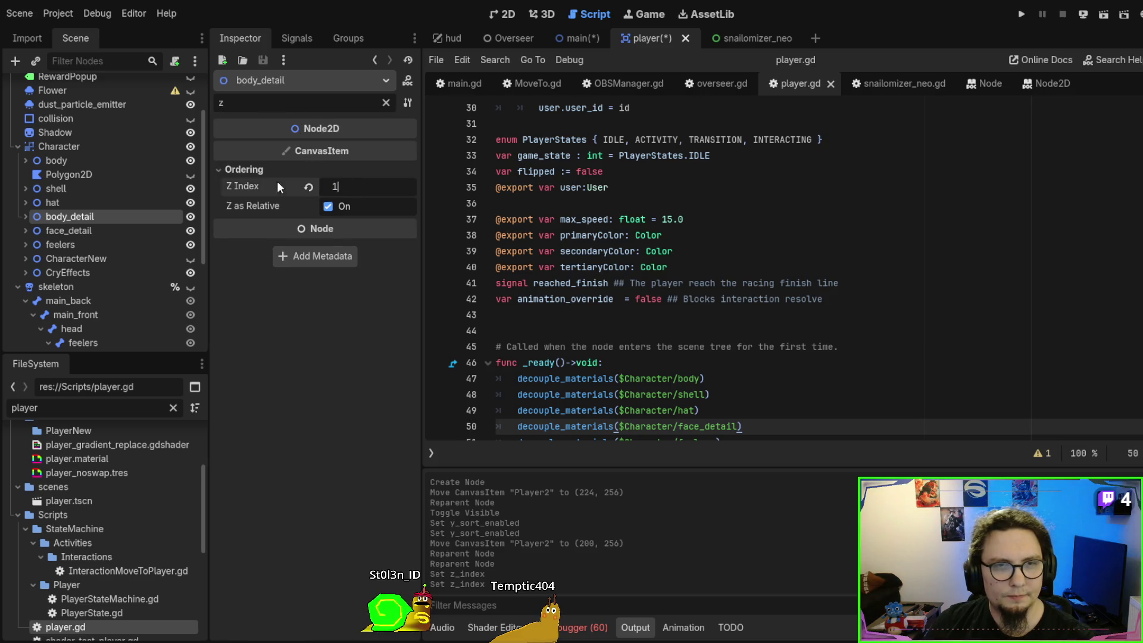
{"action": "left_click", "coordinate": [98, 230]}
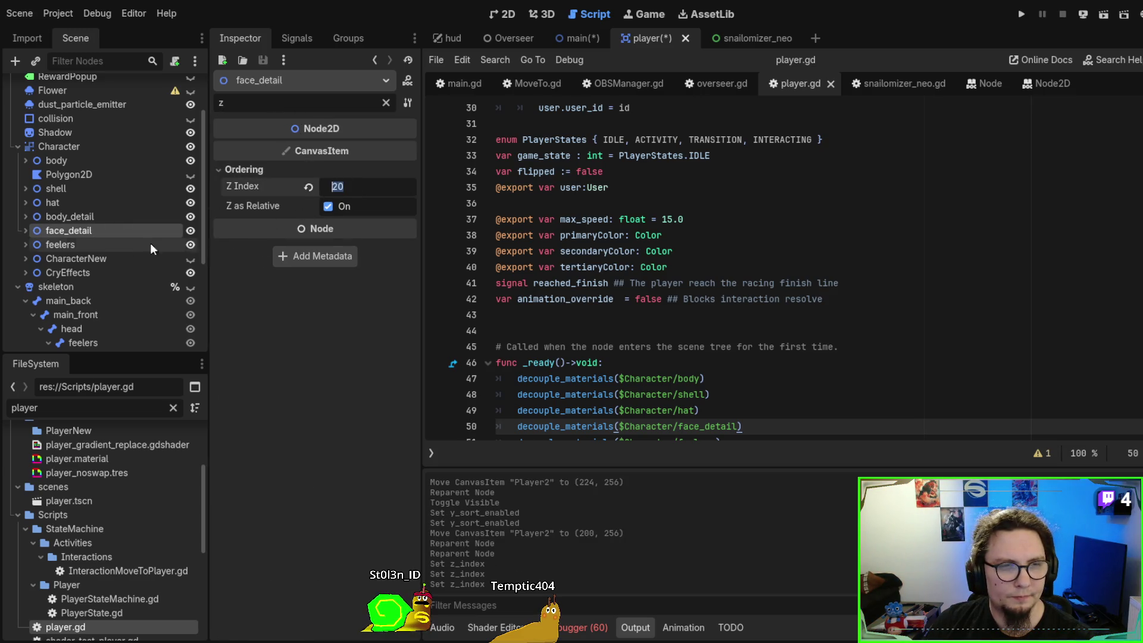
{"action": "left_click", "coordinate": [121, 246]}
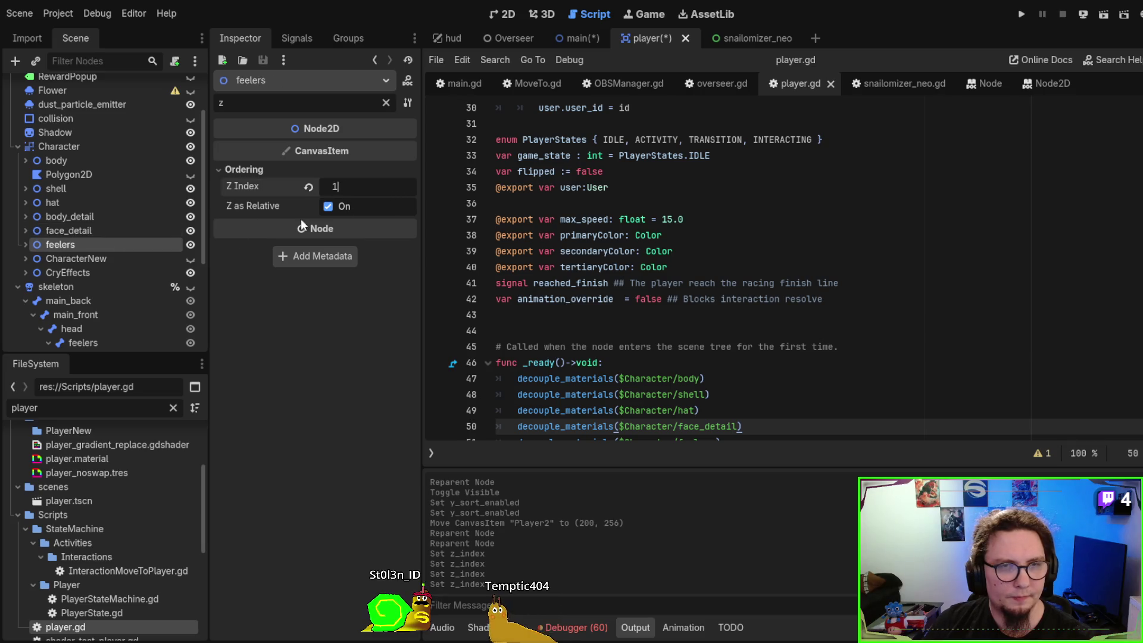
{"action": "left_click", "coordinate": [120, 259]}
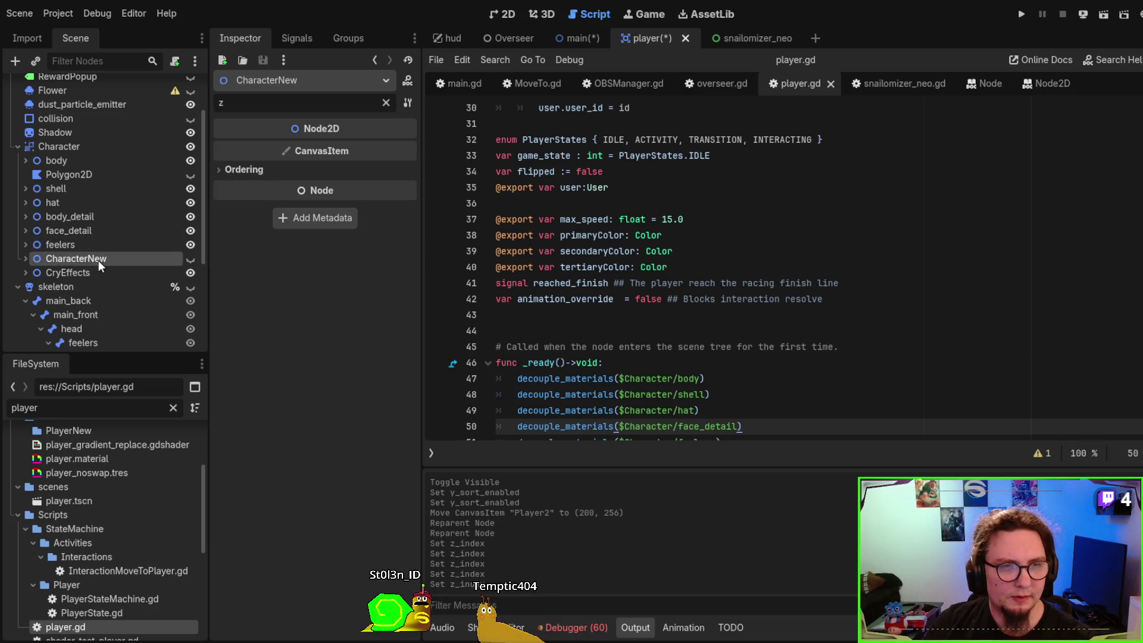
{"action": "scroll", "coordinate": [99, 260], "scroll_direction": "down", "scroll_amount": 5}
{"action": "left_click", "coordinate": [104, 309]}
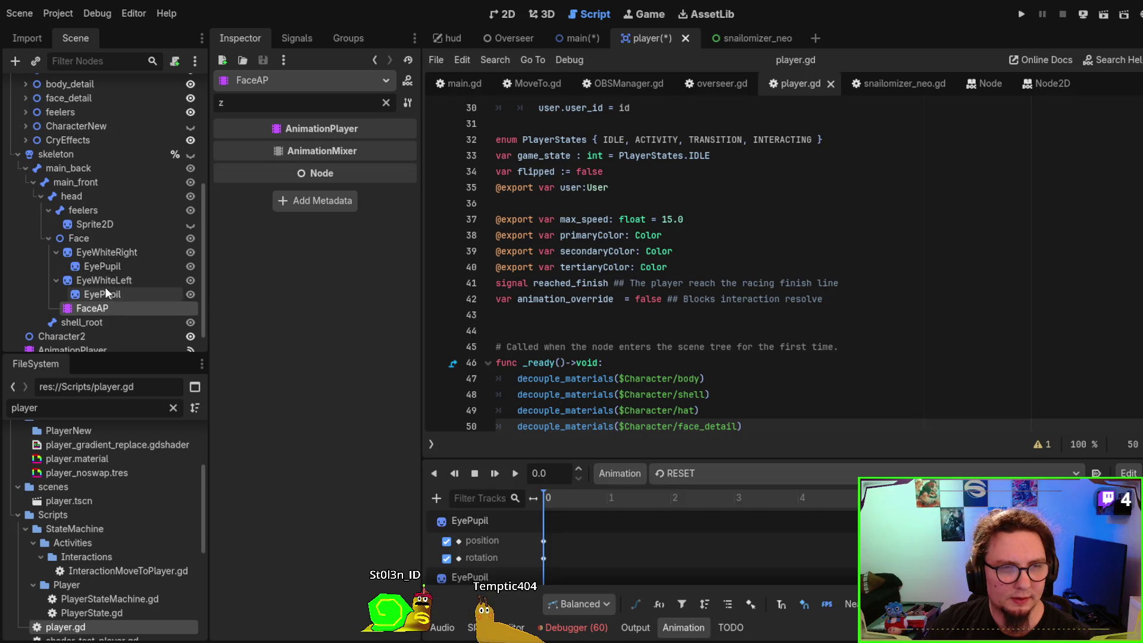
Change the skeleton's Z Index from 3 to 0
{"action": "left_click", "coordinate": [101, 238]}
{"action": "left_click", "coordinate": [118, 154]}
{"action": "left_click", "coordinate": [350, 207]}
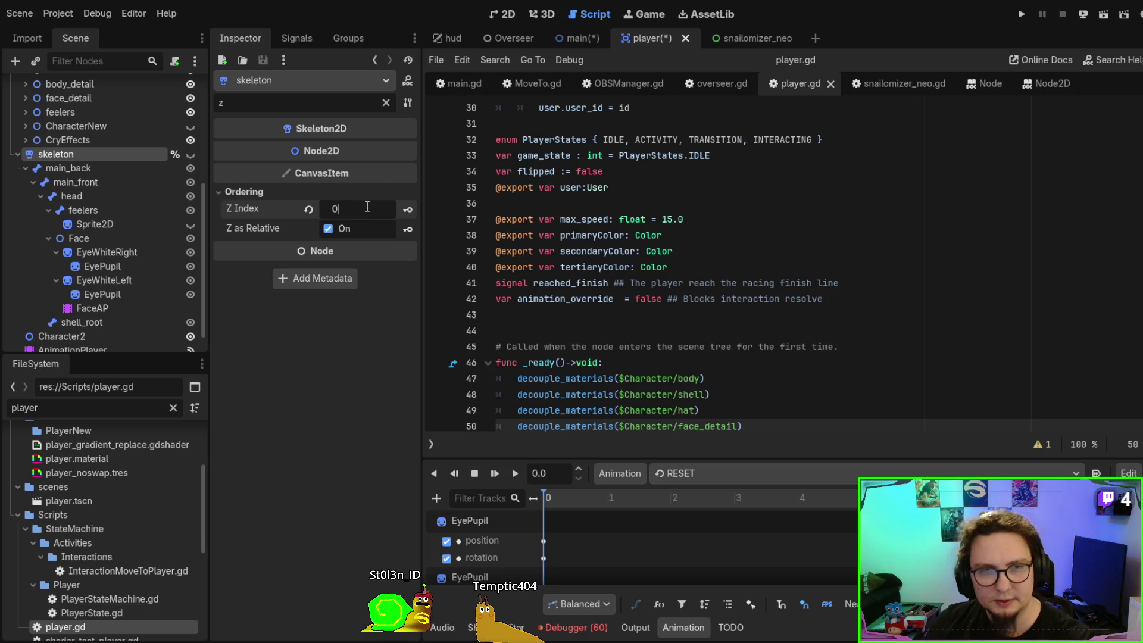
{"action": "left_click", "coordinate": [609, 237]}
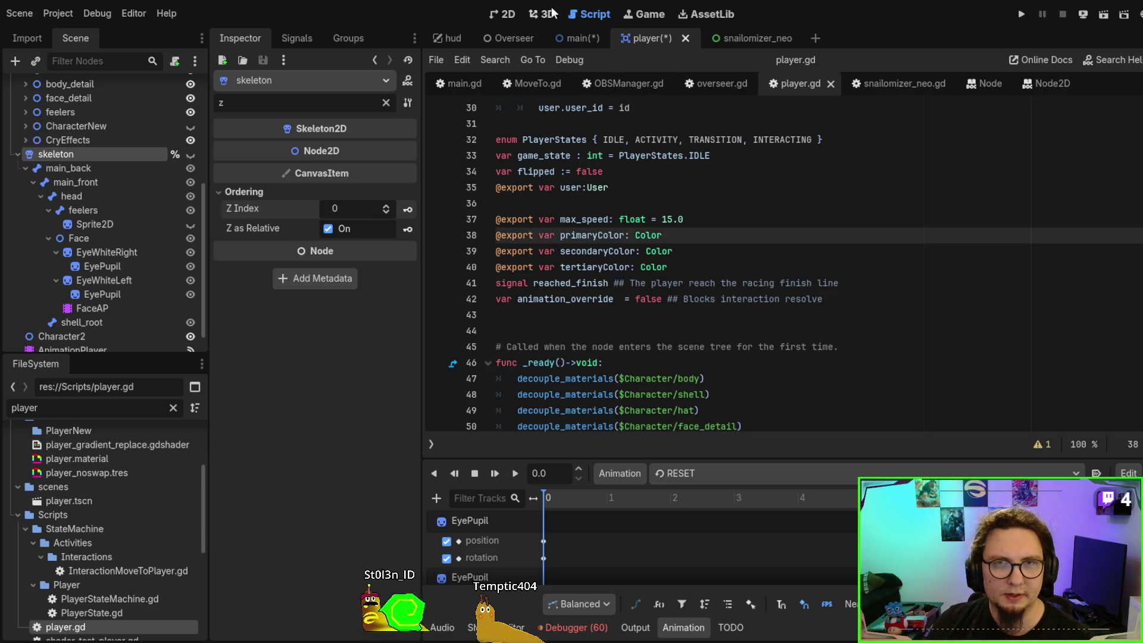
{"action": "key", "text": "ctrl+F1"}
Show the skeleton's bones on the player snail in the 2D view
{"action": "scroll", "coordinate": [805, 217], "scroll_direction": "up", "scroll_amount": 3}
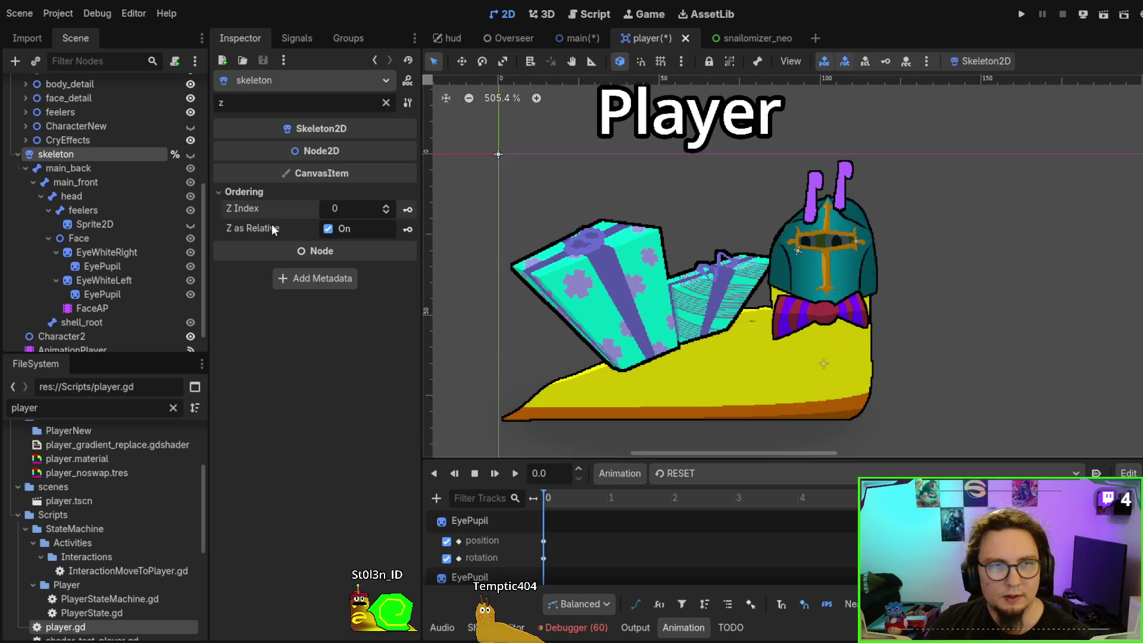
{"action": "left_click", "coordinate": [192, 154]}
{"action": "key", "text": "f"}
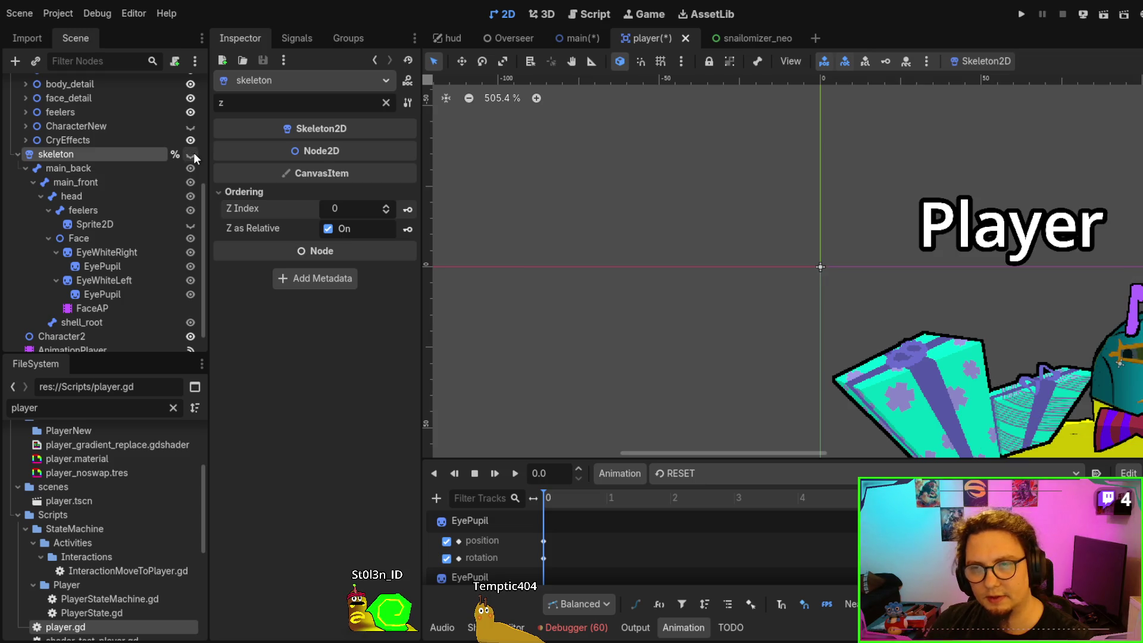
{"action": "scroll", "coordinate": [457, 221], "scroll_direction": "down", "scroll_amount": 6}
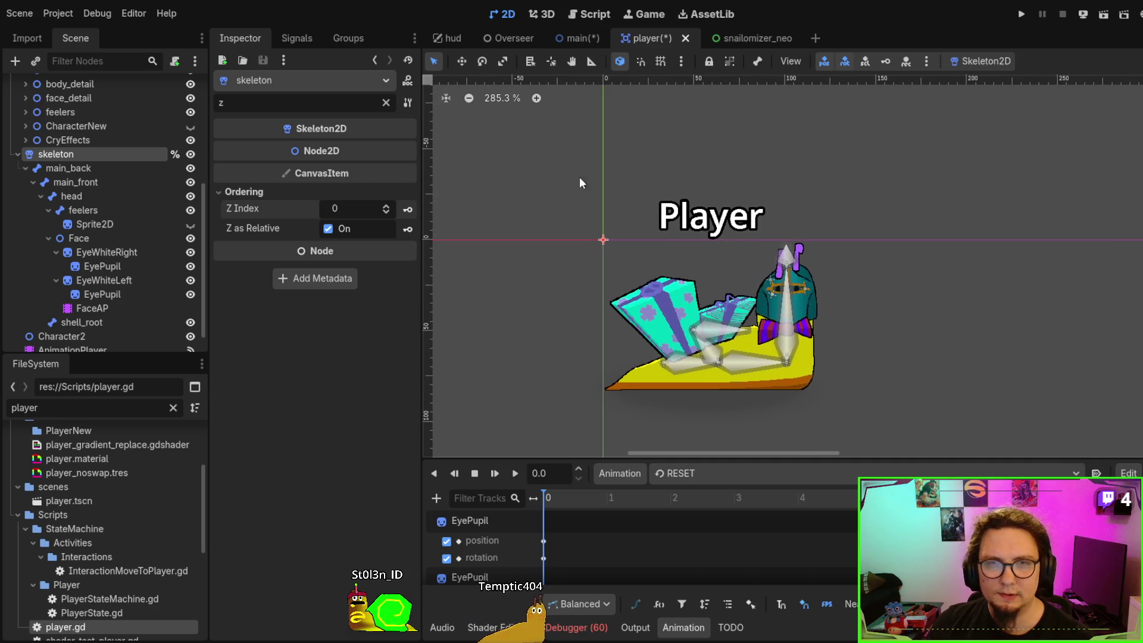
In the main scene, drag the Player2 snail up over the Player snail
{"action": "left_click", "coordinate": [574, 38]}
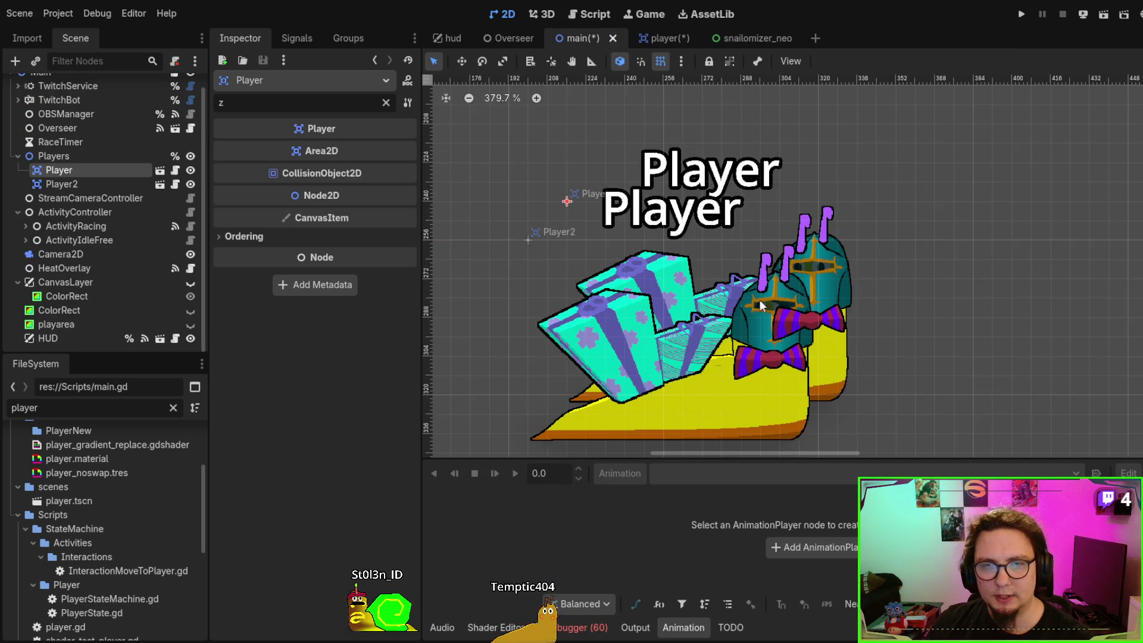
{"action": "mouse_move", "coordinate": [745, 416]}
{"action": "left_mouse_down"}
{"action": "mouse_move", "coordinate": [806, 425]}
{"action": "mouse_move", "coordinate": [745, 391]}
{"action": "mouse_move", "coordinate": [783, 366]}
{"action": "mouse_move", "coordinate": [782, 397]}
{"action": "mouse_move", "coordinate": [790, 326]}
{"action": "left_mouse_up"}
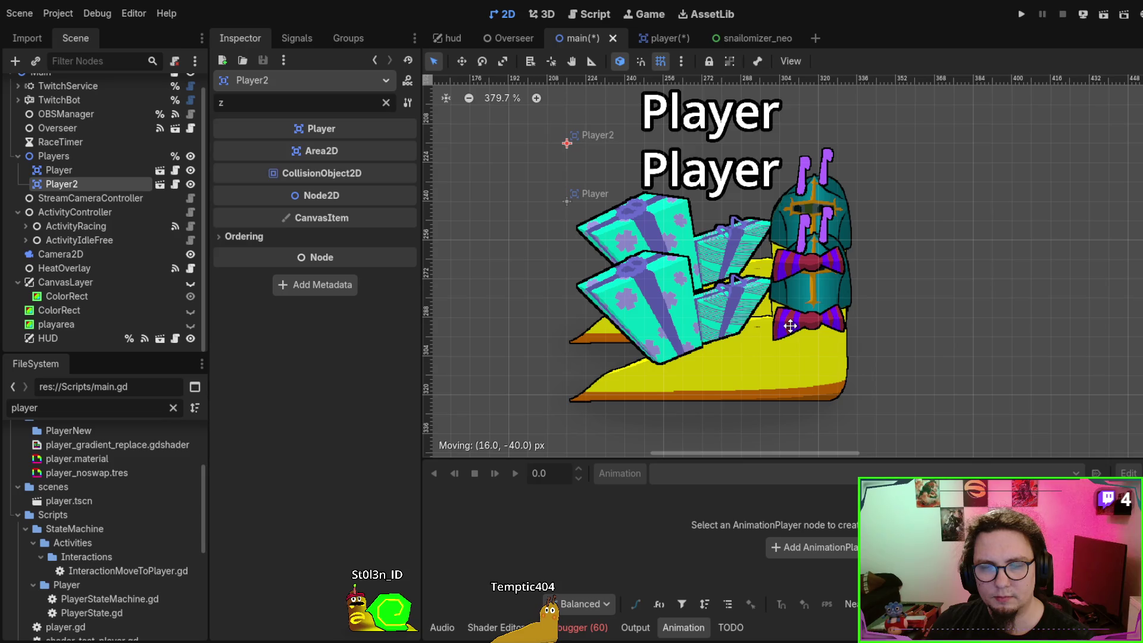
{"action": "left_click_drag", "start_coordinate": [790, 326], "coordinate": [791, 328]}
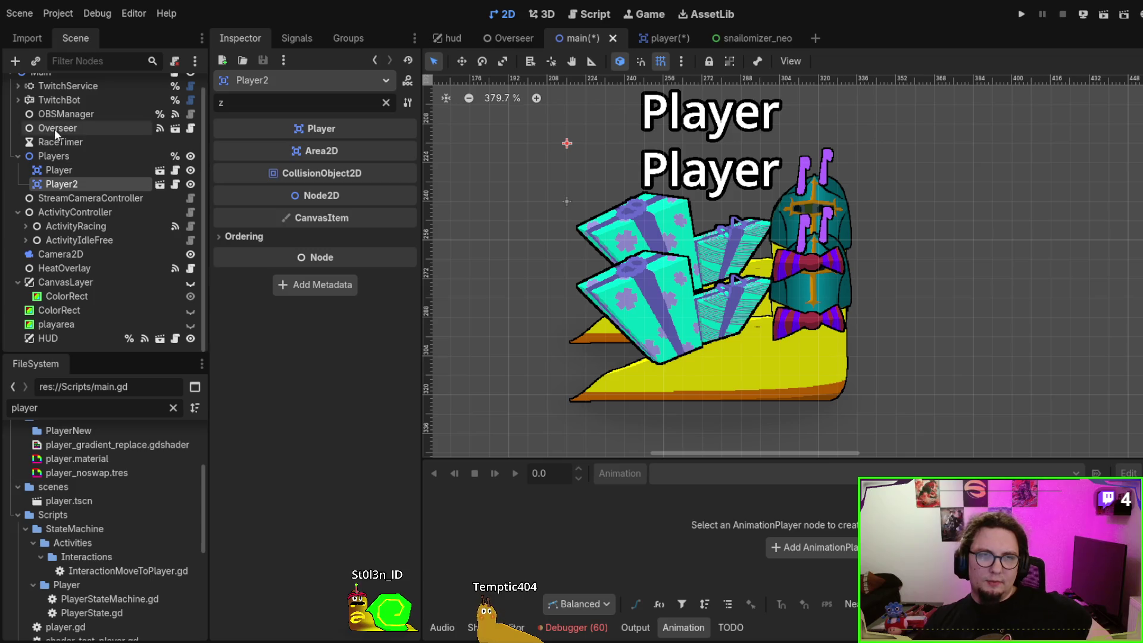
Make the Players group's Z Index relative and turn on its Y Sort Enabled
{"action": "left_click", "coordinate": [60, 156]}
{"action": "left_click", "coordinate": [328, 207]}
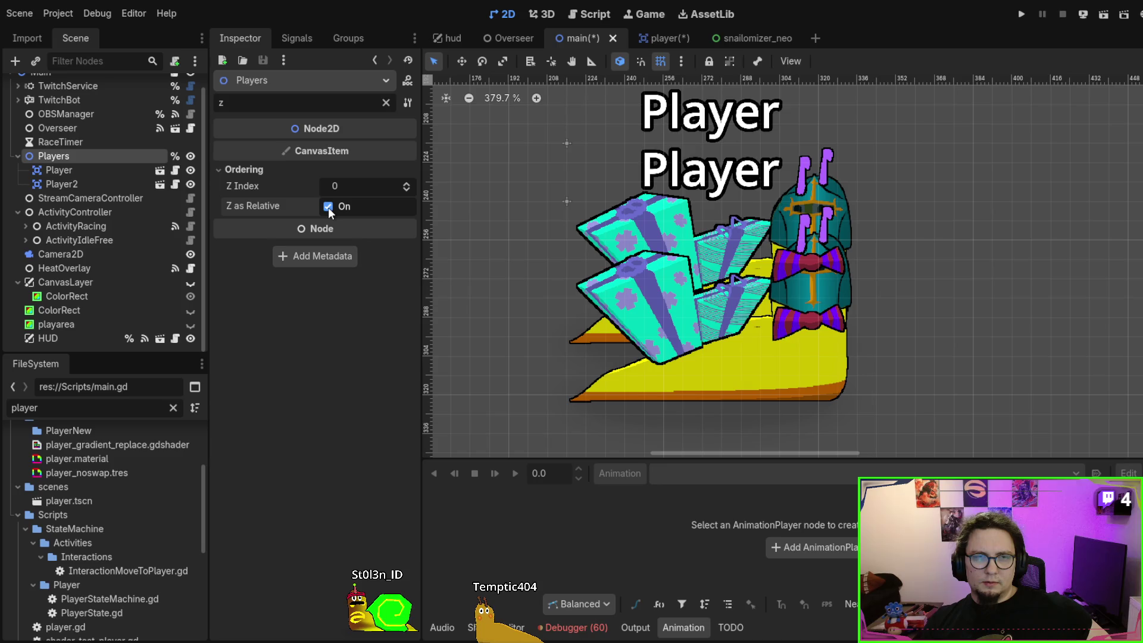
{"action": "left_click", "coordinate": [385, 102]}
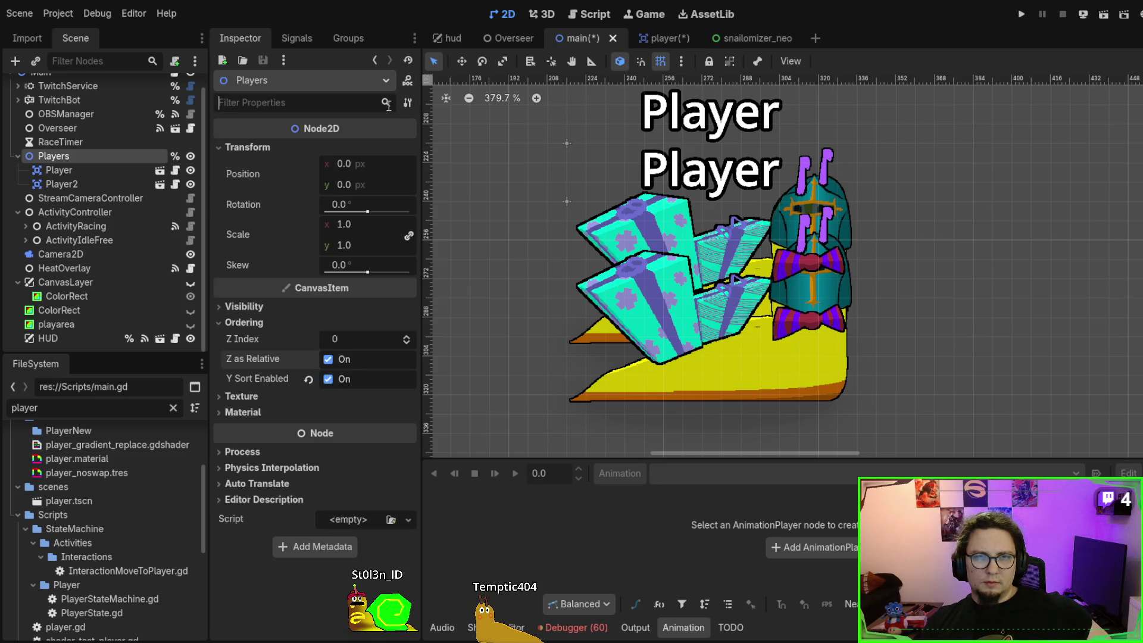
{"action": "left_click", "coordinate": [329, 384]}
{"action": "left_click", "coordinate": [329, 383]}
{"action": "left_click", "coordinate": [329, 381]}
{"action": "left_click", "coordinate": [329, 381]}
{"action": "left_click", "coordinate": [329, 381]}
{"action": "left_click", "coordinate": [329, 381]}
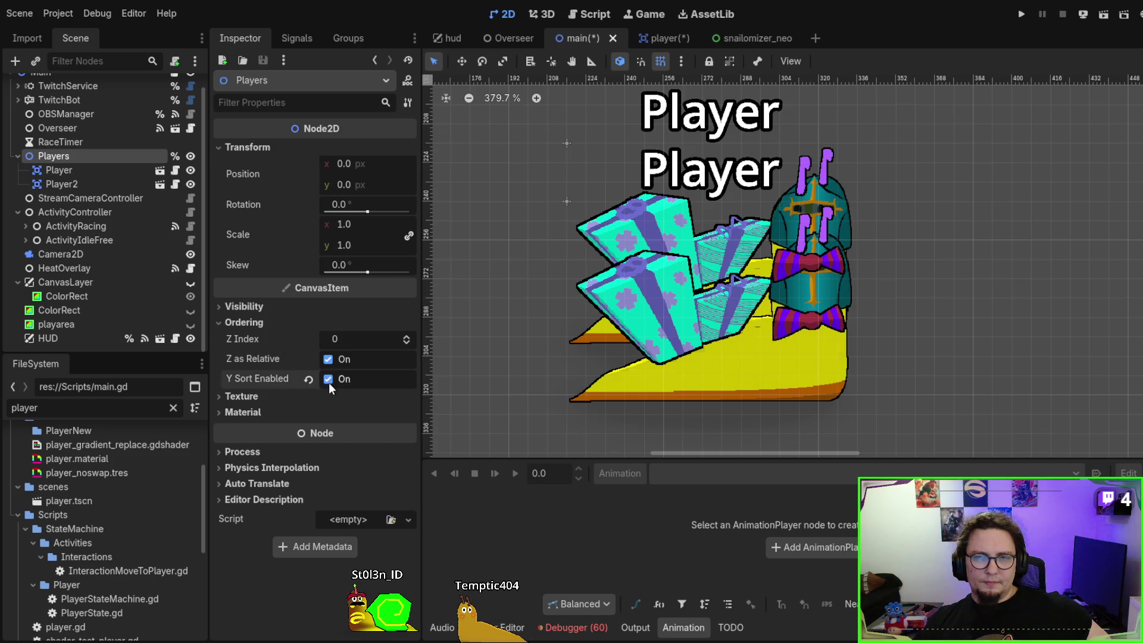
Shift Player2 left, then down 24 px and another 8 px onto the other snail
{"action": "left_click_drag", "start_coordinate": [813, 219], "coordinate": [785, 234]}
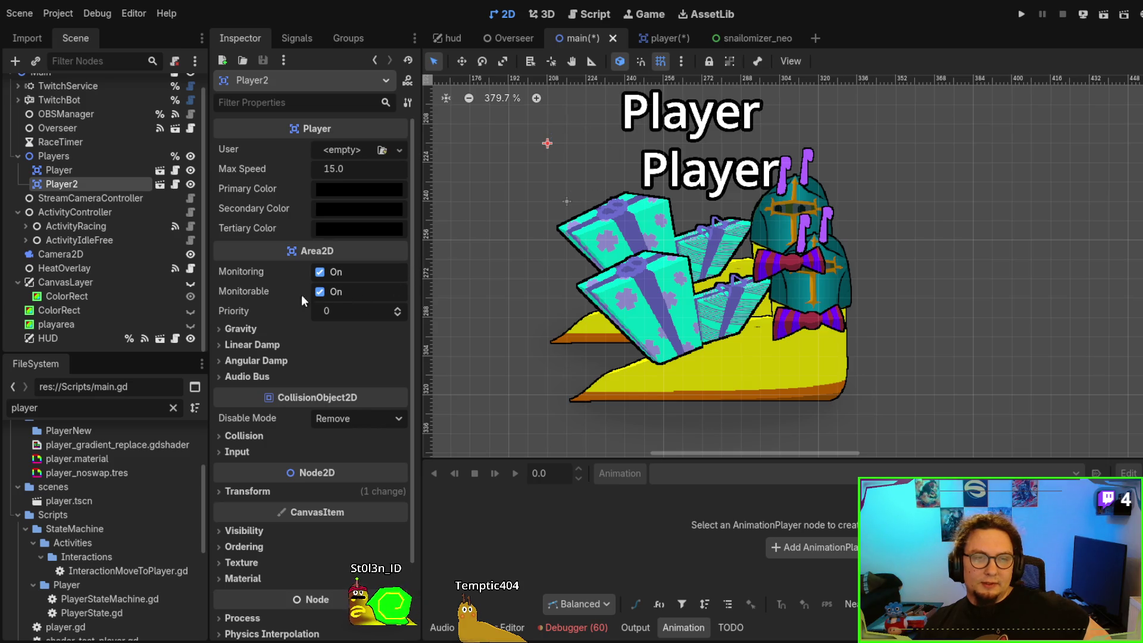
{"action": "scroll", "coordinate": [270, 263], "scroll_direction": "down", "scroll_amount": 5}
{"action": "scroll", "coordinate": [270, 263], "scroll_direction": "up", "scroll_amount": 4}
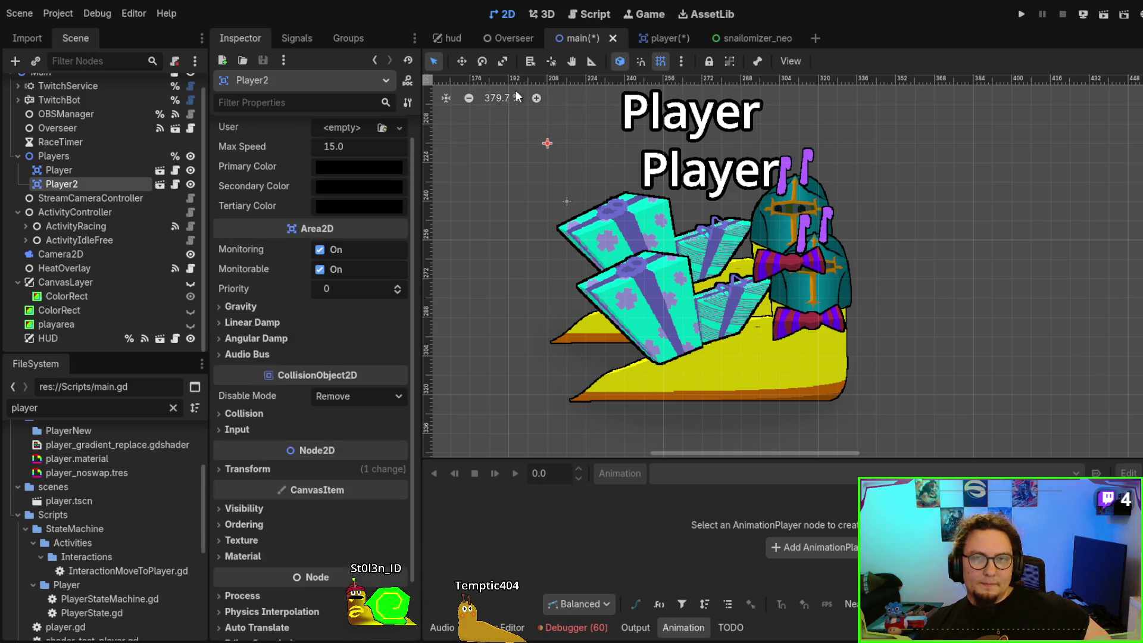
{"action": "left_click", "coordinate": [662, 39]}
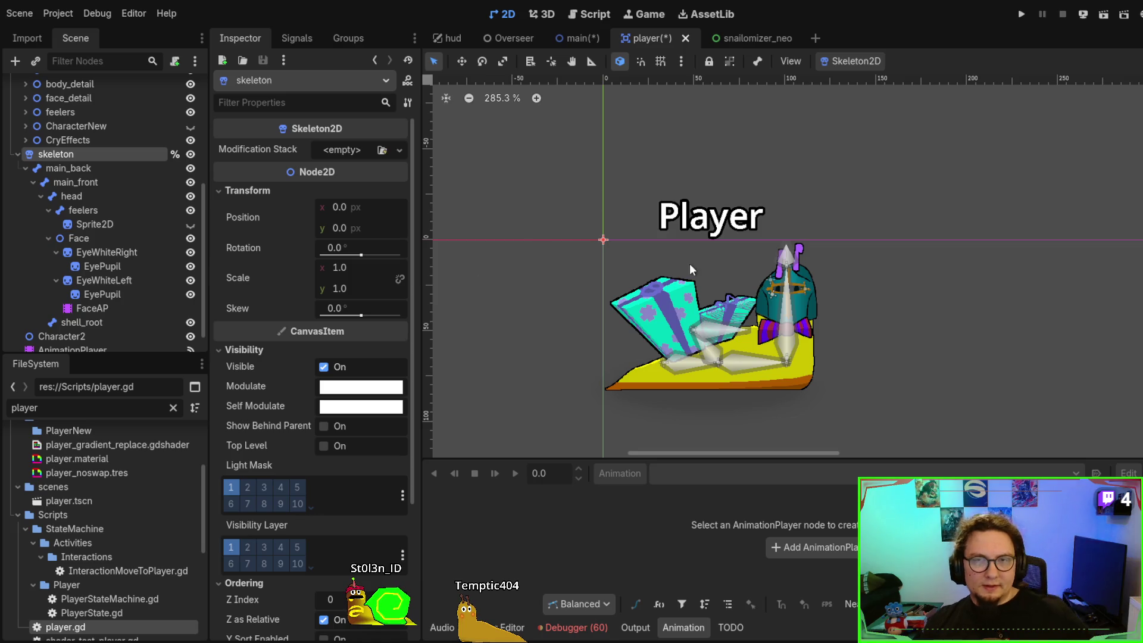
{"action": "left_click", "coordinate": [572, 37]}
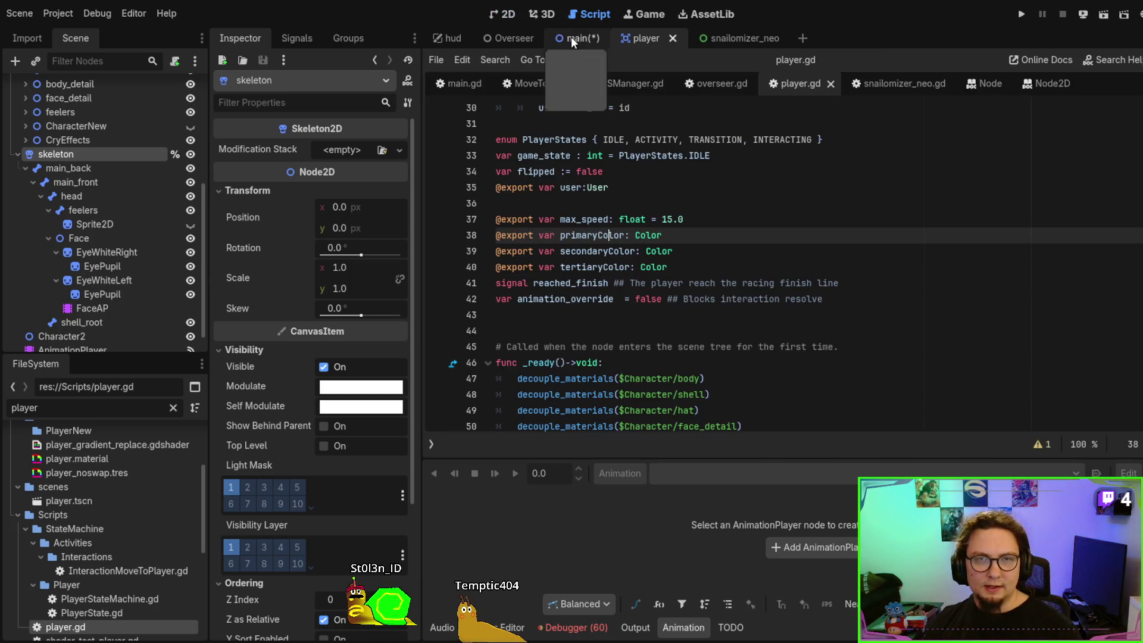
{"action": "left_click", "coordinate": [504, 18]}
{"action": "left_click_drag", "start_coordinate": [762, 217], "coordinate": [763, 270]}
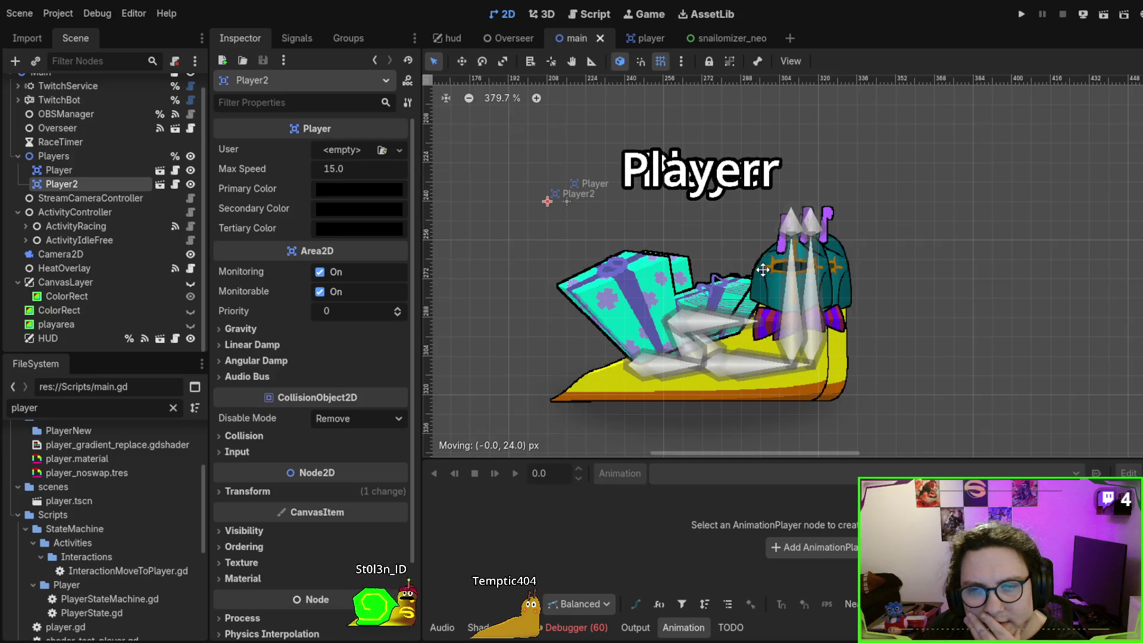
{"action": "scroll", "coordinate": [791, 297], "scroll_direction": "up", "scroll_amount": 10}
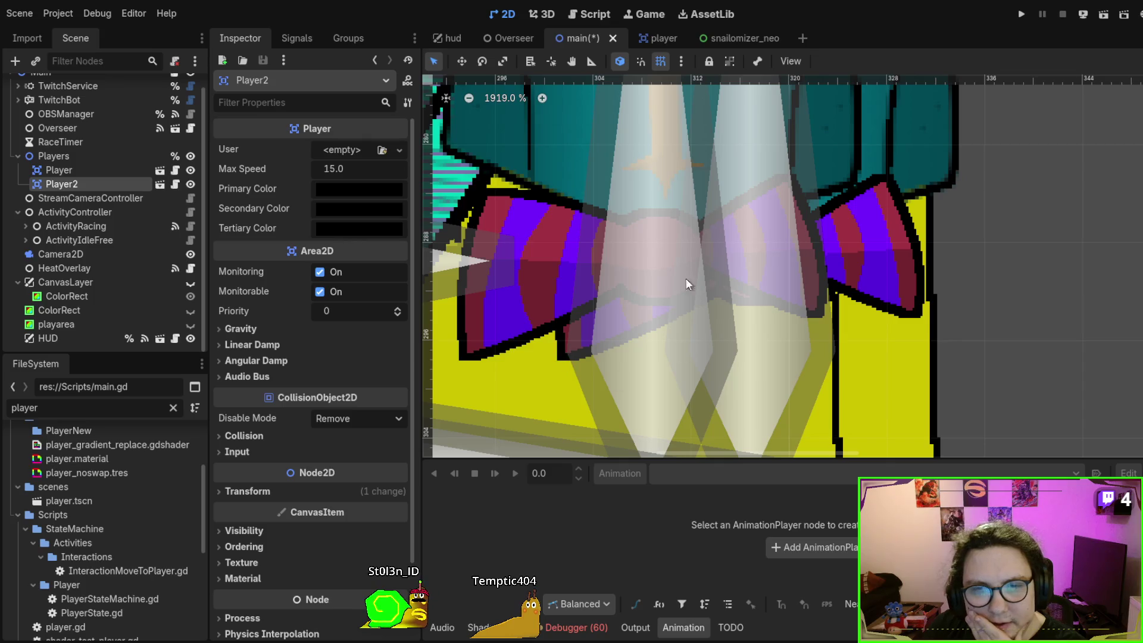
{"action": "scroll", "coordinate": [634, 305], "scroll_direction": "down", "scroll_amount": 7}
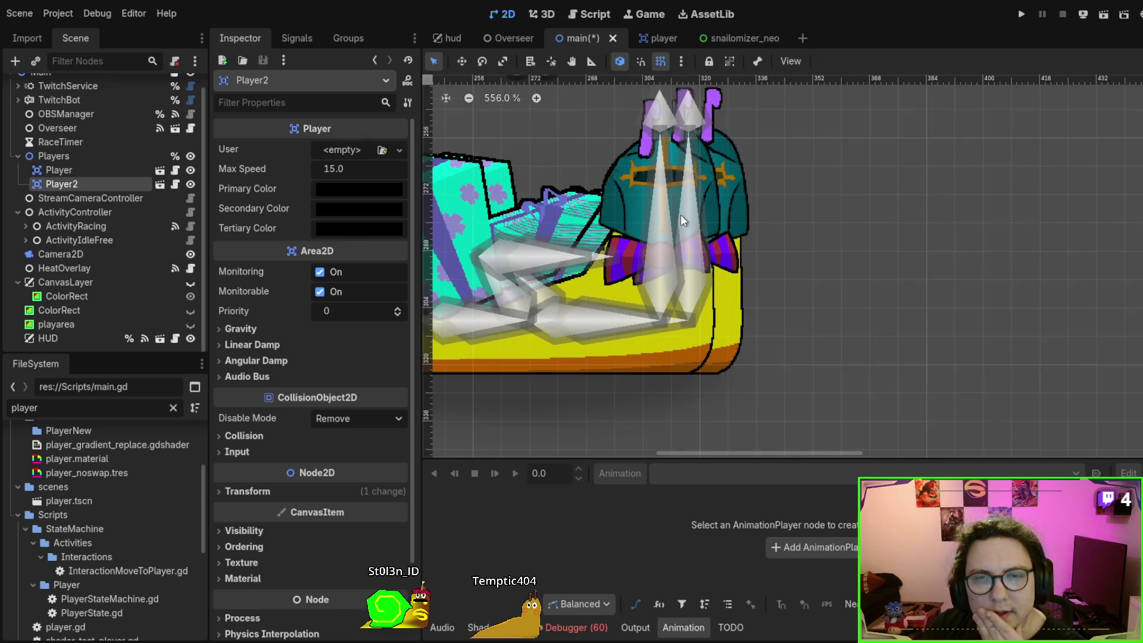
{"action": "mouse_move", "coordinate": [692, 223]}
{"action": "left_mouse_down"}
{"action": "mouse_move", "coordinate": [695, 248]}
{"action": "mouse_move", "coordinate": [635, 115]}
{"action": "left_mouse_up"}
Uncomment lines 44–46 of main.gd, edit the z-index expression, then save and run
{"action": "left_click", "coordinate": [599, 20]}
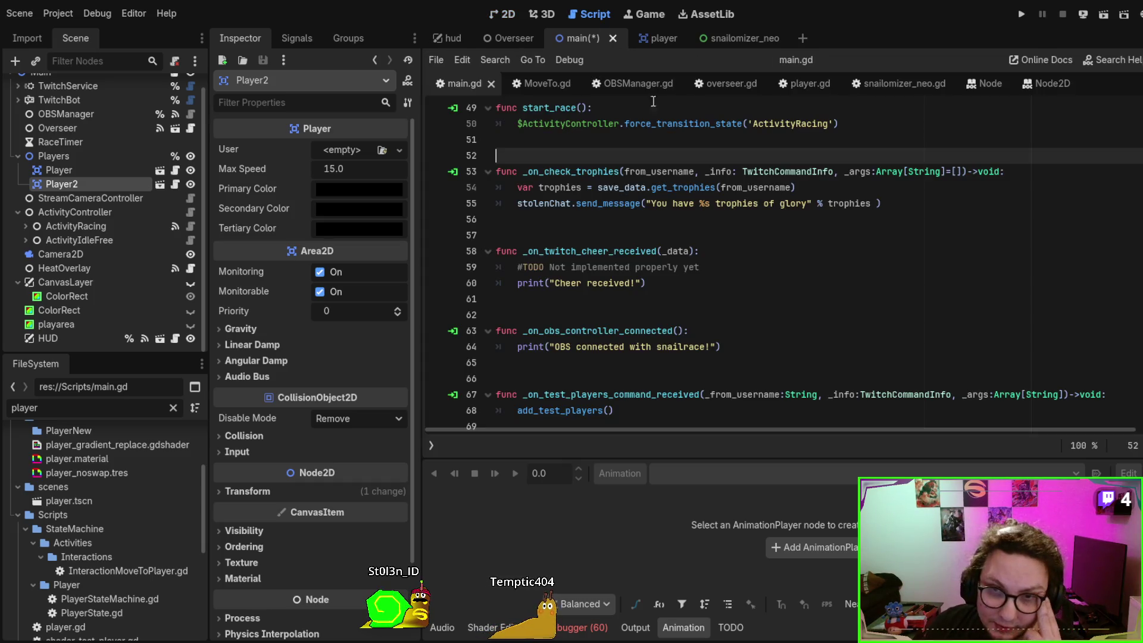
{"action": "scroll", "coordinate": [658, 219], "scroll_direction": "up", "scroll_amount": 6}
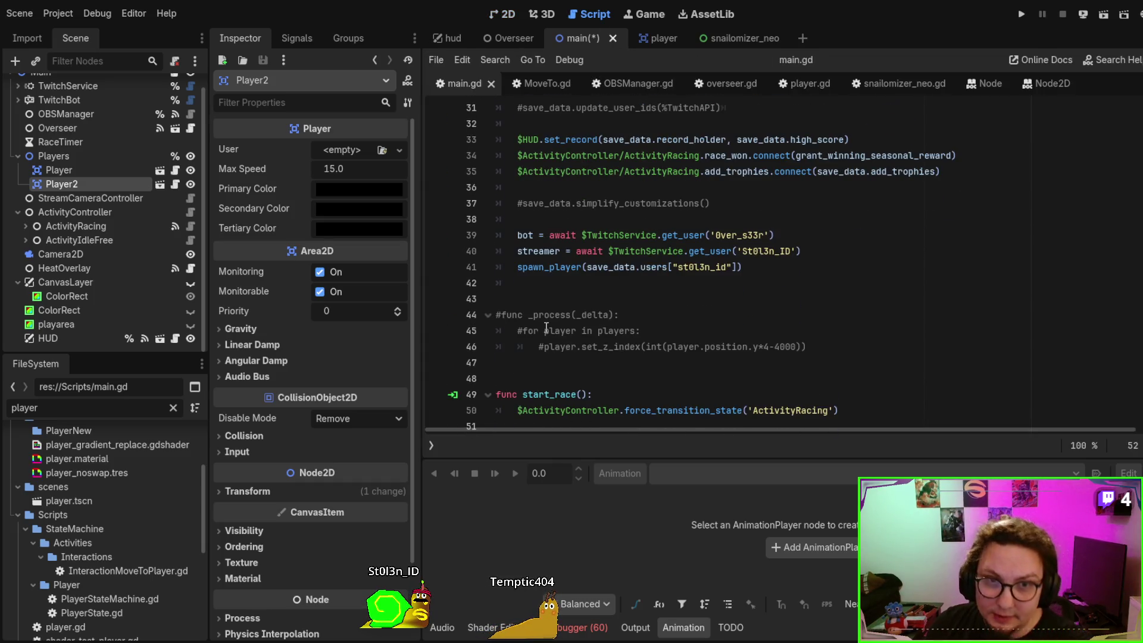
{"action": "left_click_drag", "start_coordinate": [577, 352], "coordinate": [554, 315]}
{"action": "key", "text": "ctrl+k"}
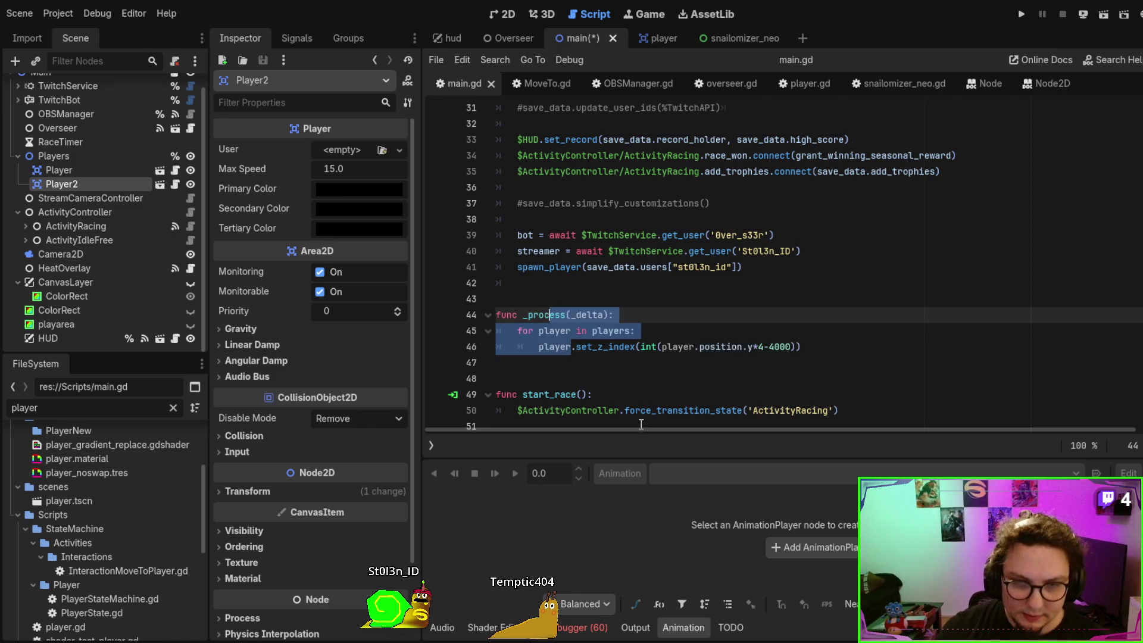
{"action": "left_click", "coordinate": [810, 347]}
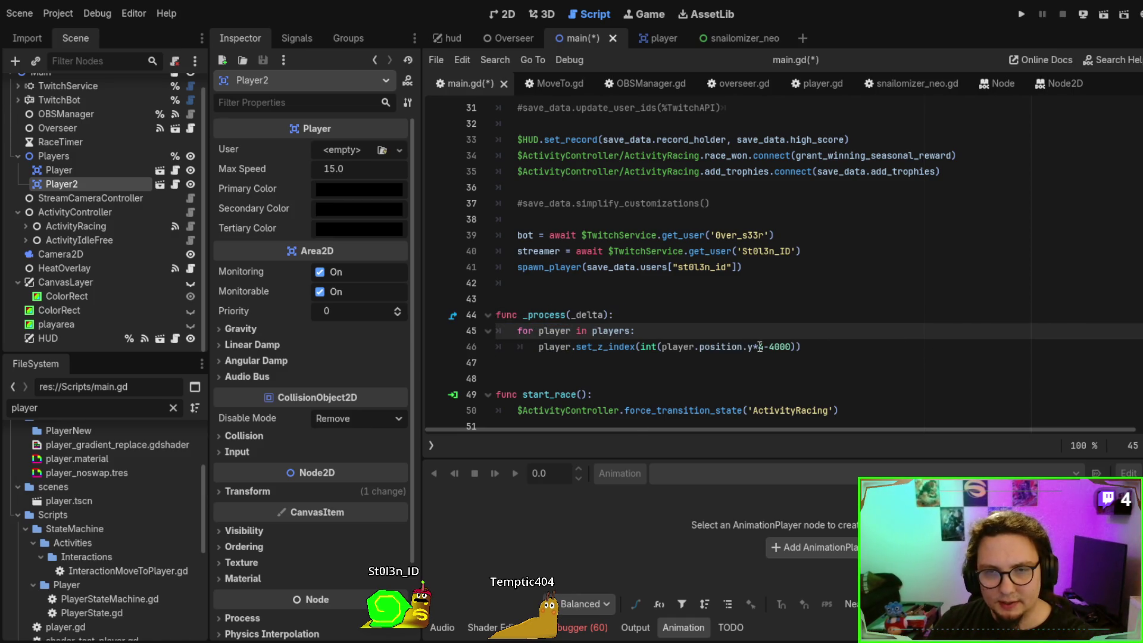
{"action": "left_click_drag", "start_coordinate": [759, 347], "coordinate": [793, 346]}
{"action": "type", "text": "2"}
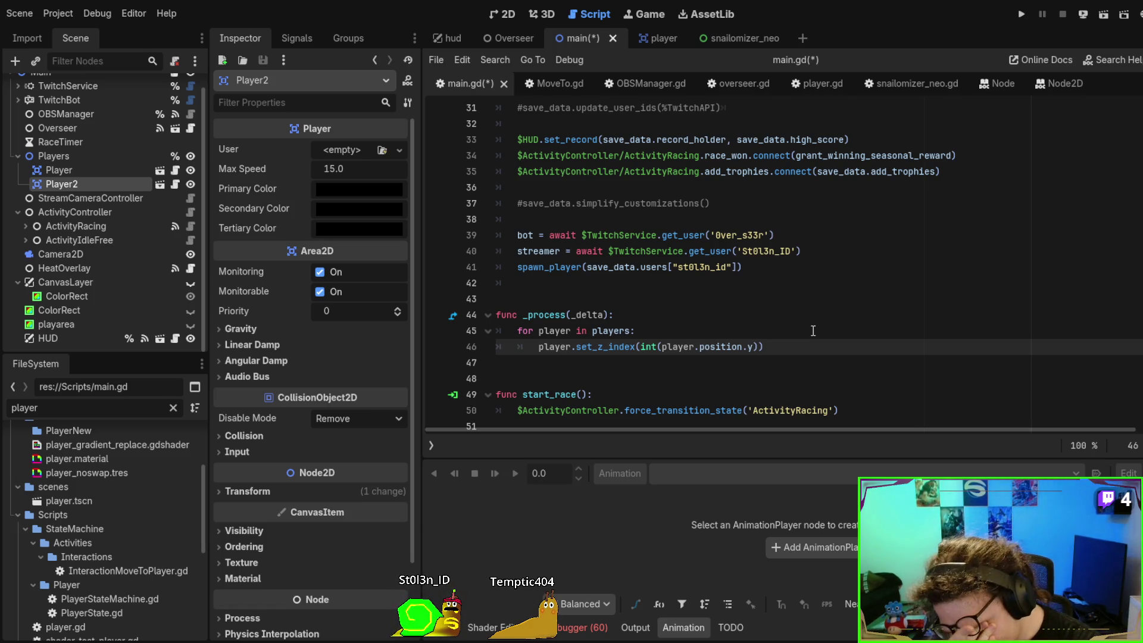
{"action": "key", "text": "F5"}
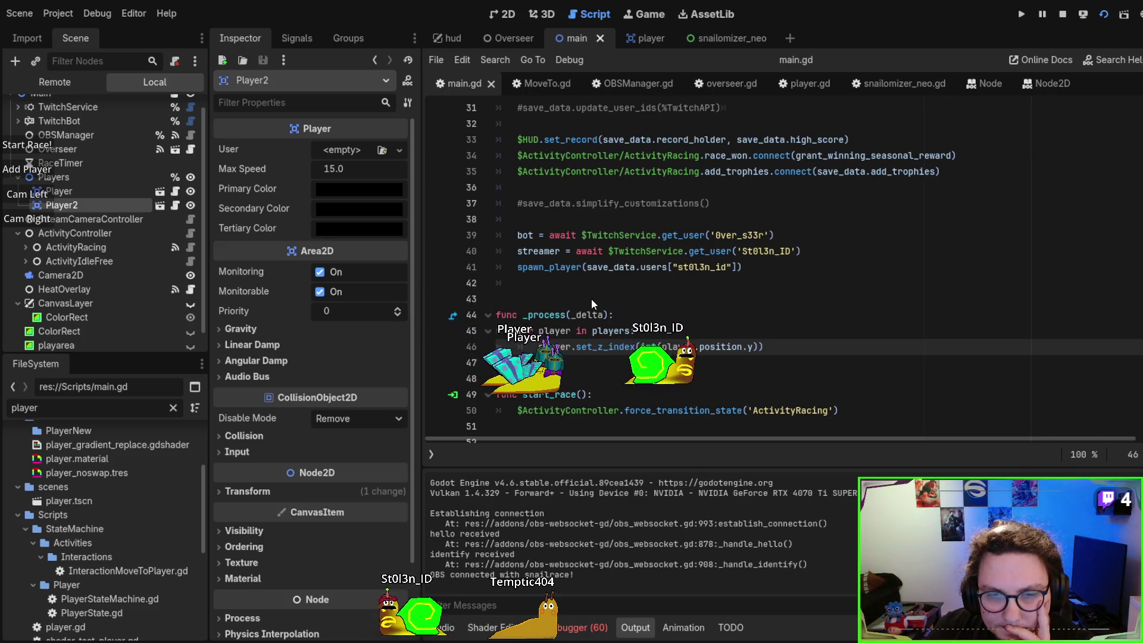
Add three test snails, start the race, and stop the game
{"action": "left_click", "coordinate": [30, 169]}
{"action": "left_click", "coordinate": [29, 169]}
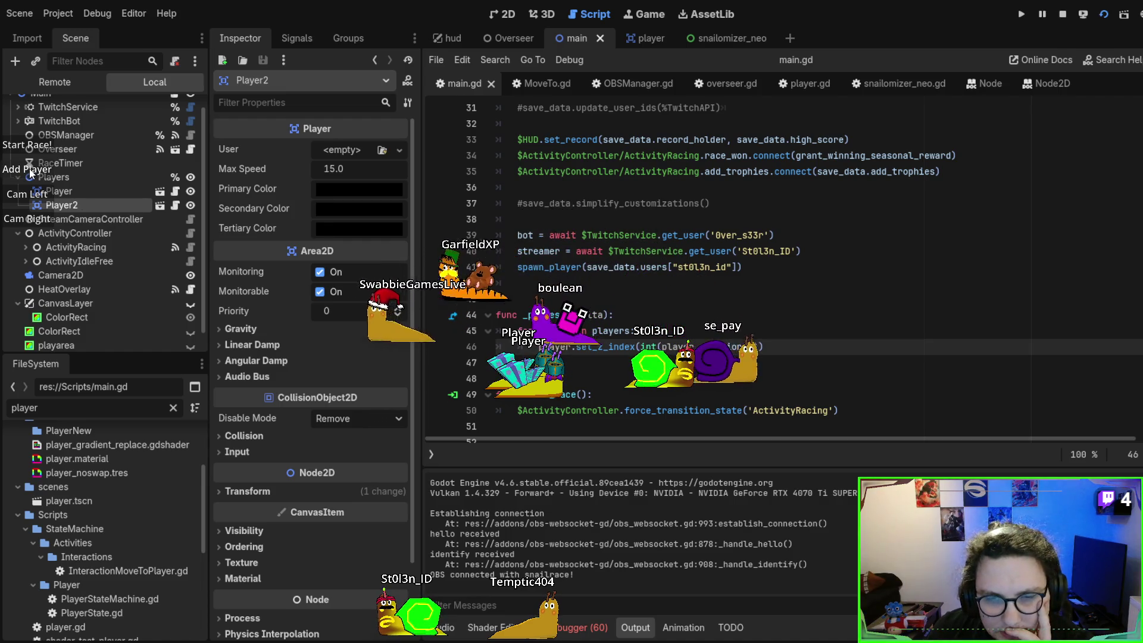
{"action": "left_click", "coordinate": [29, 169]}
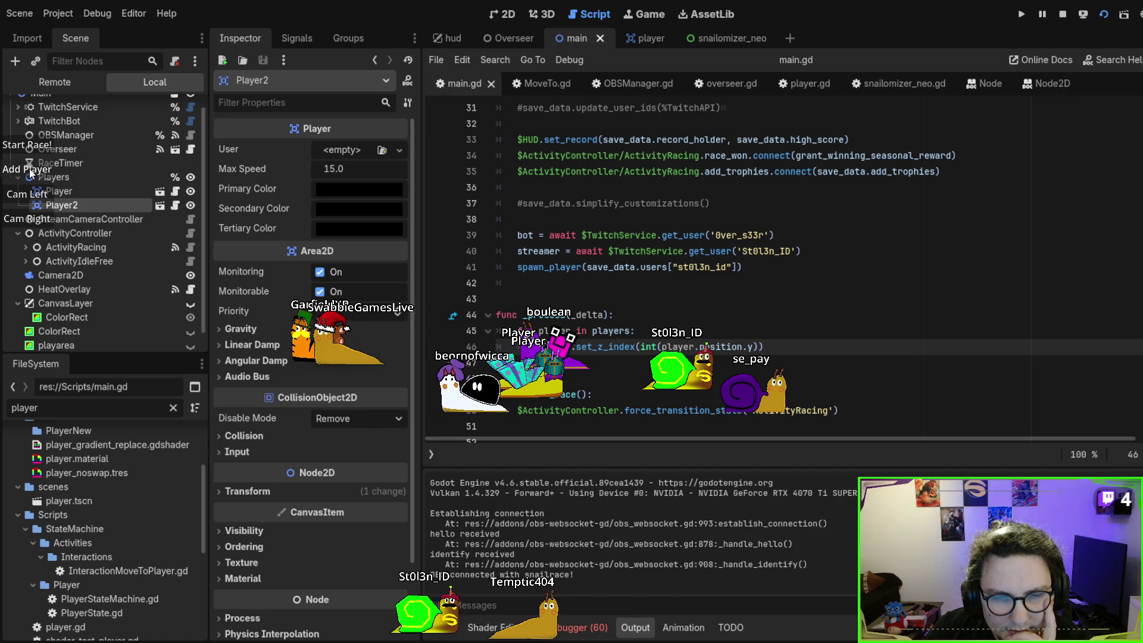
{"action": "left_click", "coordinate": [37, 149]}
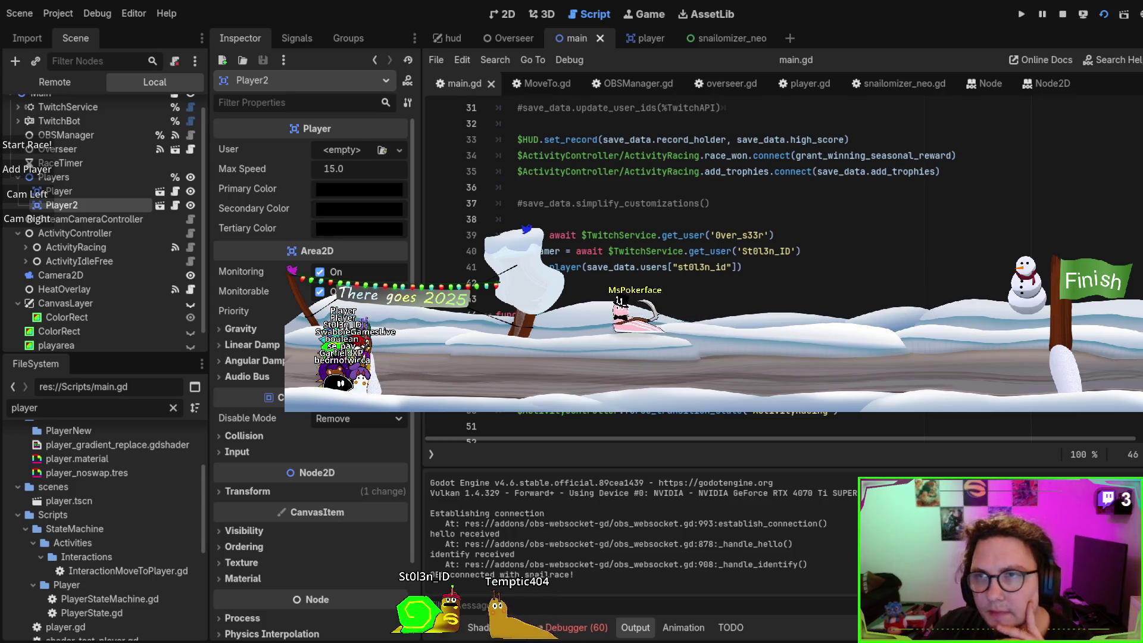
{"action": "key", "text": "F8"}
Run the game again, add more test snails, then stop it
{"action": "left_click", "coordinate": [802, 268]}
{"action": "key", "text": "F5"}
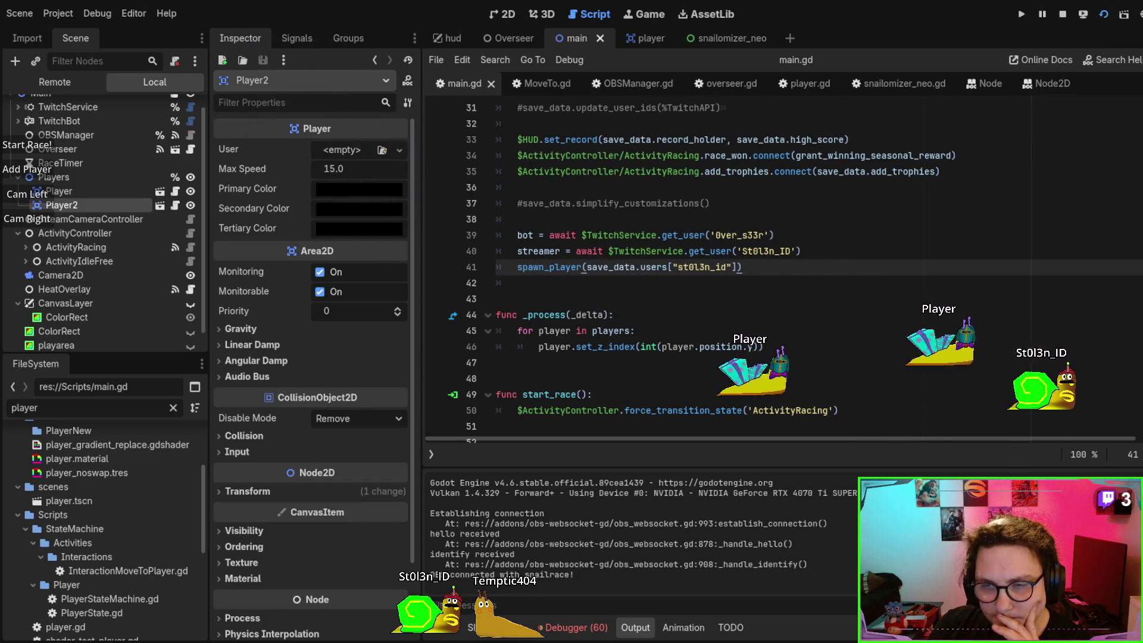
{"action": "left_click", "coordinate": [46, 173]}
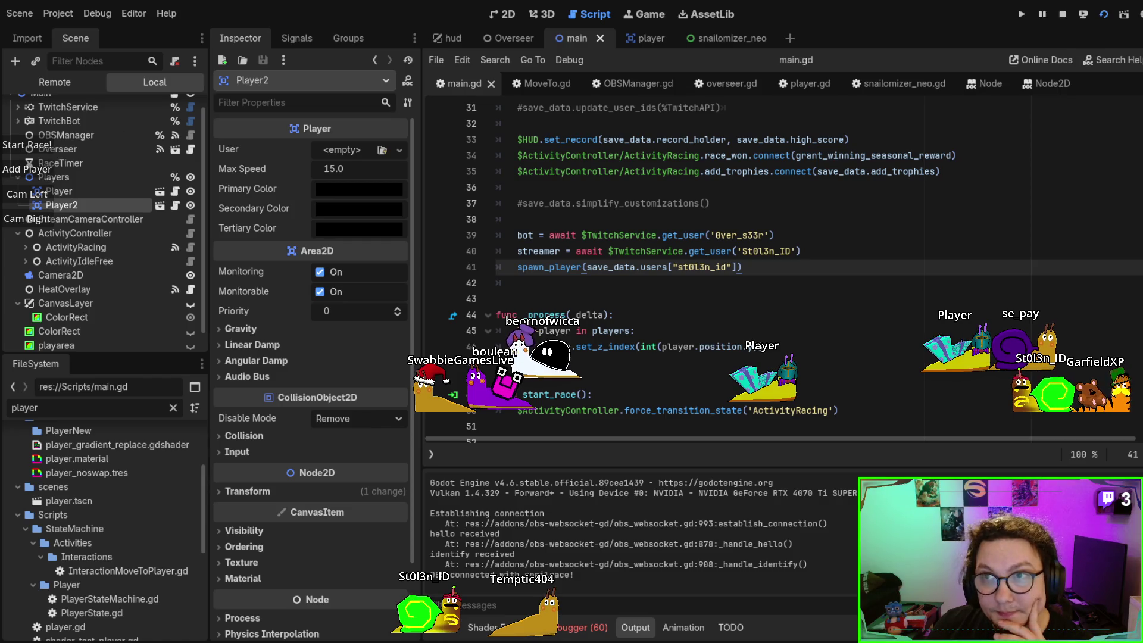
{"action": "key", "text": "F8"}
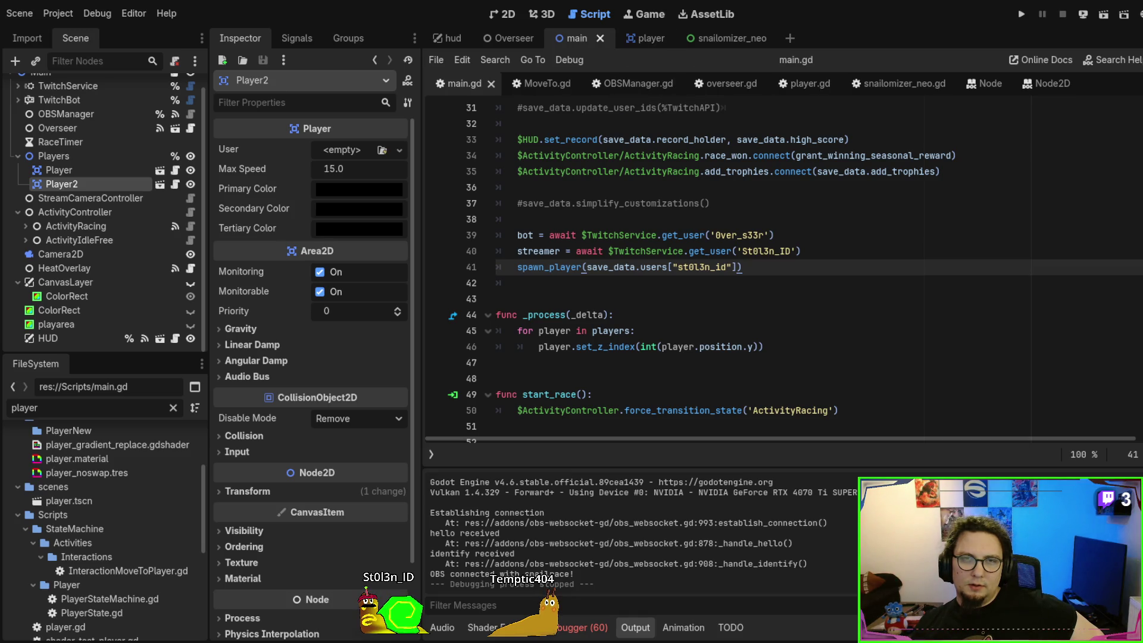
In the main scene's 2D view, move Player2 16 px down from Player toward (192, 240)
{"action": "left_click", "coordinate": [502, 14]}
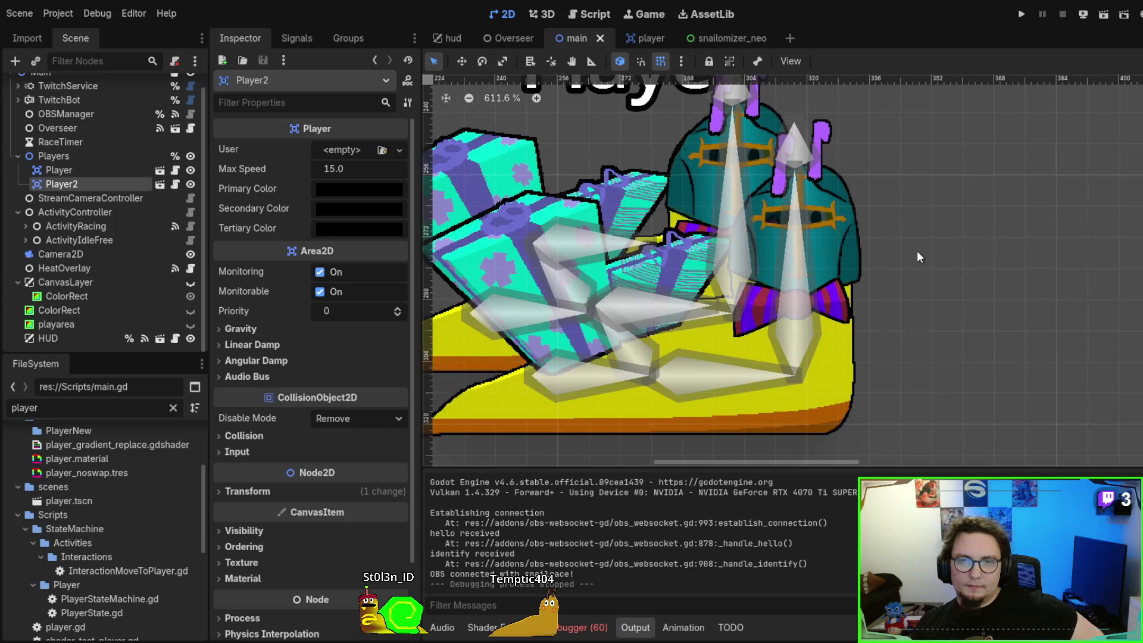
{"action": "left_click_drag", "start_coordinate": [861, 263], "coordinate": [872, 270]}
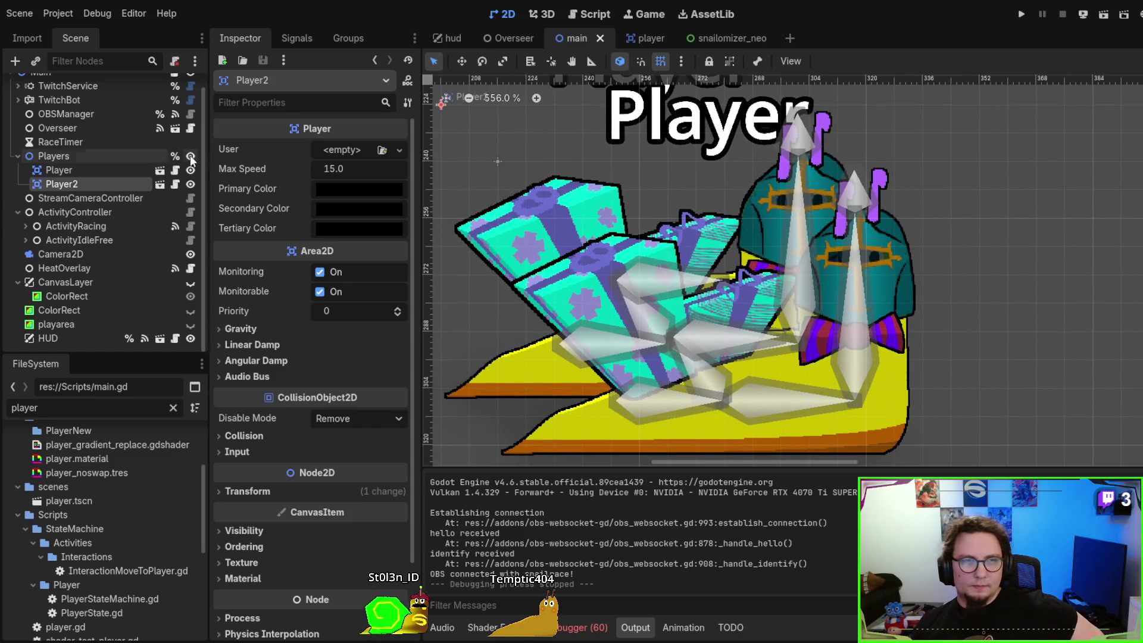
{"action": "left_click", "coordinate": [66, 170]}
{"action": "mouse_move", "coordinate": [548, 205]}
{"action": "left_mouse_down"}
{"action": "mouse_move", "coordinate": [578, 220]}
{"action": "mouse_move", "coordinate": [539, 289]}
{"action": "mouse_move", "coordinate": [539, 266]}
{"action": "mouse_move", "coordinate": [541, 319]}
{"action": "mouse_move", "coordinate": [552, 216]}
{"action": "mouse_move", "coordinate": [516, 252]}
{"action": "left_mouse_up"}
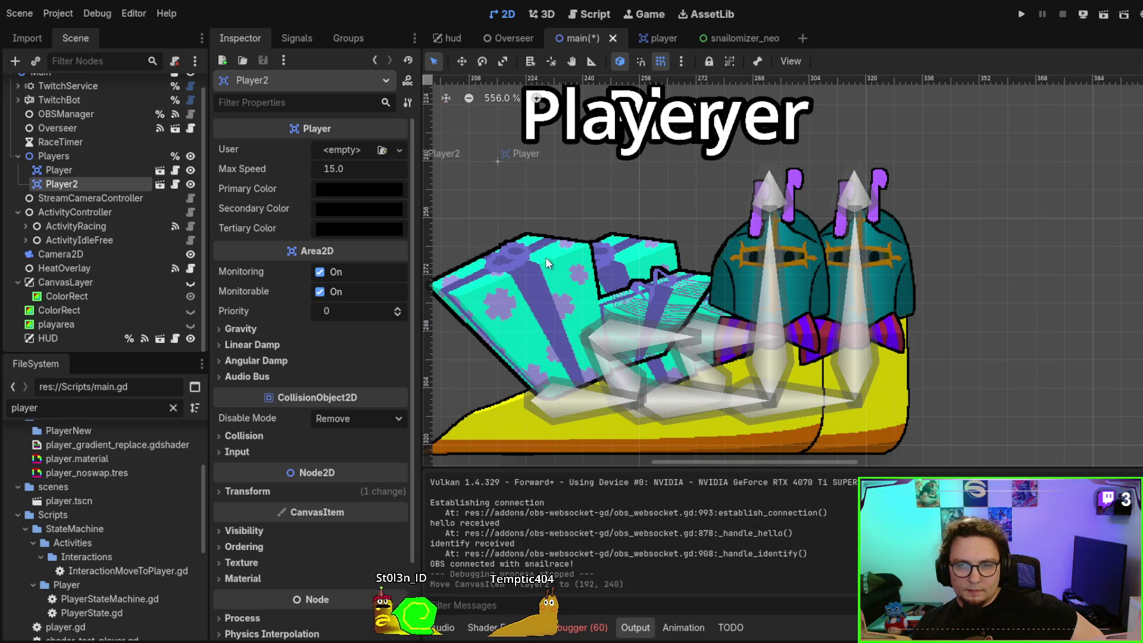
{"action": "scroll", "coordinate": [1091, 264], "scroll_direction": "up", "scroll_amount": 1}
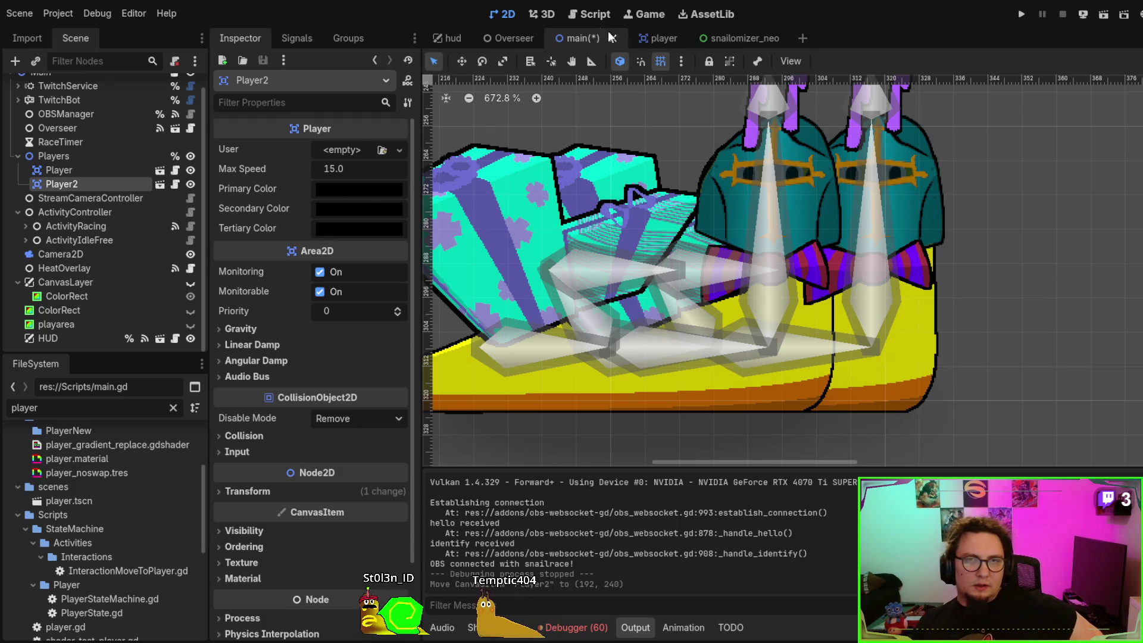
{"action": "left_click", "coordinate": [652, 38]}
{"action": "scroll", "coordinate": [102, 201], "scroll_direction": "up", "scroll_amount": 5}
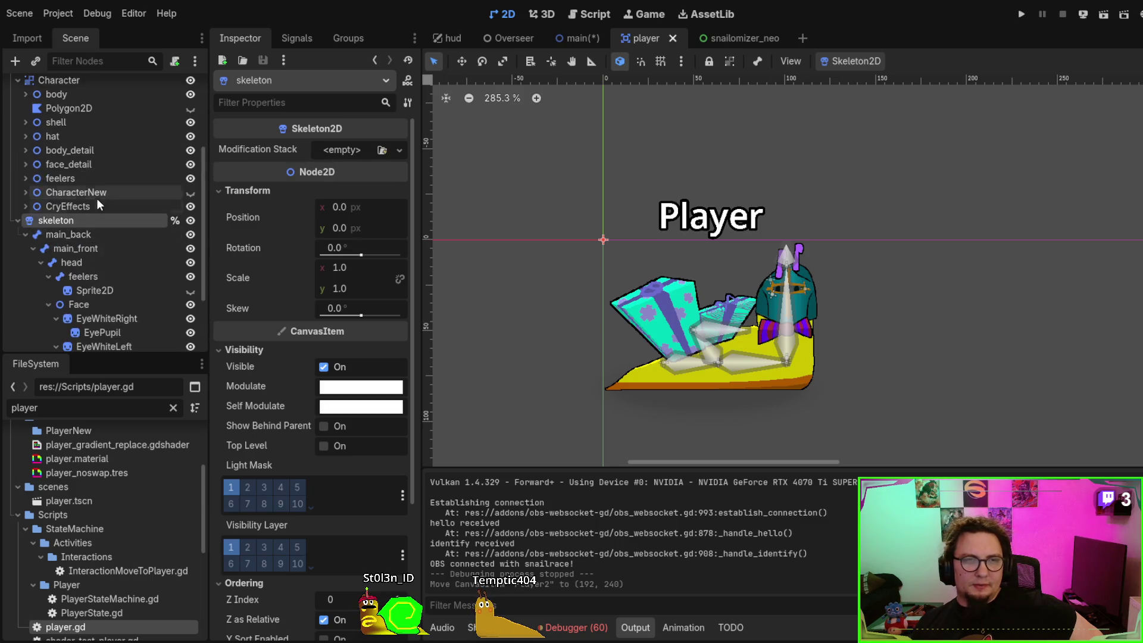
Select the Character node and filter its Inspector properties by 'z'
{"action": "left_click", "coordinate": [53, 174]}
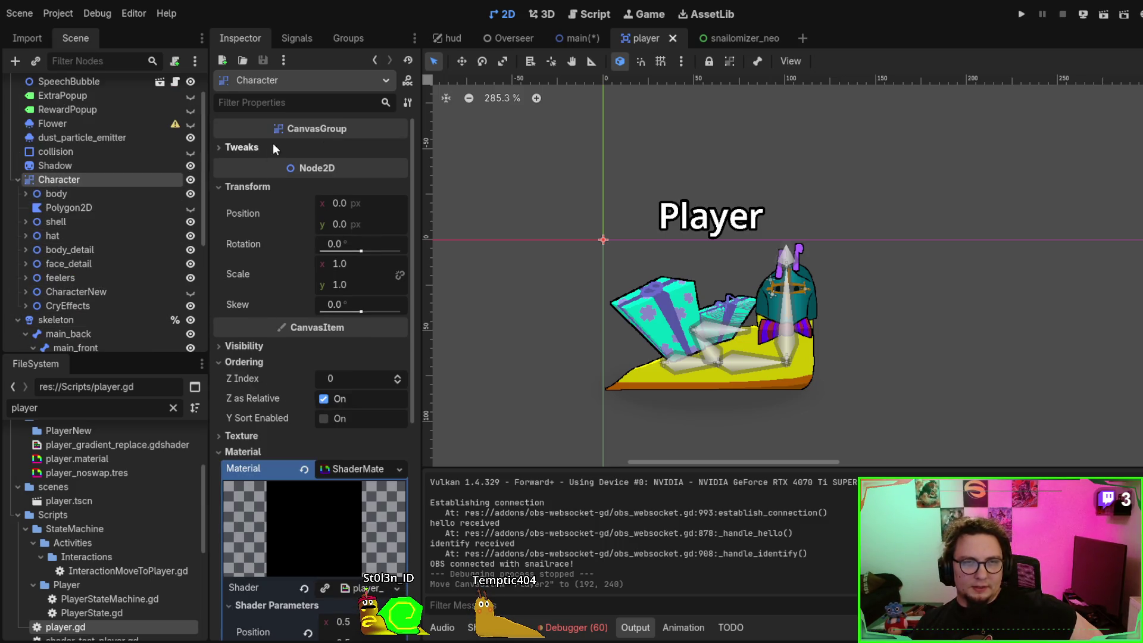
{"action": "left_click", "coordinate": [270, 103]}
{"action": "type", "text": "parent"}
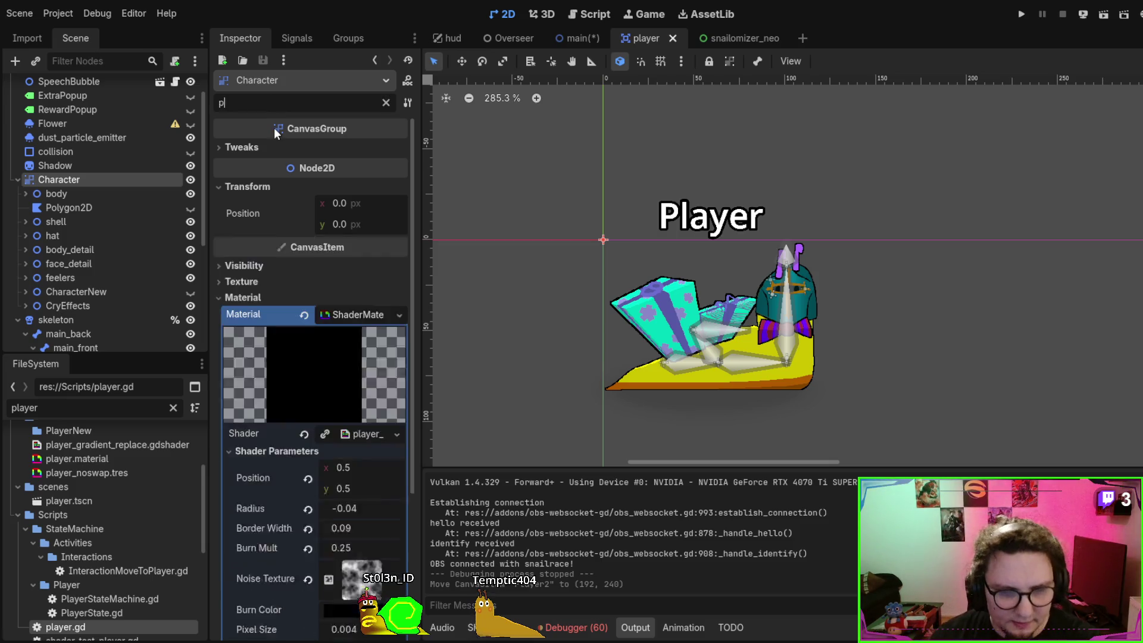
{"action": "key", "text": "BackSpace"}
{"action": "key", "text": "BackSpace"}
{"action": "key", "text": "BackSpace"}
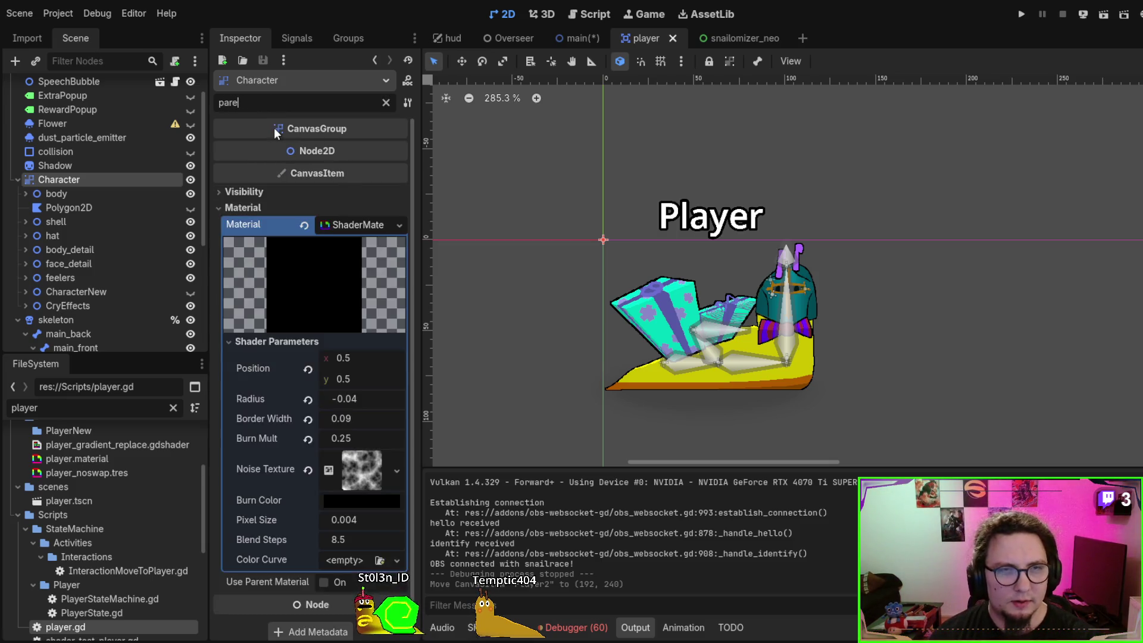
{"action": "type", "text": "z"}
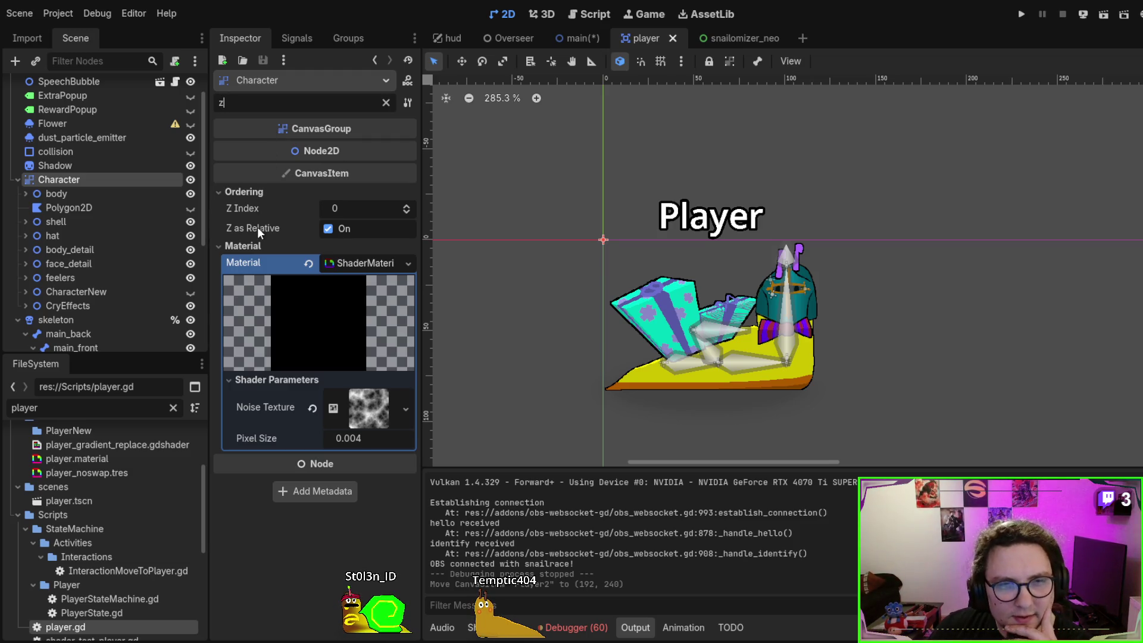
Compare Z Index of the body, shell, feelers, CryEffects and CharacterNew snail parts
{"action": "left_click", "coordinate": [77, 189]}
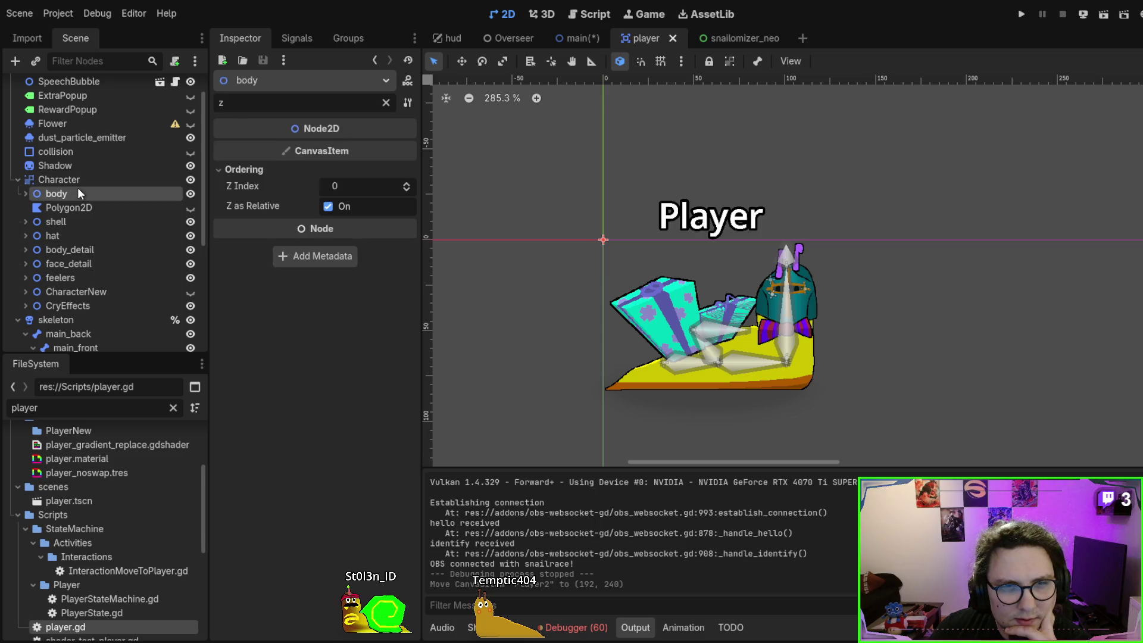
{"action": "left_click", "coordinate": [93, 221]}
{"action": "left_click", "coordinate": [95, 237]}
{"action": "left_click", "coordinate": [96, 255]}
{"action": "left_click", "coordinate": [99, 268]}
{"action": "left_click", "coordinate": [102, 280]}
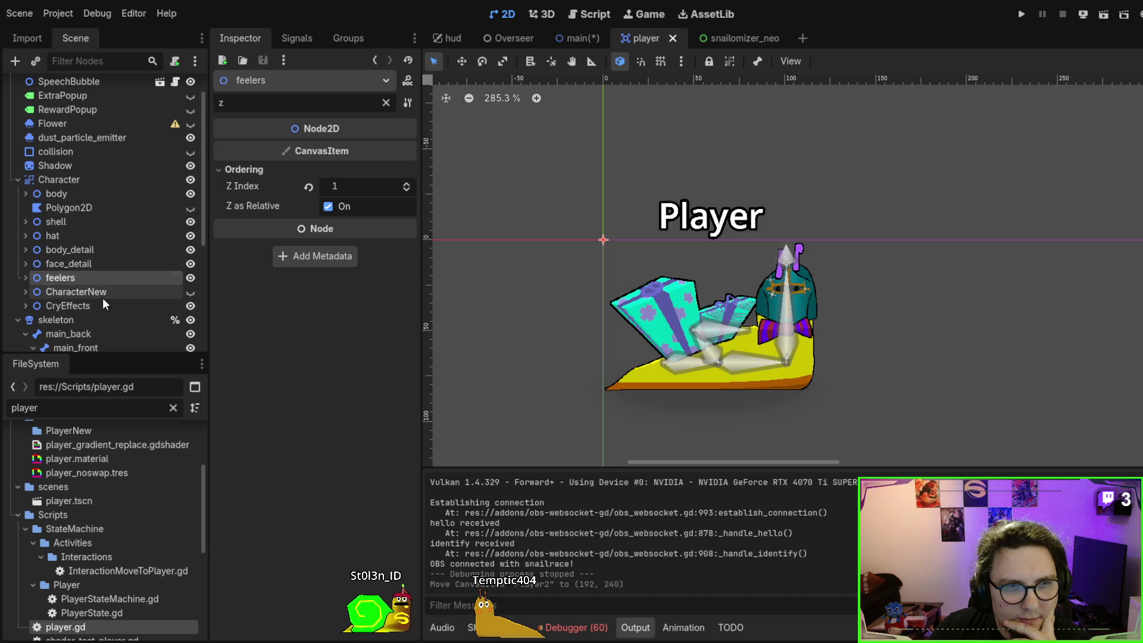
{"action": "left_click", "coordinate": [103, 299]}
{"action": "left_click", "coordinate": [97, 291]}
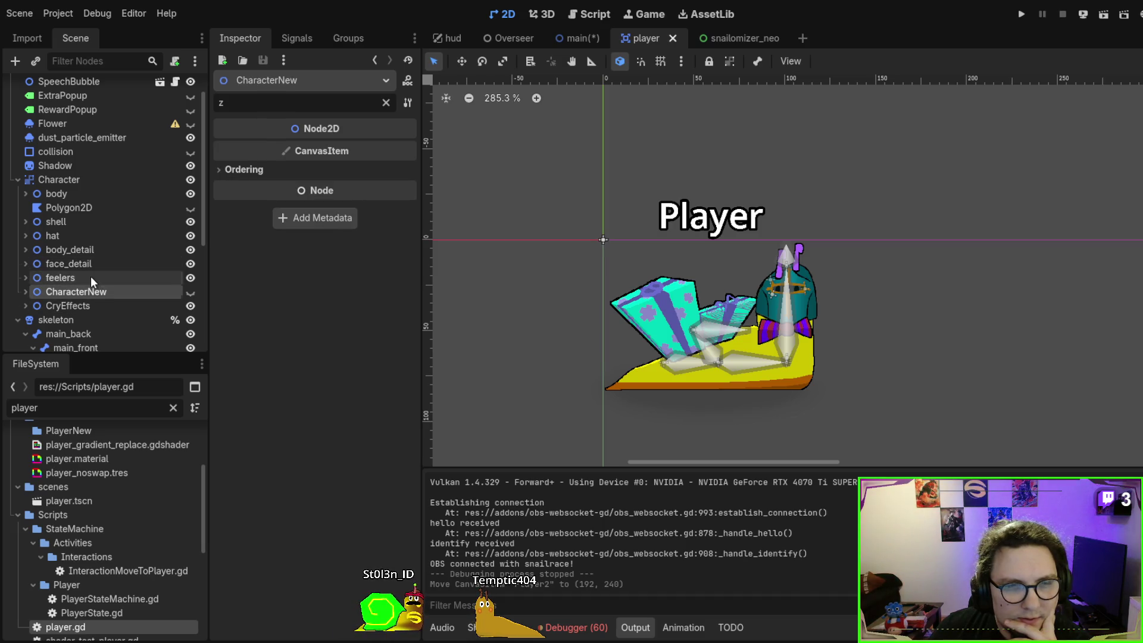
{"action": "left_click", "coordinate": [90, 277]}
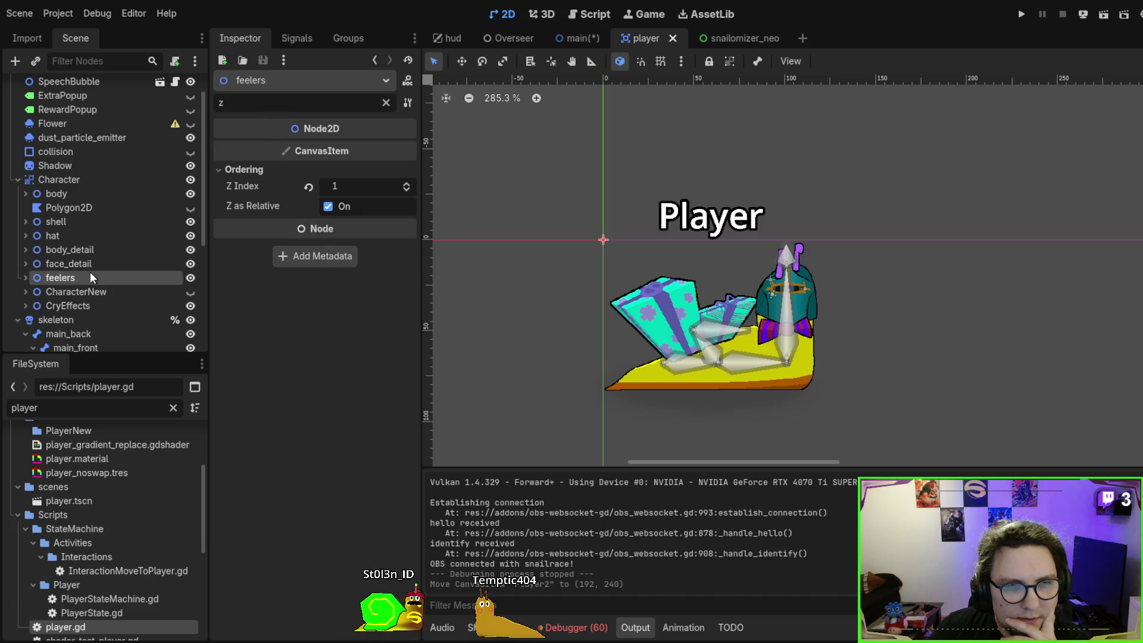
{"action": "left_click", "coordinate": [69, 181]}
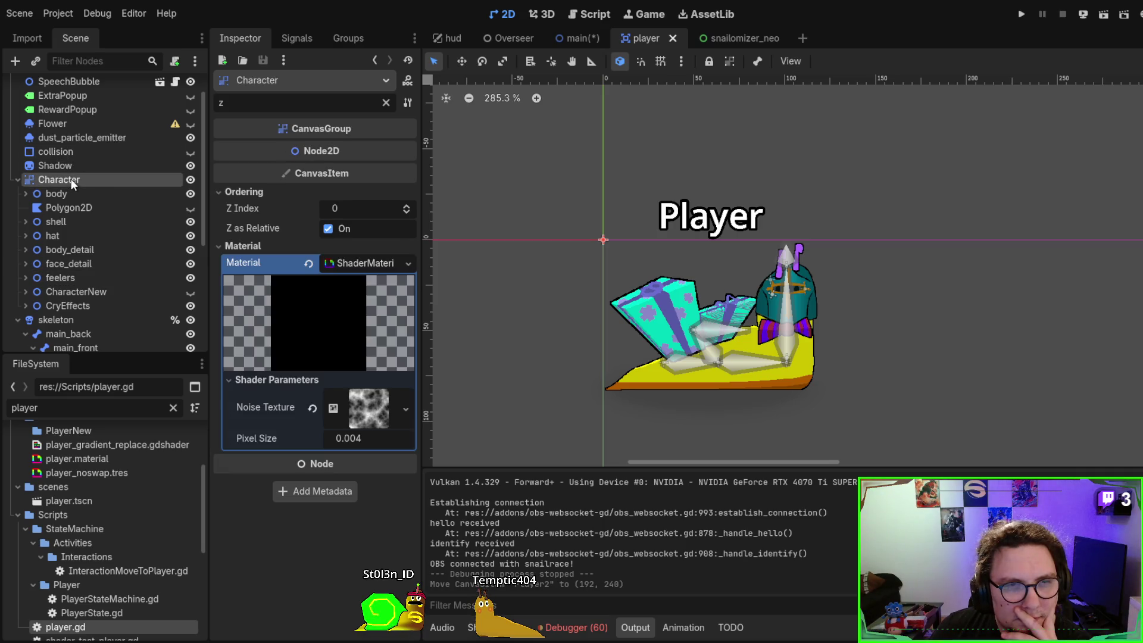
Check ordering of Shadow, collision, particles, popups, SpeechBubble, name label and Player root, then select main's Players group
{"action": "scroll", "coordinate": [70, 179], "scroll_direction": "up", "scroll_amount": 2}
{"action": "left_click", "coordinate": [73, 196]}
{"action": "left_click", "coordinate": [77, 181]}
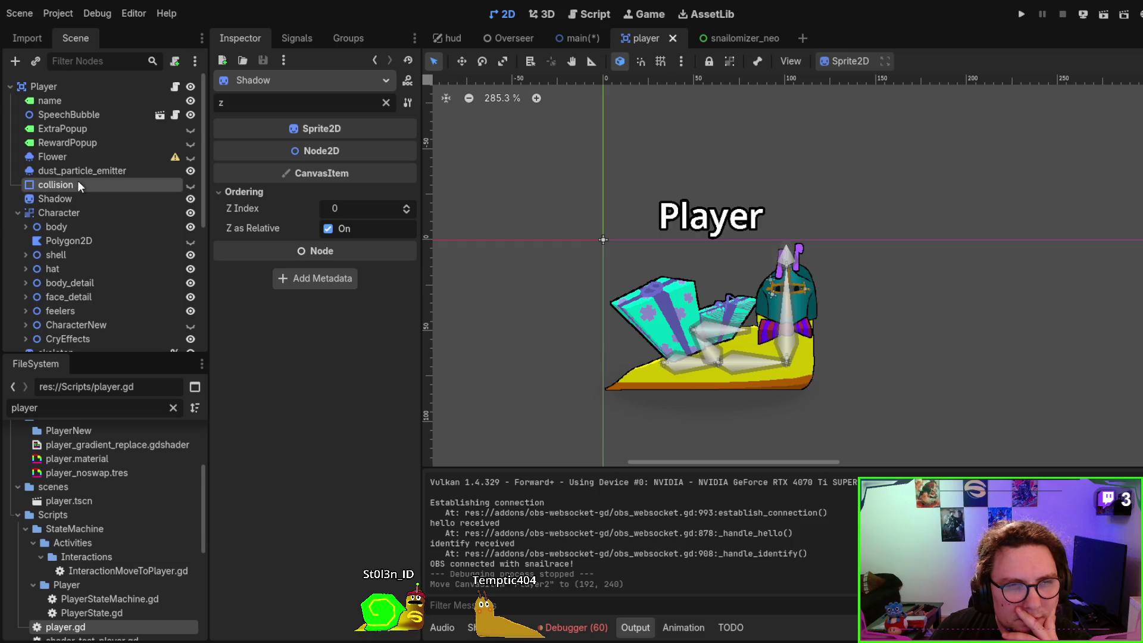
{"action": "left_click", "coordinate": [83, 170]}
{"action": "left_click", "coordinate": [81, 156]}
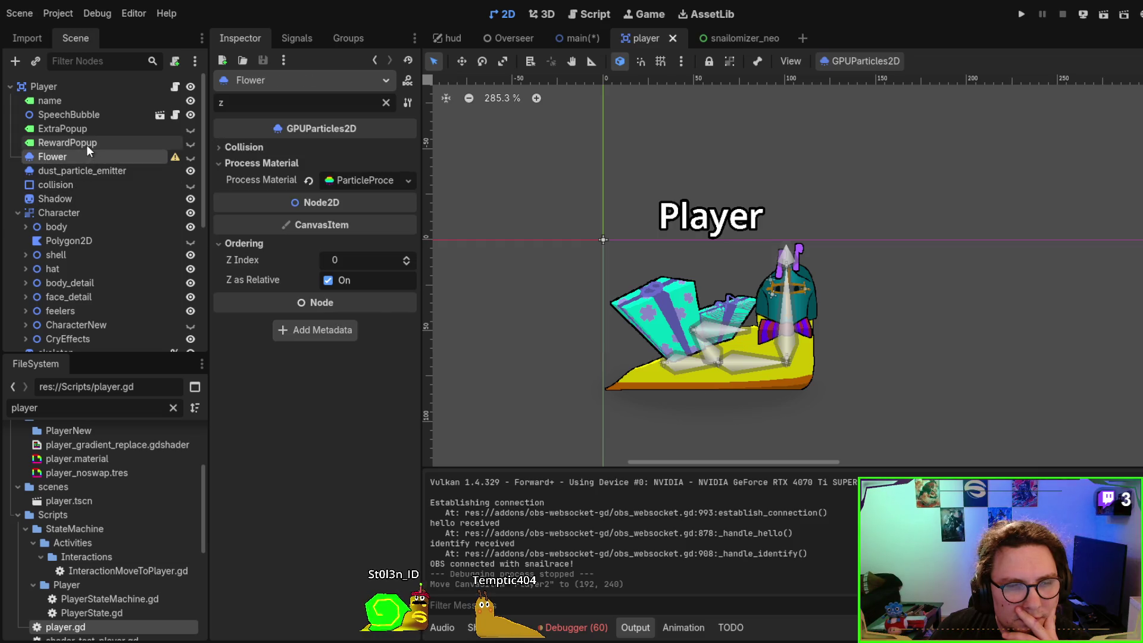
{"action": "left_click", "coordinate": [87, 144]}
{"action": "left_click", "coordinate": [87, 129]}
{"action": "left_click", "coordinate": [84, 115]}
{"action": "left_click", "coordinate": [75, 102]}
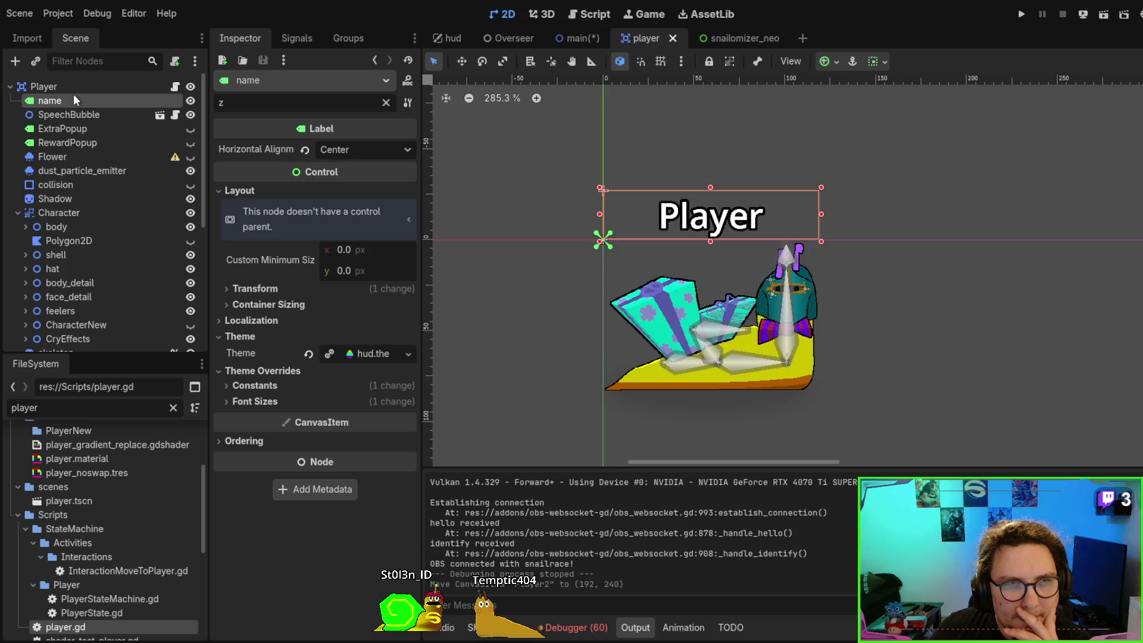
{"action": "left_click", "coordinate": [77, 88]}
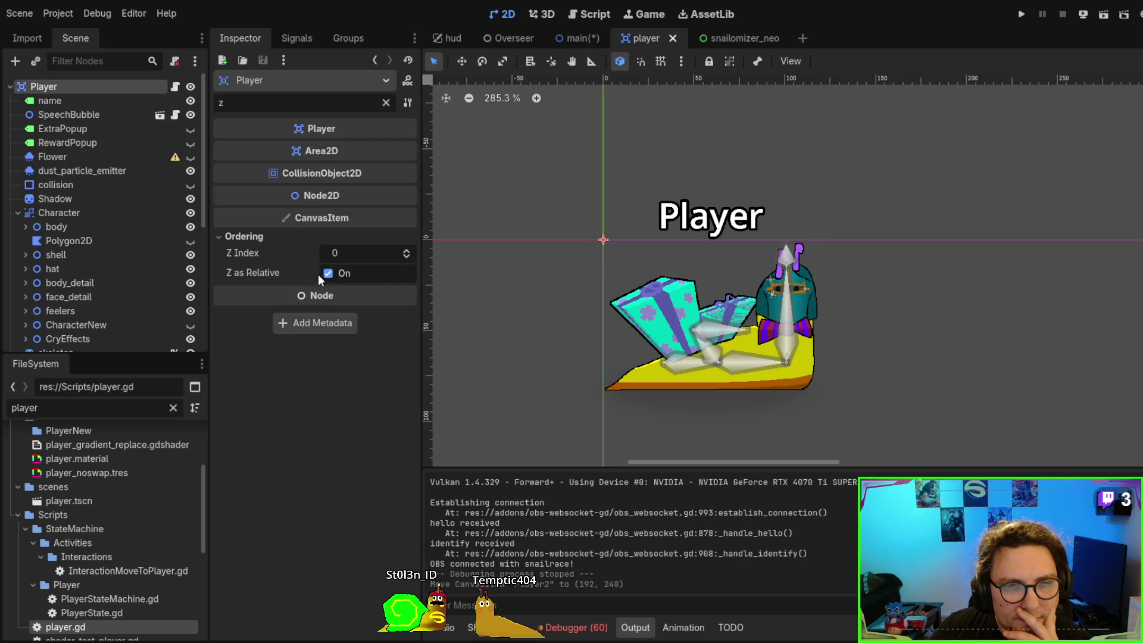
{"action": "left_click", "coordinate": [586, 38]}
{"action": "left_click", "coordinate": [78, 154]}
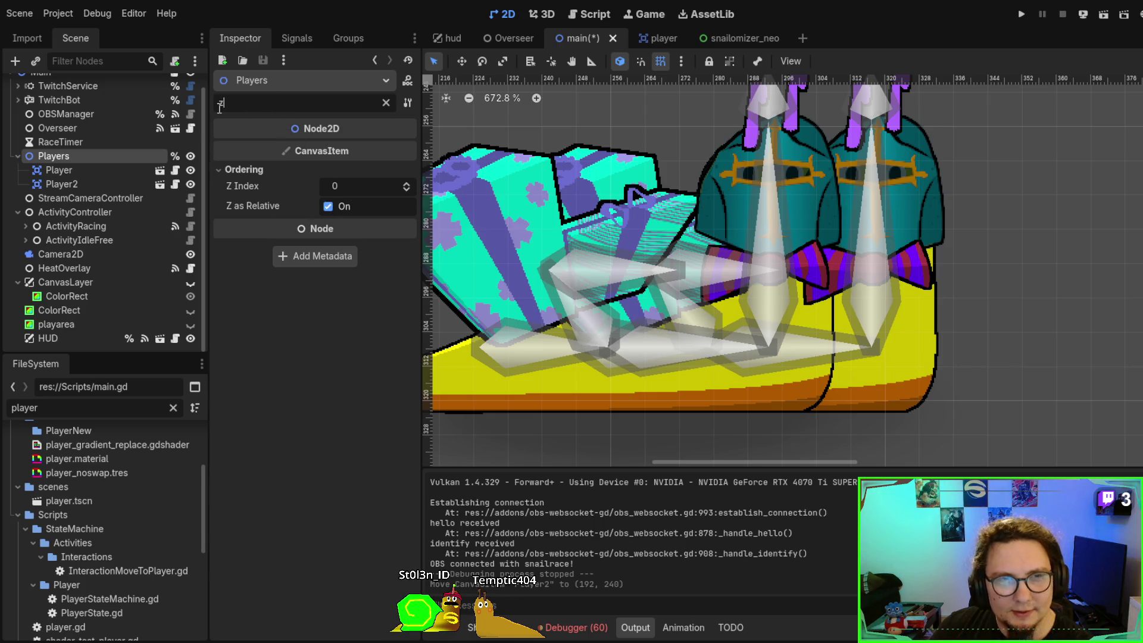
Uncheck Y Sort Enabled on the Players group, then save, test-run and stop the game
{"action": "key", "text": "BackSpace"}
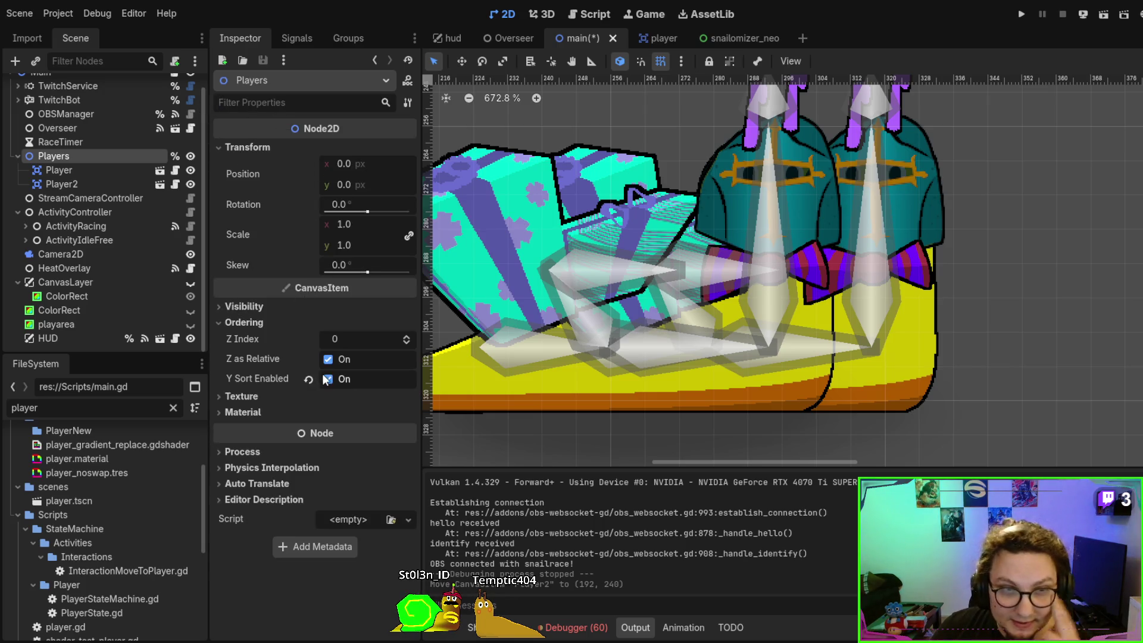
{"action": "left_click", "coordinate": [310, 380]}
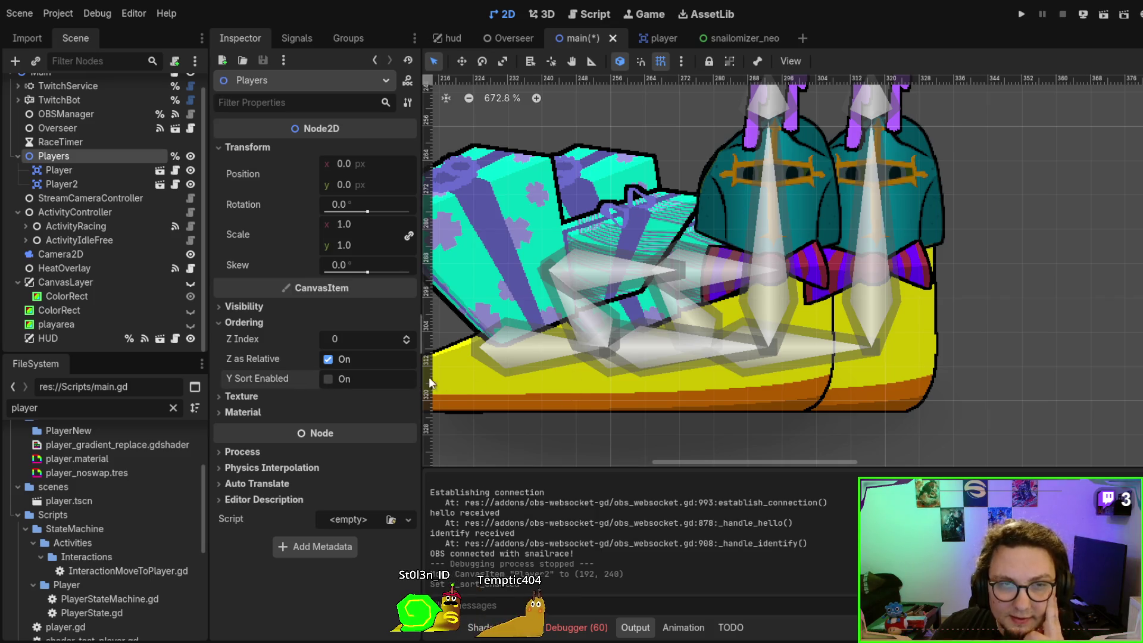
{"action": "key", "text": "F5"}
{"action": "scroll", "coordinate": [738, 340], "scroll_direction": "up", "scroll_amount": 1}
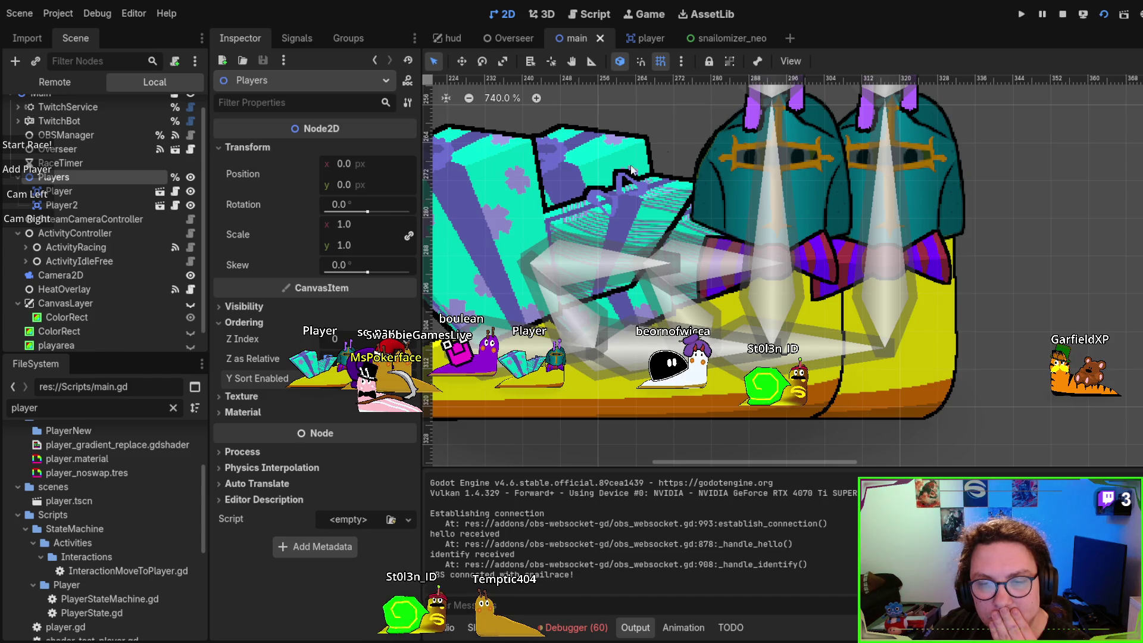
{"action": "key", "text": "F8"}
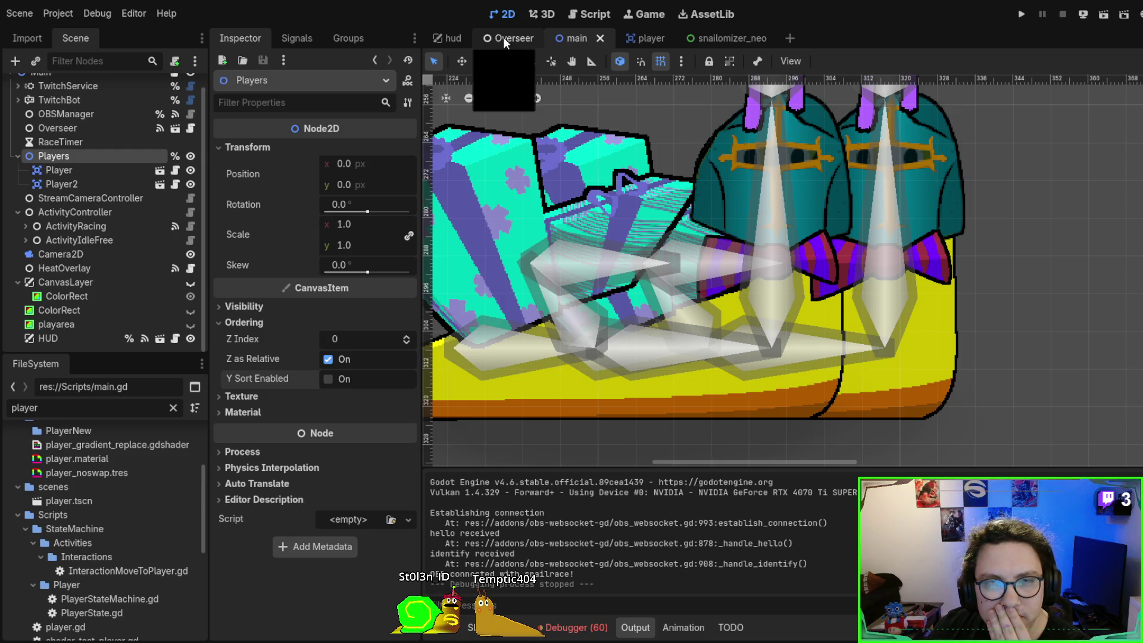
Open player.gd and step through its 'animat' search matches
{"action": "left_click", "coordinate": [647, 37]}
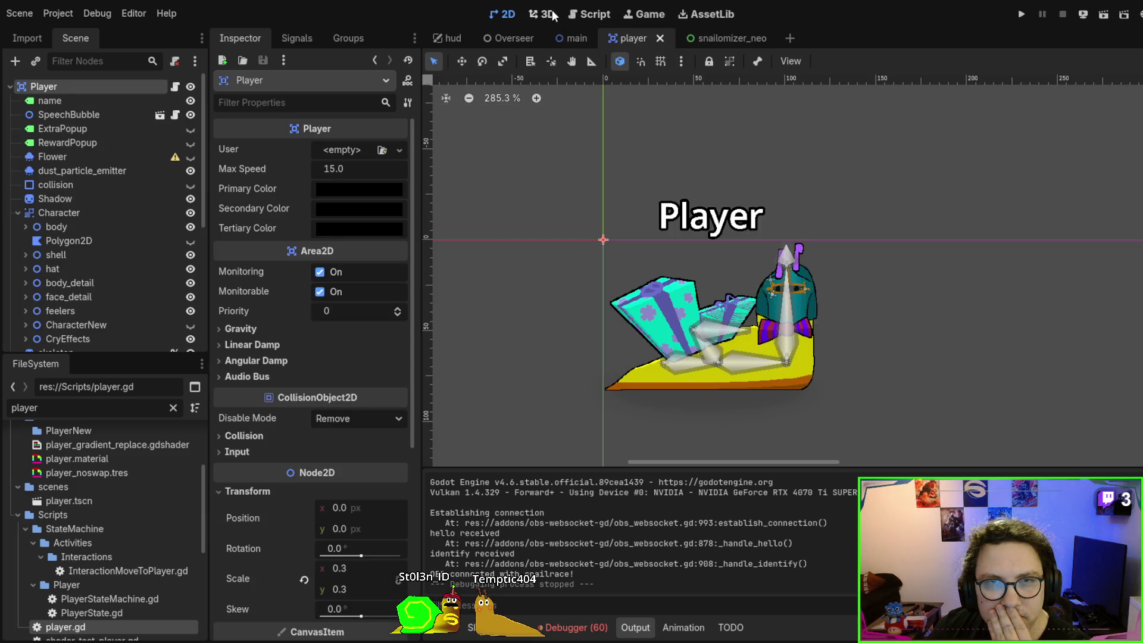
{"action": "left_click", "coordinate": [595, 14]}
{"action": "key", "text": "ctrl+f"}
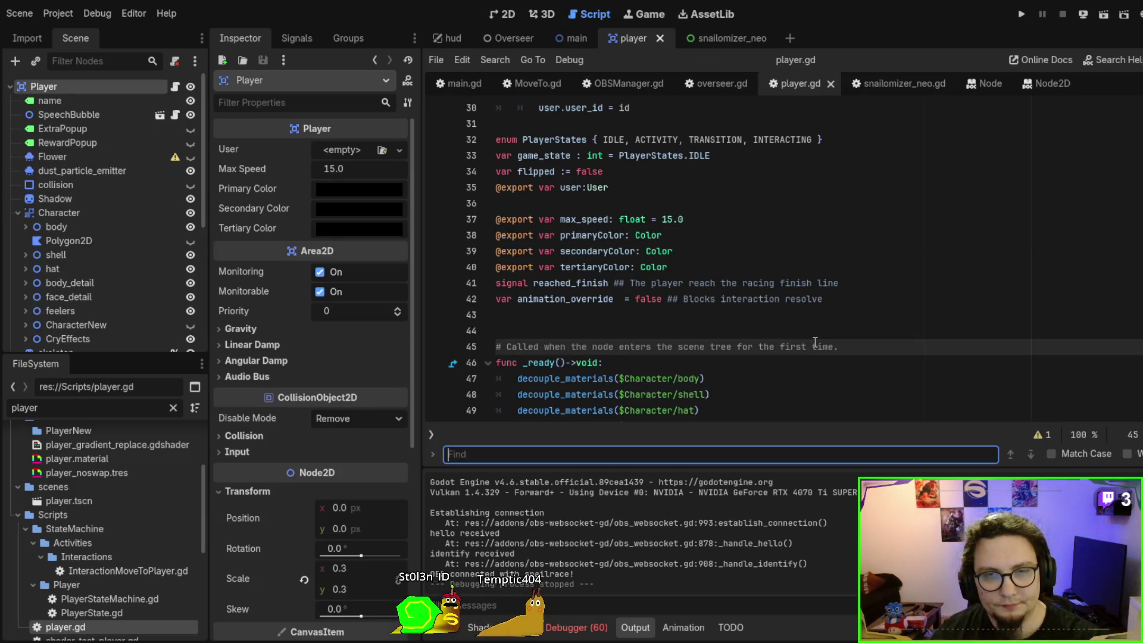
{"action": "type", "text": "fd"}
{"action": "key", "text": "BackSpace"}
{"action": "key", "text": "BackSpace"}
{"action": "type", "text": "idle"}
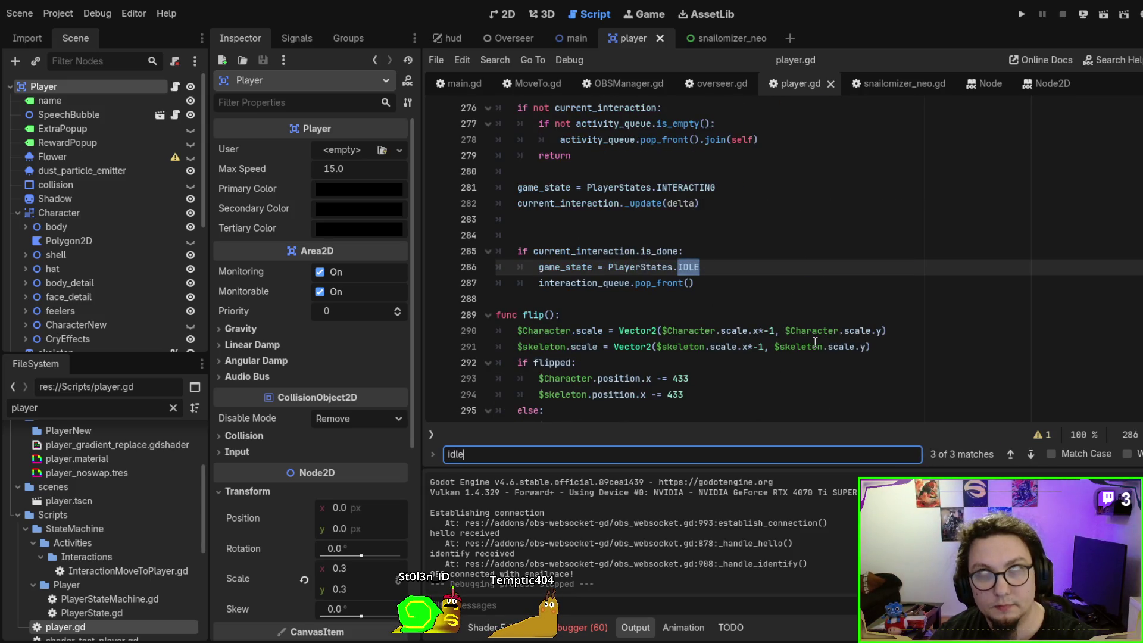
{"action": "type", "text": "animatiton"}
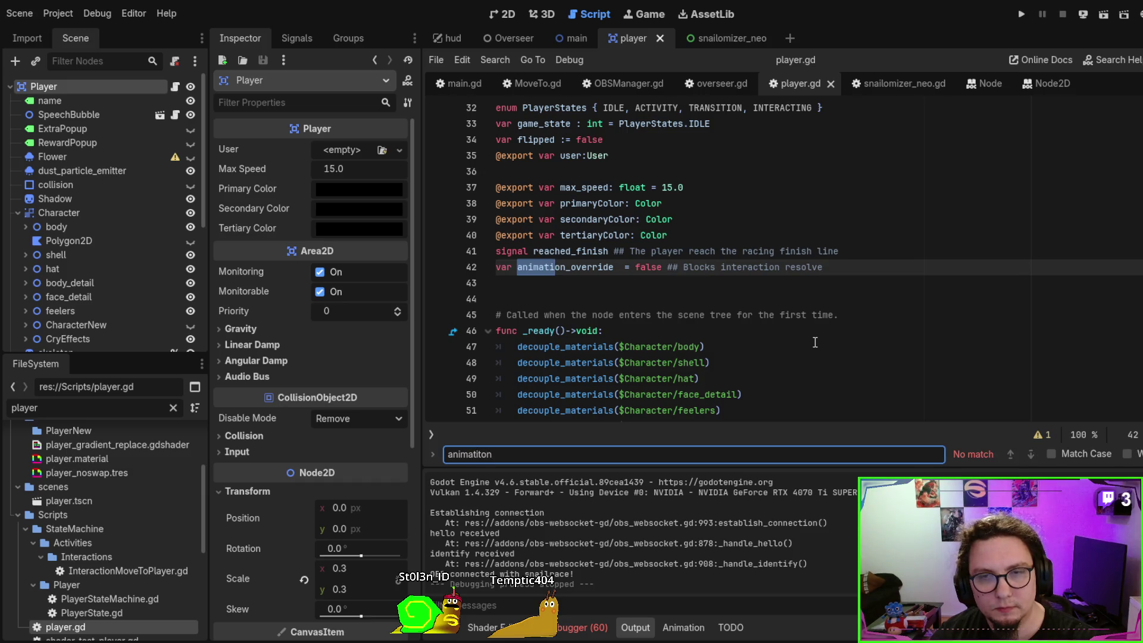
{"action": "key", "text": "BackSpace"}
{"action": "key", "text": "BackSpace"}
{"action": "key", "text": "Return"}
{"action": "key", "text": "Return"}
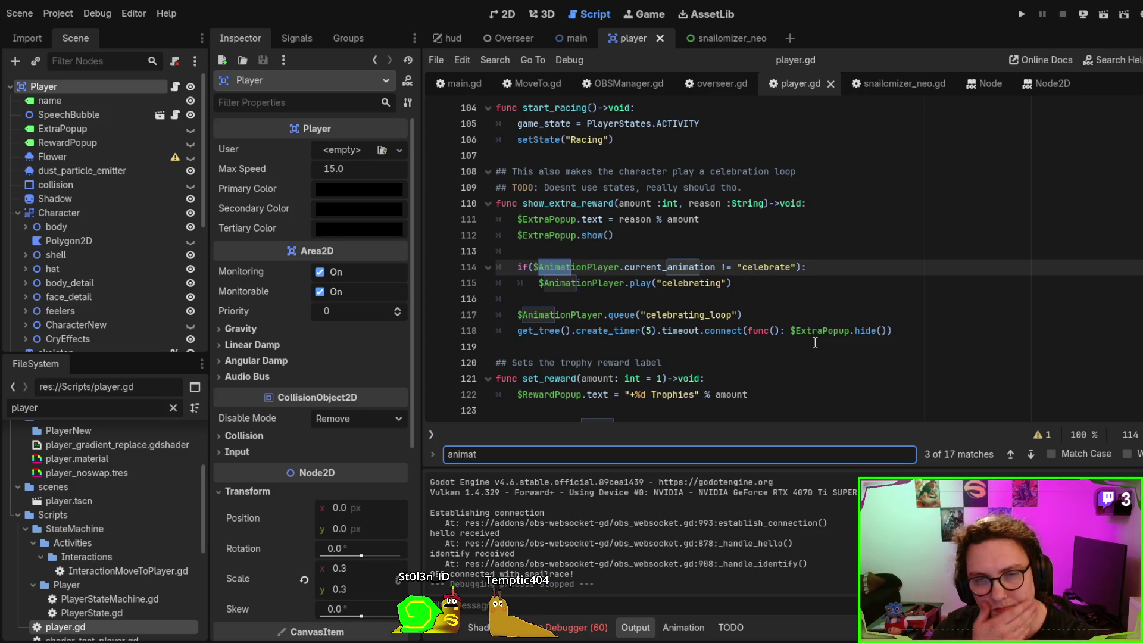
{"action": "key", "text": "Return"}
{"action": "key", "text": "Return"}
{"action": "key", "text": "Return"}
{"action": "key", "text": "Return"}
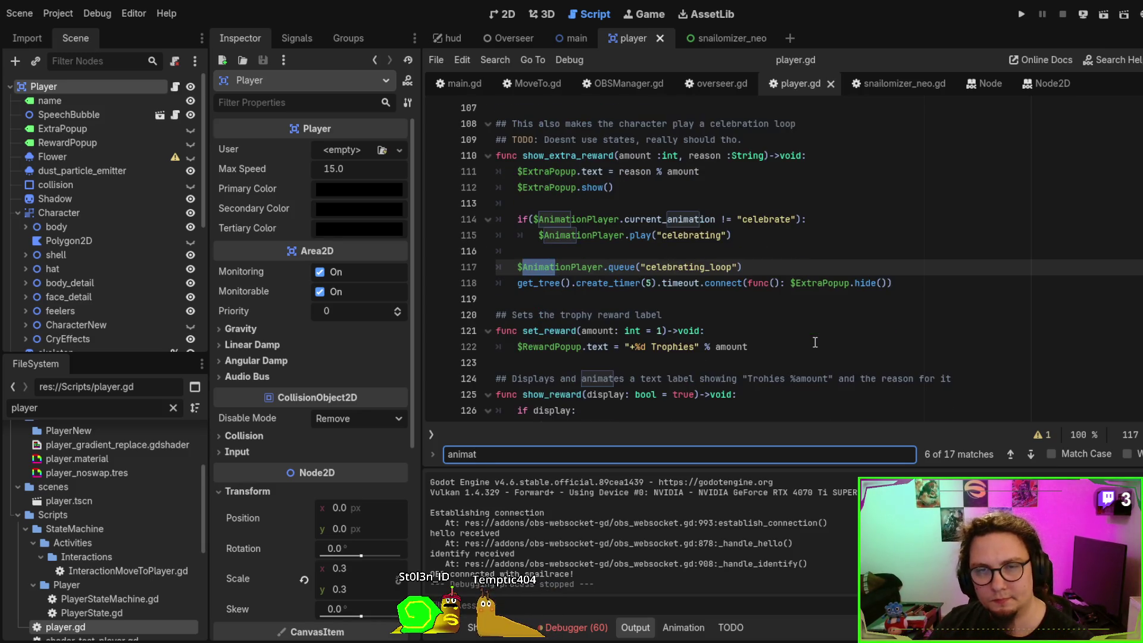
{"action": "key", "text": "Return"}
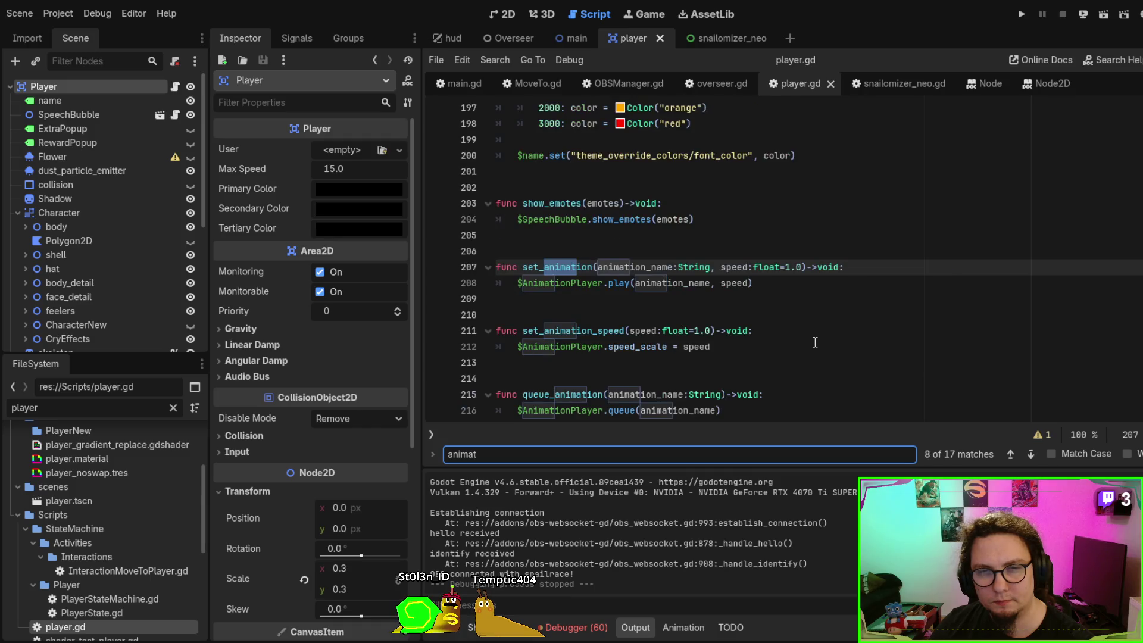
Review the animation functions, then clear the FileSystem filter and open IdleDefault.gd
{"action": "scroll", "coordinate": [815, 343], "scroll_direction": "down", "scroll_amount": 2}
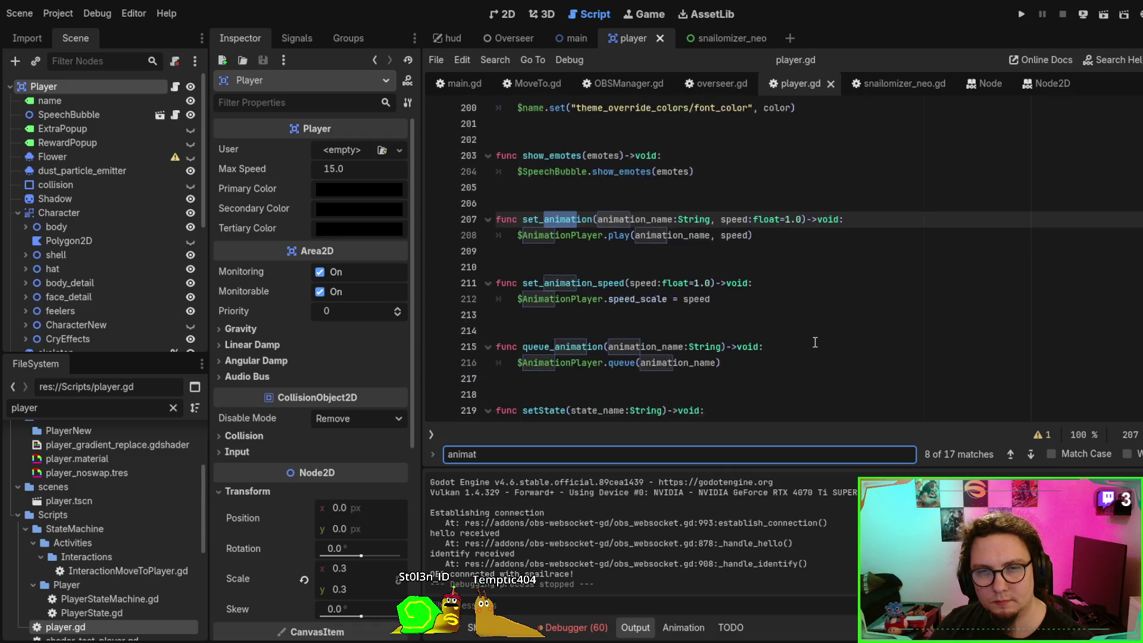
{"action": "scroll", "coordinate": [830, 322], "scroll_direction": "down", "scroll_amount": 7}
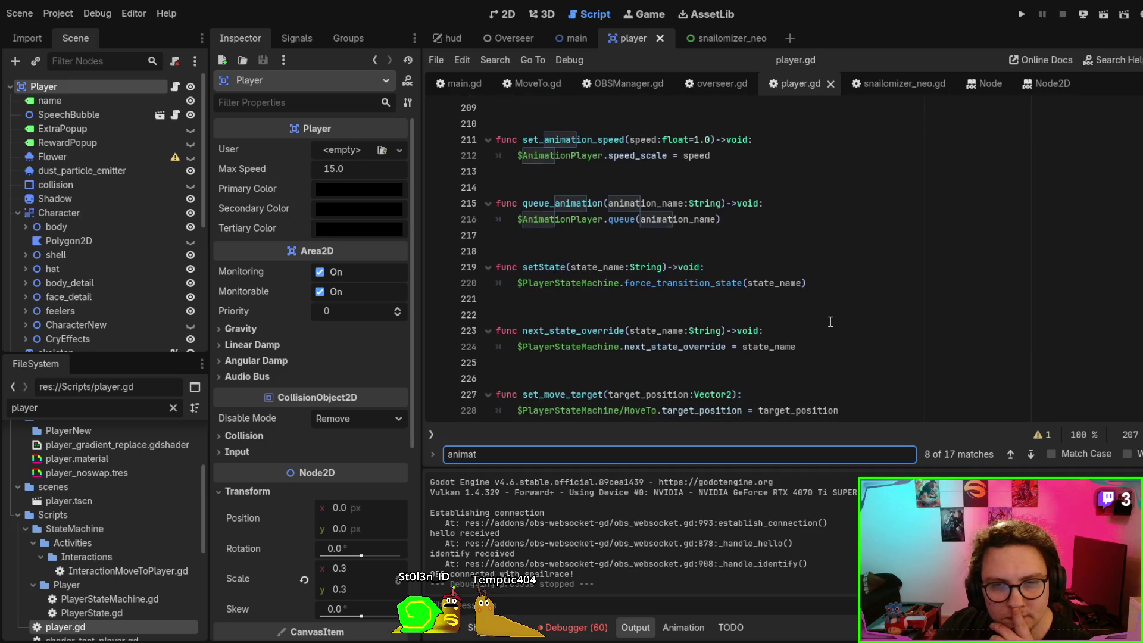
{"action": "scroll", "coordinate": [830, 322], "scroll_direction": "down", "scroll_amount": 5}
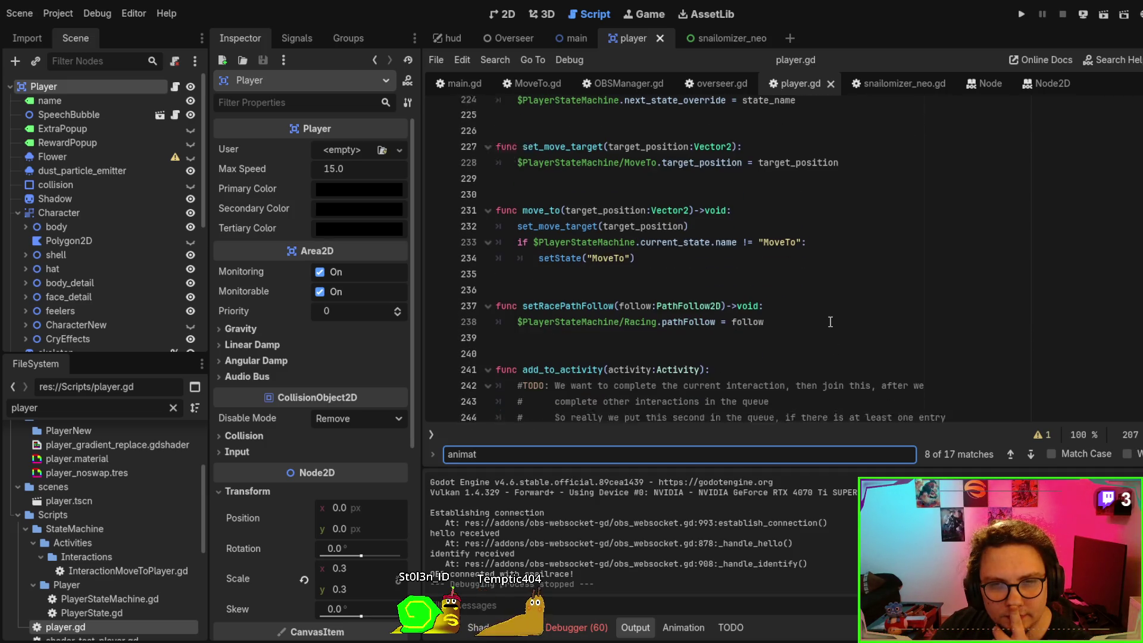
{"action": "scroll", "coordinate": [830, 321], "scroll_direction": "down", "scroll_amount": 1}
{"action": "scroll", "coordinate": [831, 322], "scroll_direction": "down", "scroll_amount": 3}
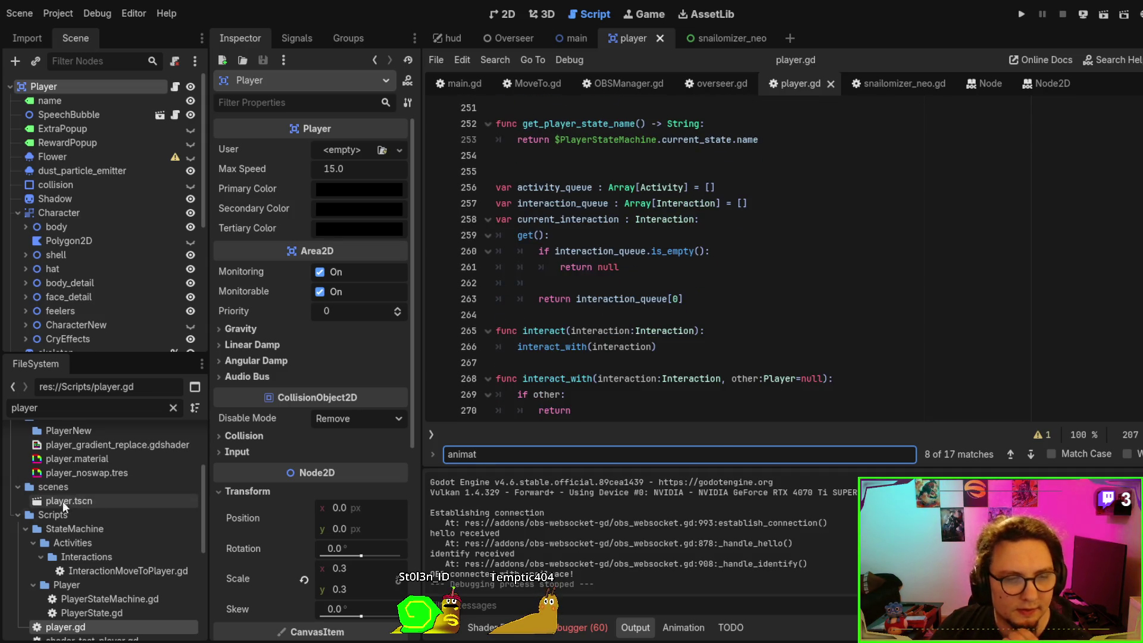
{"action": "scroll", "coordinate": [147, 517], "scroll_direction": "down", "scroll_amount": 6}
{"action": "scroll", "coordinate": [148, 523], "scroll_direction": "up", "scroll_amount": 2}
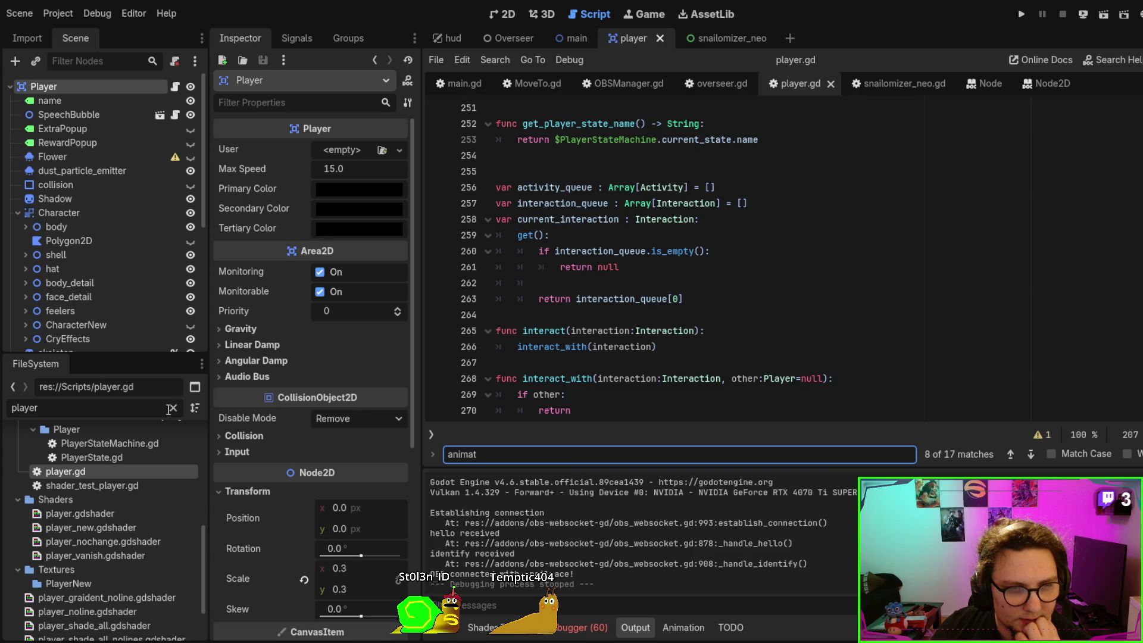
{"action": "scroll", "coordinate": [147, 496], "scroll_direction": "up", "scroll_amount": 2}
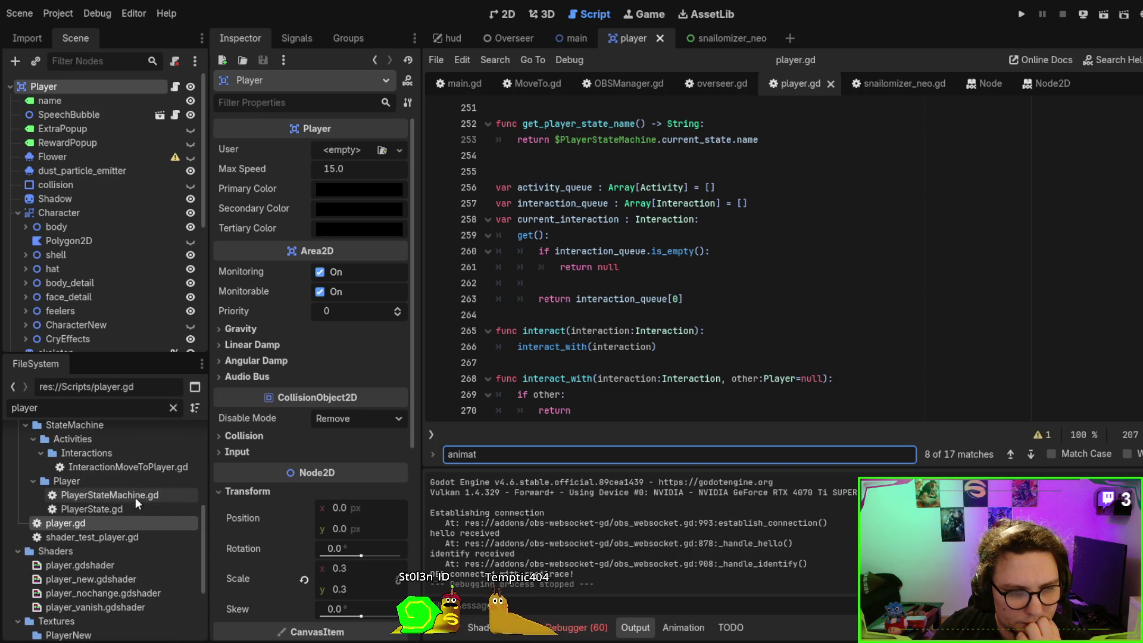
{"action": "left_click", "coordinate": [135, 498]}
{"action": "left_click", "coordinate": [173, 409]}
{"action": "scroll", "coordinate": [131, 506], "scroll_direction": "down", "scroll_amount": 4}
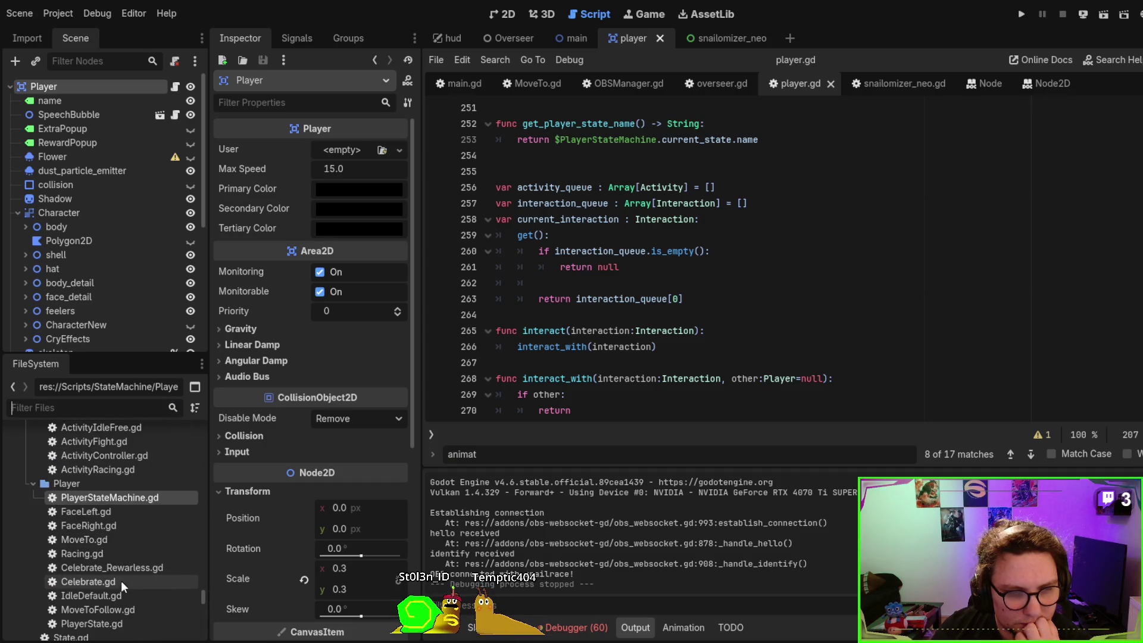
{"action": "double_click", "coordinate": [117, 595]}
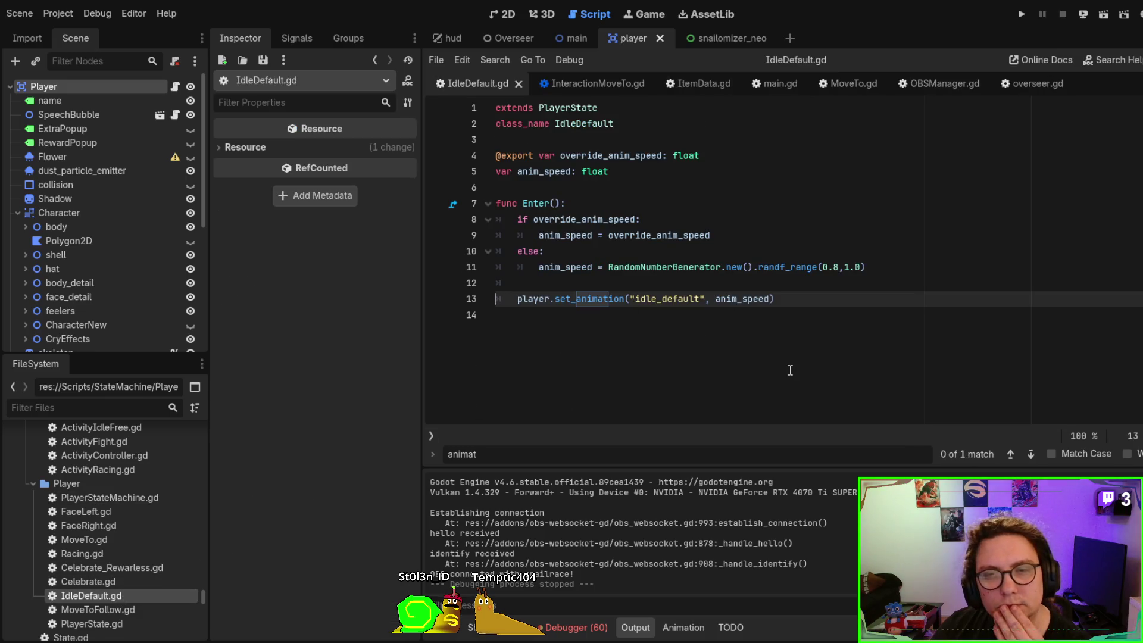
Duplicate the set_animation("idle_default", anim_speed) call in IdleDefault.gd's Enter()
{"action": "left_click", "coordinate": [872, 267]}
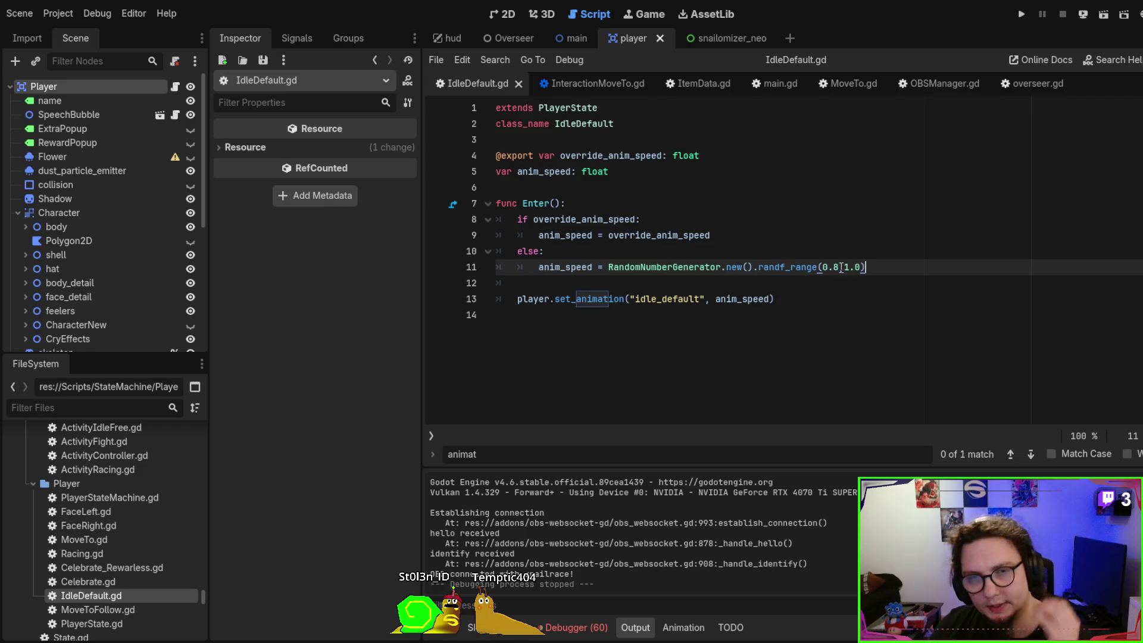
{"action": "double_click", "coordinate": [558, 266]}
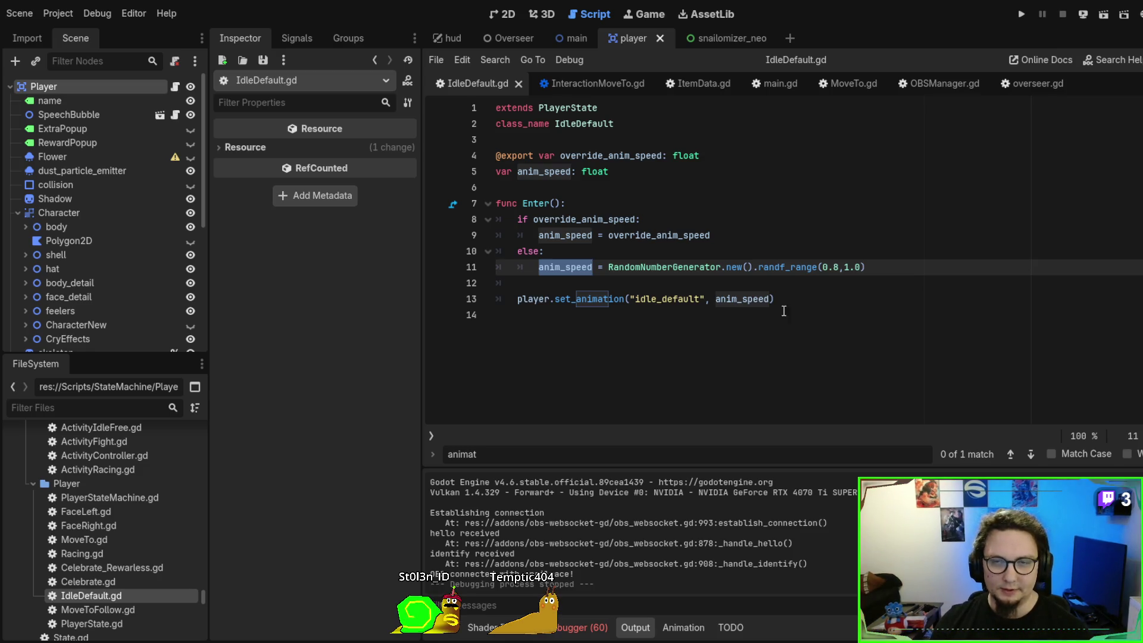
{"action": "left_click_drag", "start_coordinate": [794, 296], "coordinate": [803, 284]}
{"action": "key", "text": "ctrl+shift+d"}
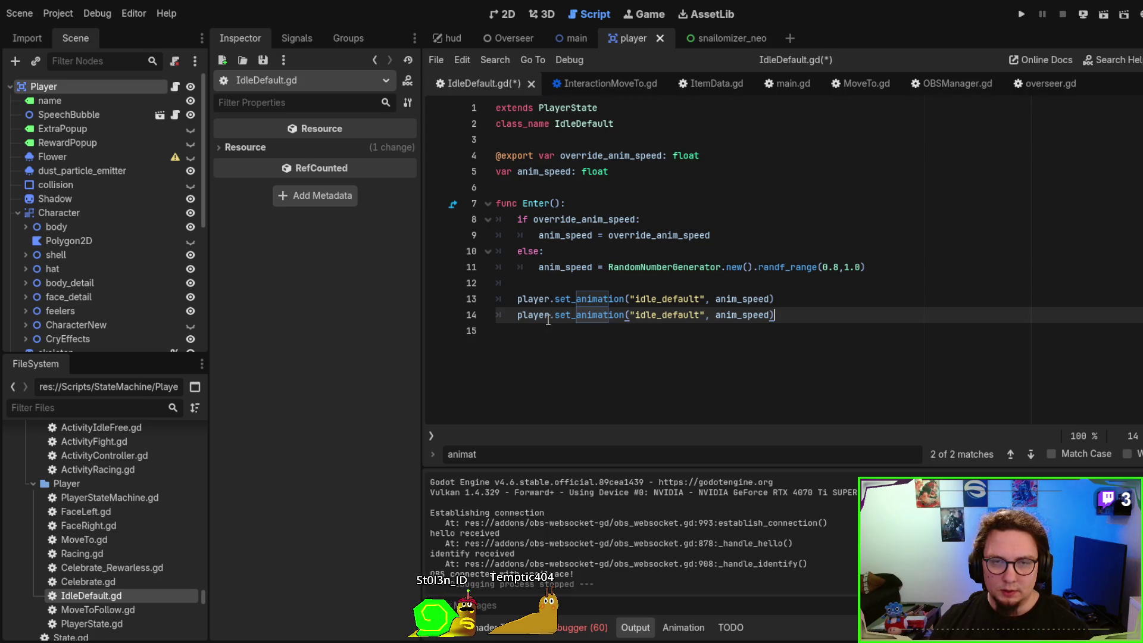
Change the copy to set_face_animation("idle", anim_speed), save IdleDefault.gd, and select both calls
{"action": "double_click", "coordinate": [594, 316]}
{"action": "type", "text": "set_face"}
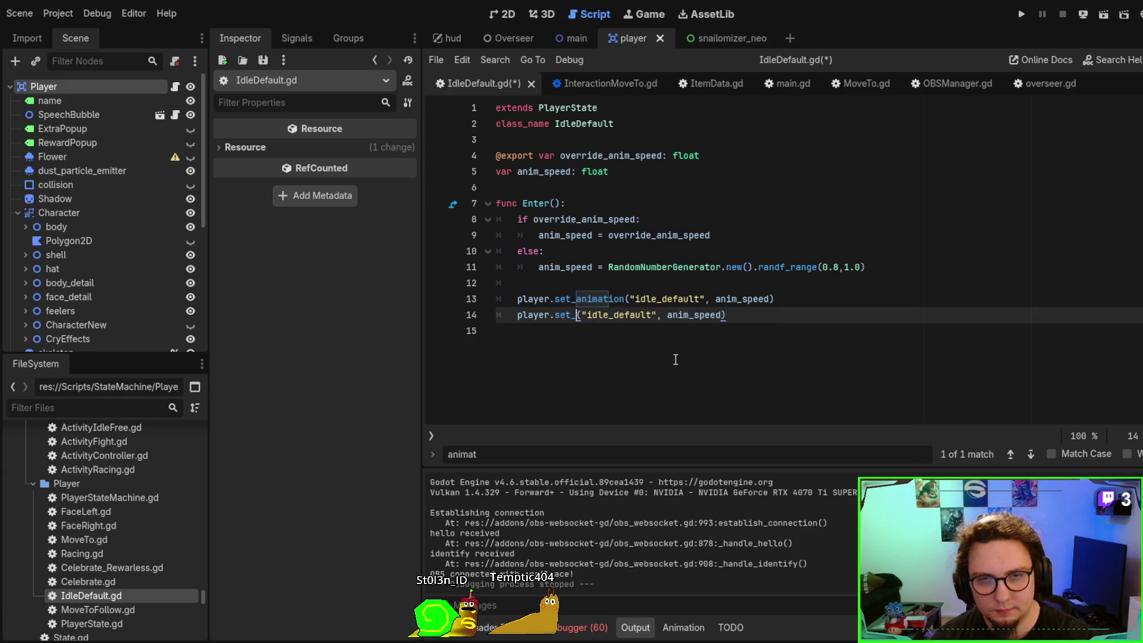
{"action": "type", "text": "_animaat"}
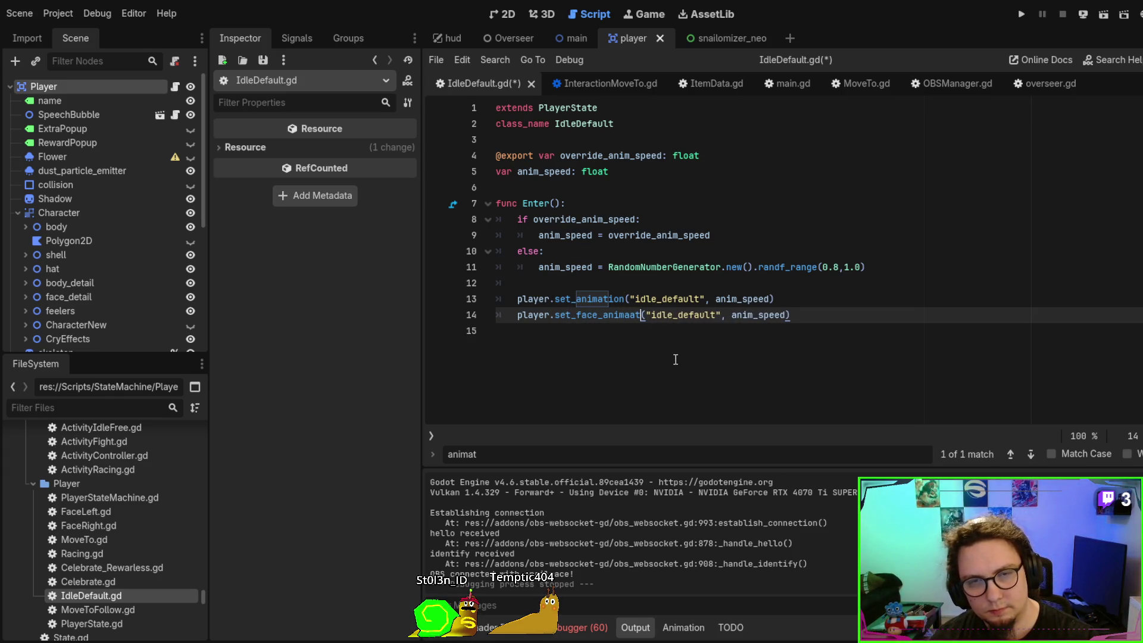
{"action": "key", "text": "BackSpace"}
{"action": "key", "text": "BackSpace"}
{"action": "type", "text": "tion"}
{"action": "key", "text": "Right"}
{"action": "key", "text": "Right"}
{"action": "key", "text": "Right"}
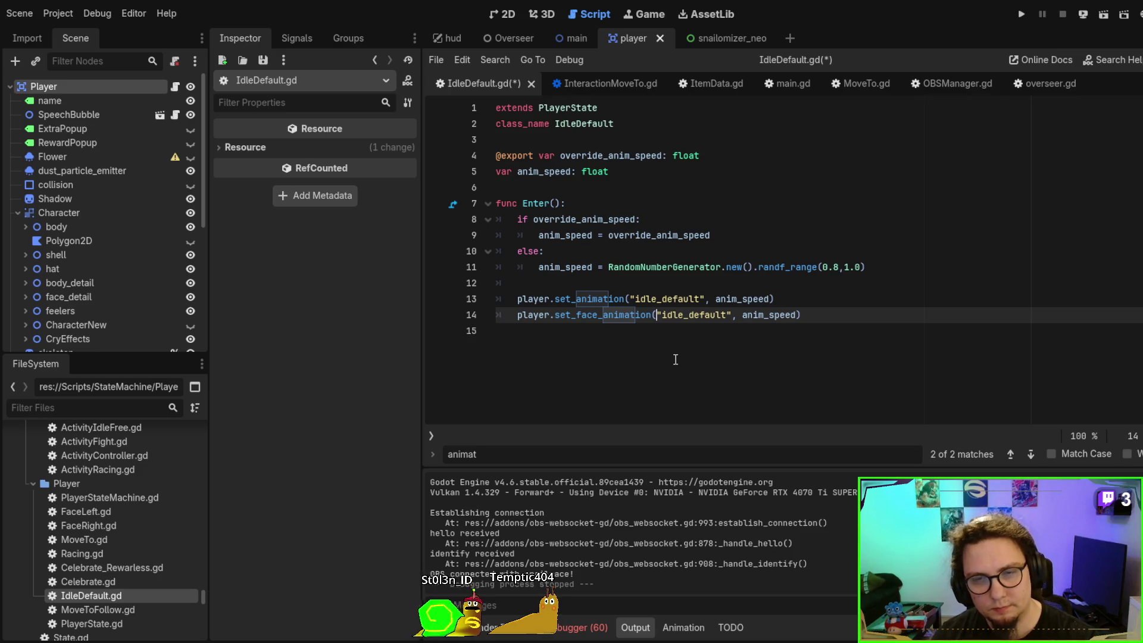
{"action": "key", "text": "Delete"}
{"action": "key", "text": "Delete"}
{"action": "key", "text": "Delete"}
{"action": "key", "text": "ctrl+s"}
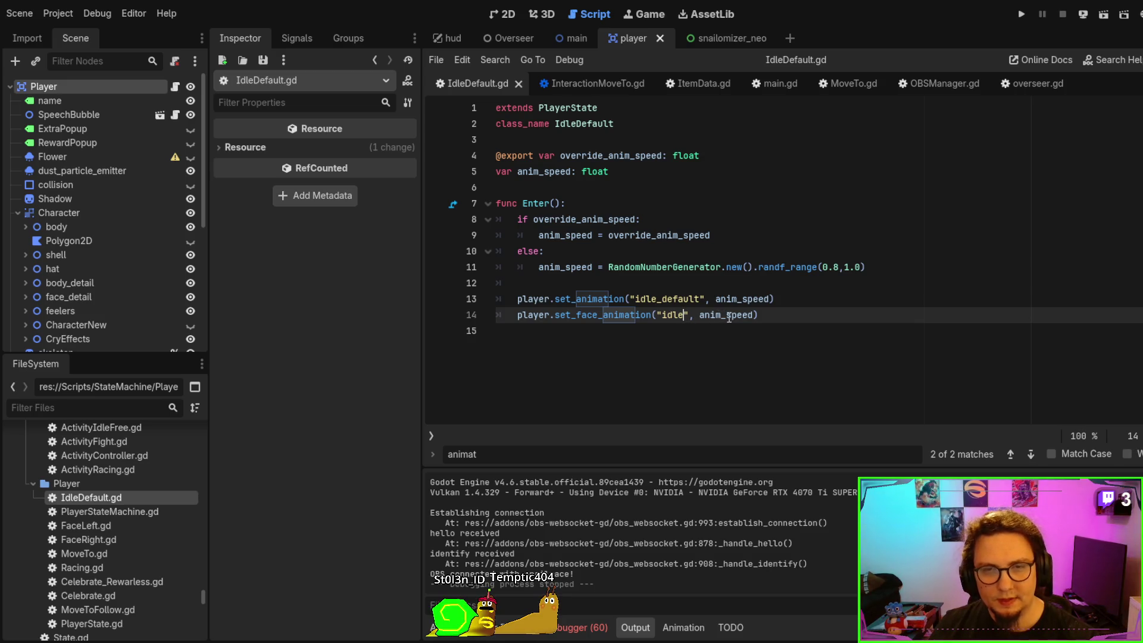
{"action": "left_click_drag", "start_coordinate": [777, 315], "coordinate": [819, 295]}
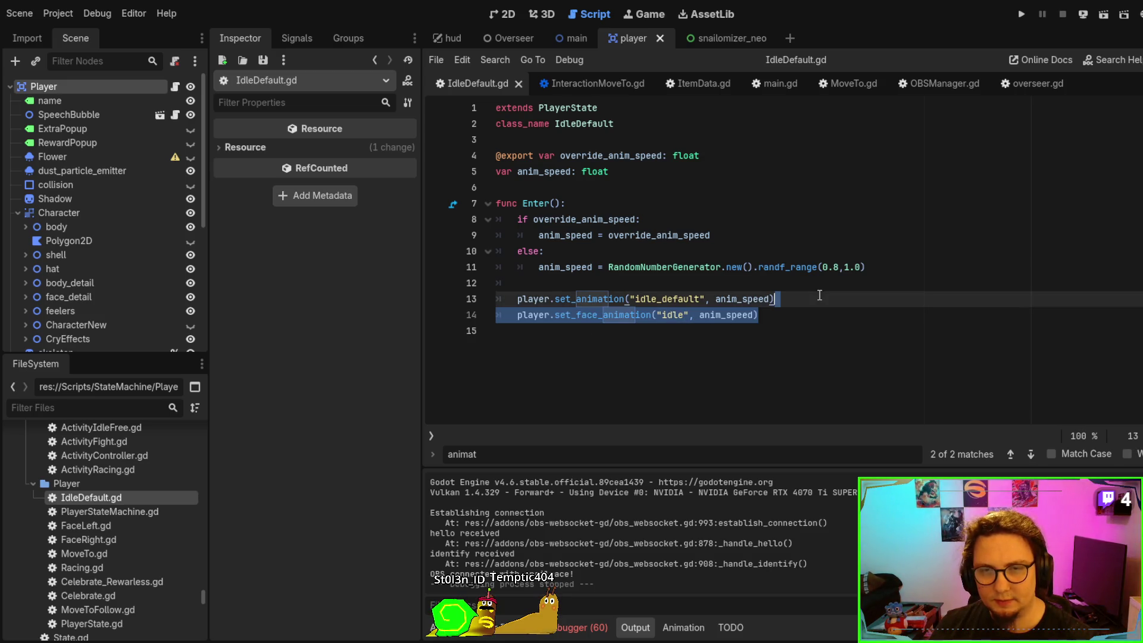
Jump to set_animation's definition in player.gd and paste the calls below it
{"action": "left_click", "coordinate": [912, 247]}
{"action": "left_click", "coordinate": [612, 298], "text": "ctrl"}
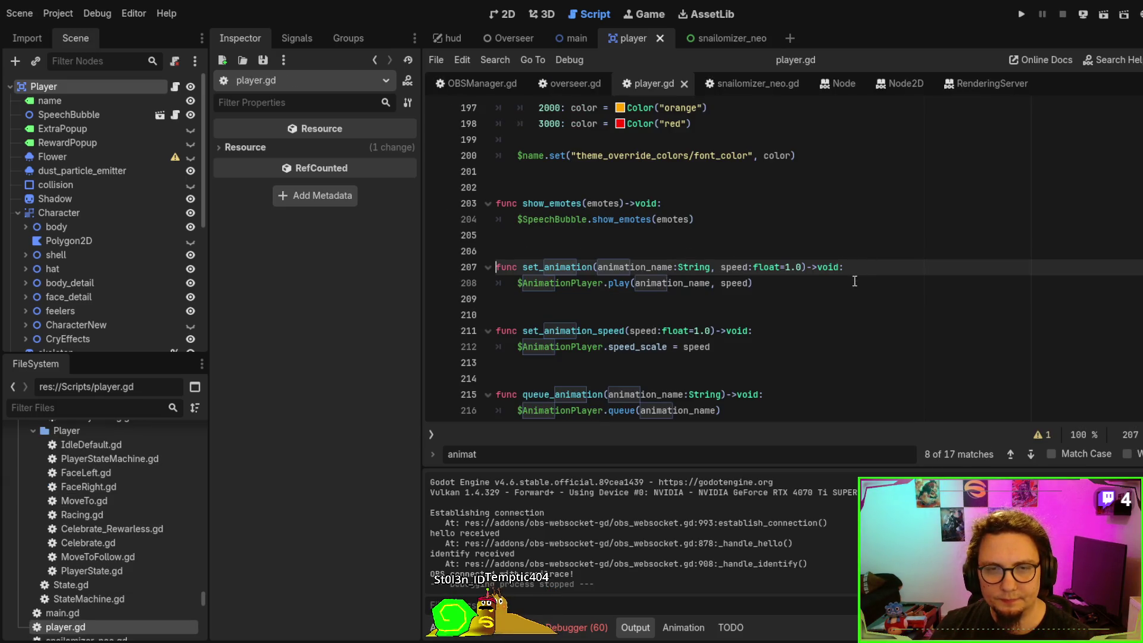
{"action": "left_click", "coordinate": [849, 299]}
{"action": "type", "text": "player.set_face_animation(\"idle\", anim_speed)"}
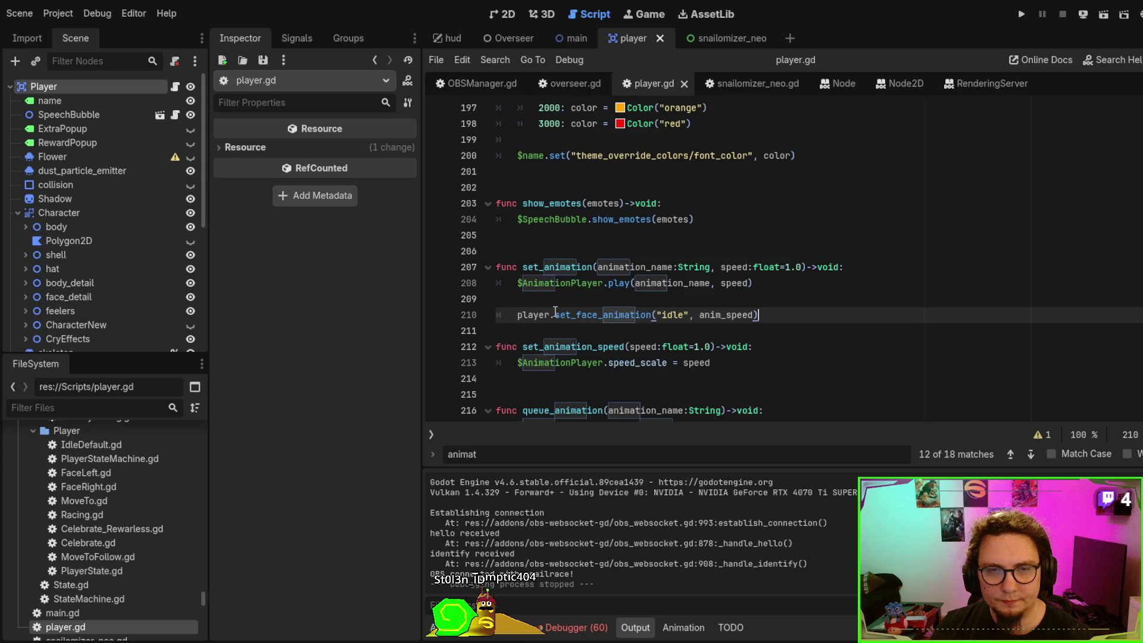
Rewrite the pasted line as func set_face_animation(animation_name:String, anim_speed:float=1.0):
{"action": "left_click", "coordinate": [498, 314], "text": "shift"}
{"action": "type", "text": "func"}
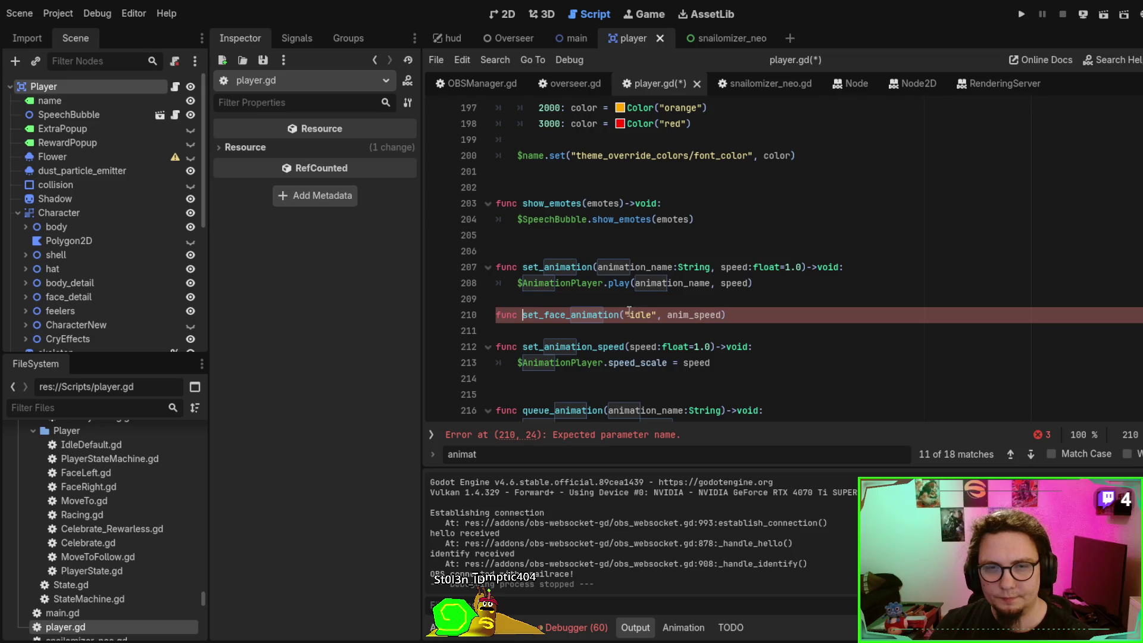
{"action": "left_click_drag", "start_coordinate": [624, 314], "coordinate": [658, 315]}
{"action": "key", "text": "BackSpace"}
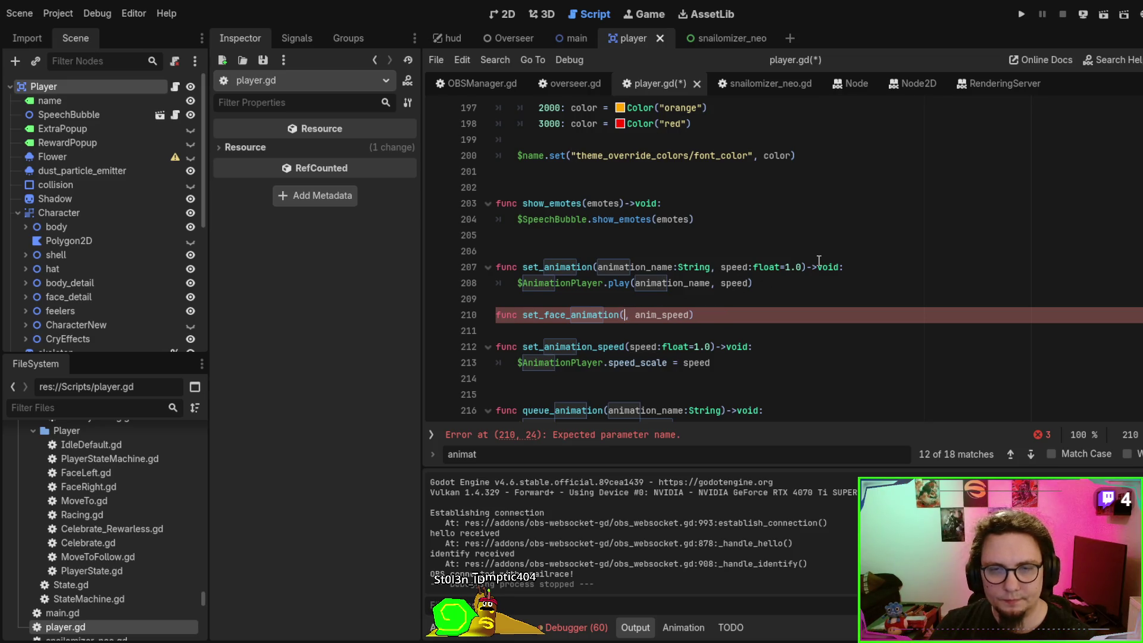
{"action": "type", "text": "animation_nameS"}
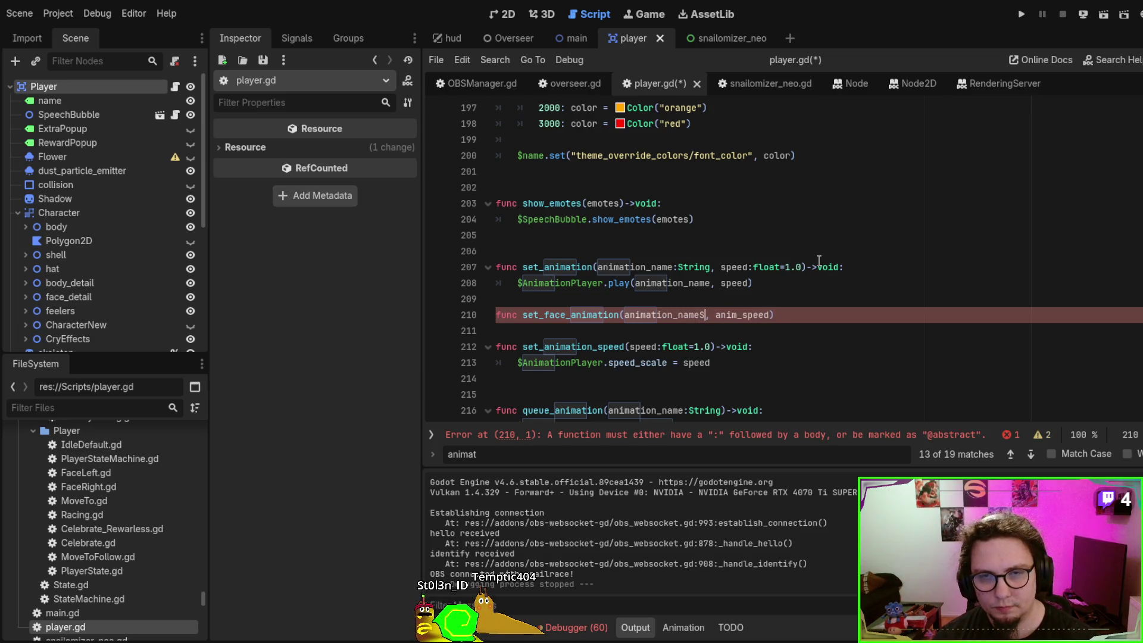
{"action": "type", "text": "g"}
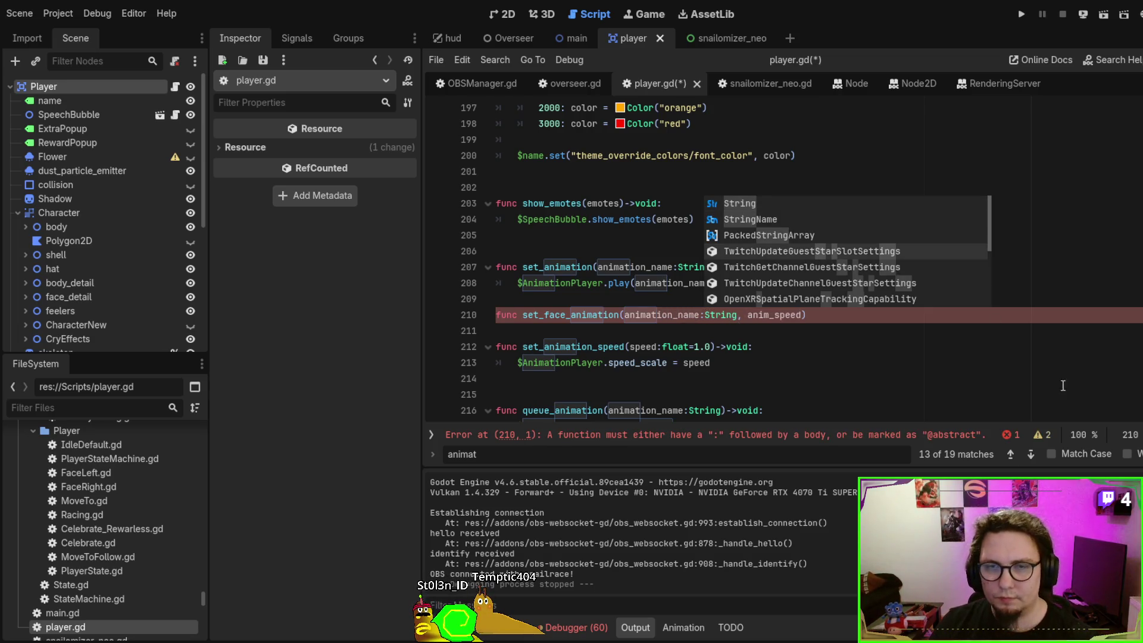
{"action": "left_click", "coordinate": [805, 315]}
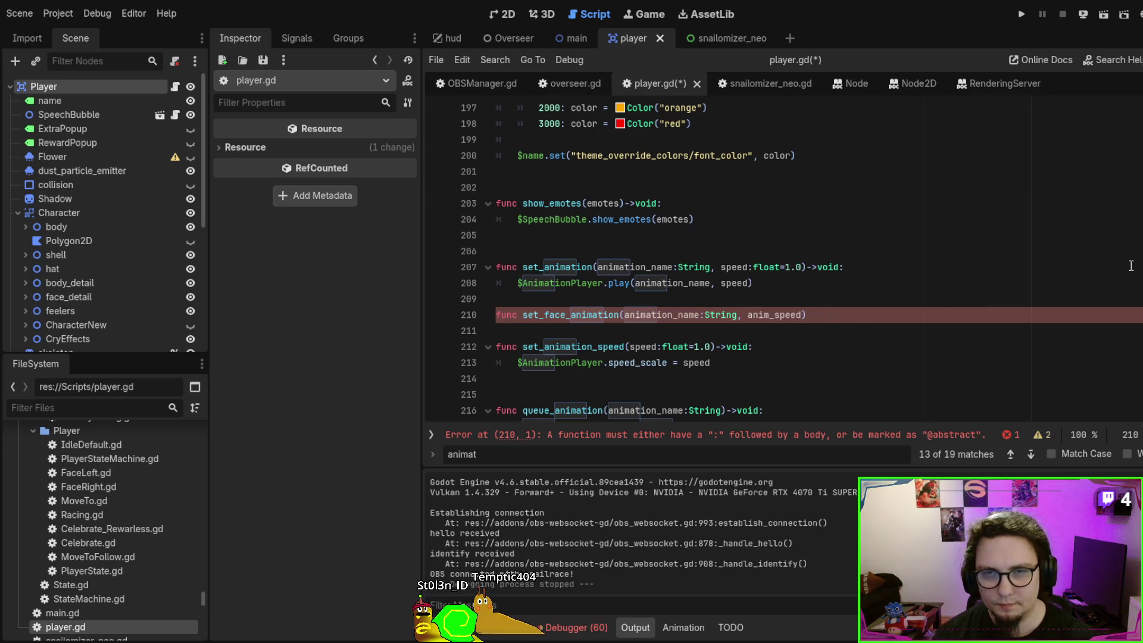
{"action": "type", "text": ":flao"}
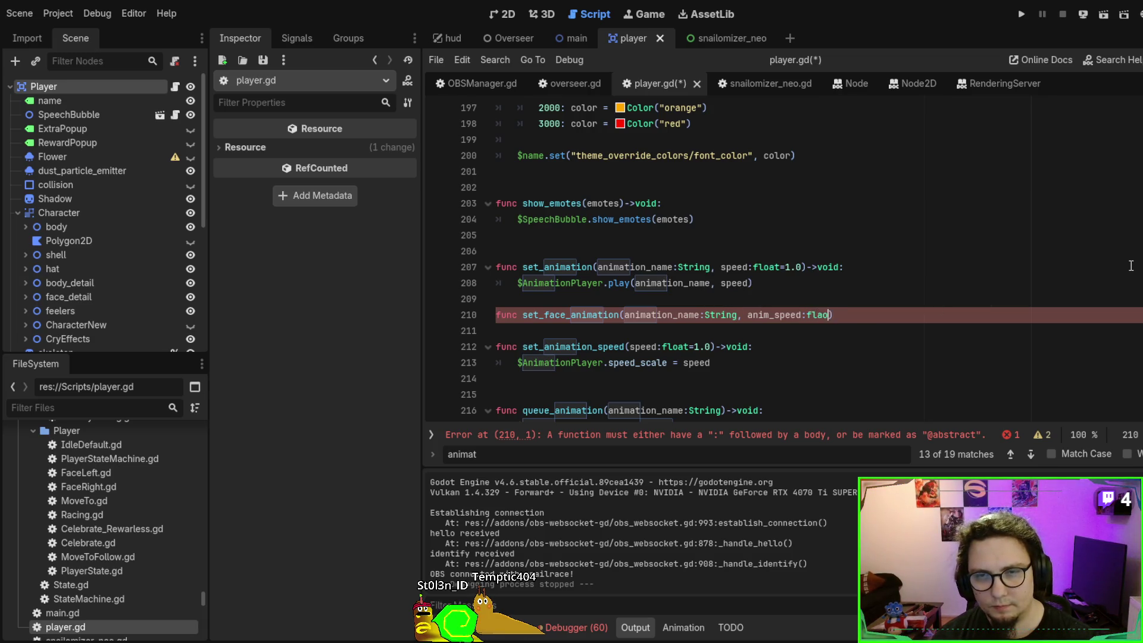
{"action": "key", "text": "BackSpace"}
{"action": "type", "text": "="}
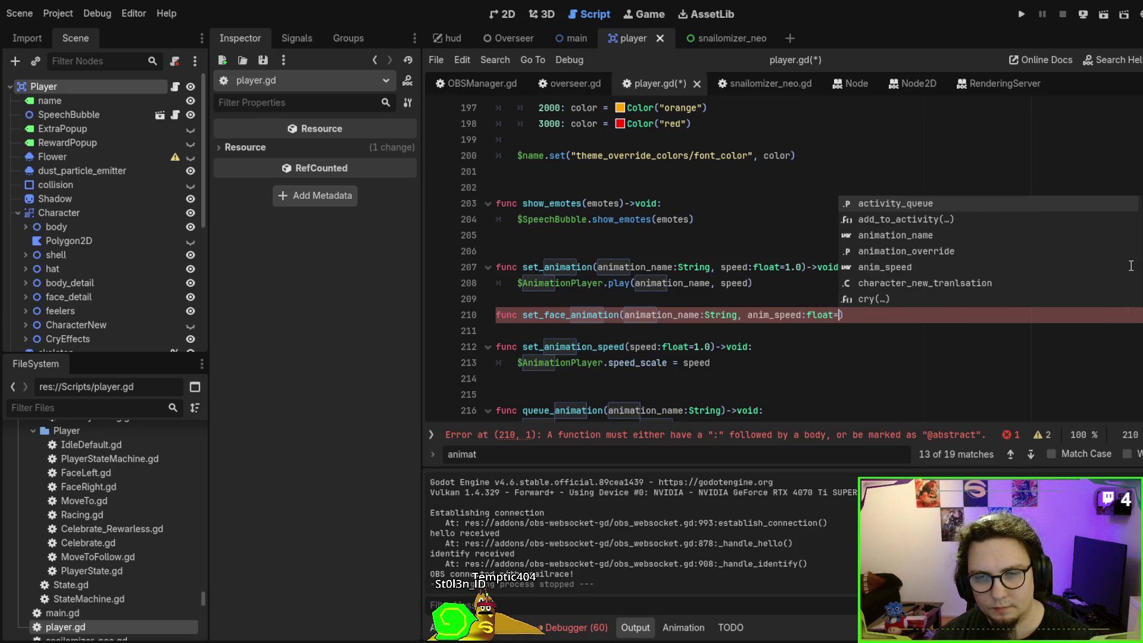
{"action": "type", "text": "1.0"}
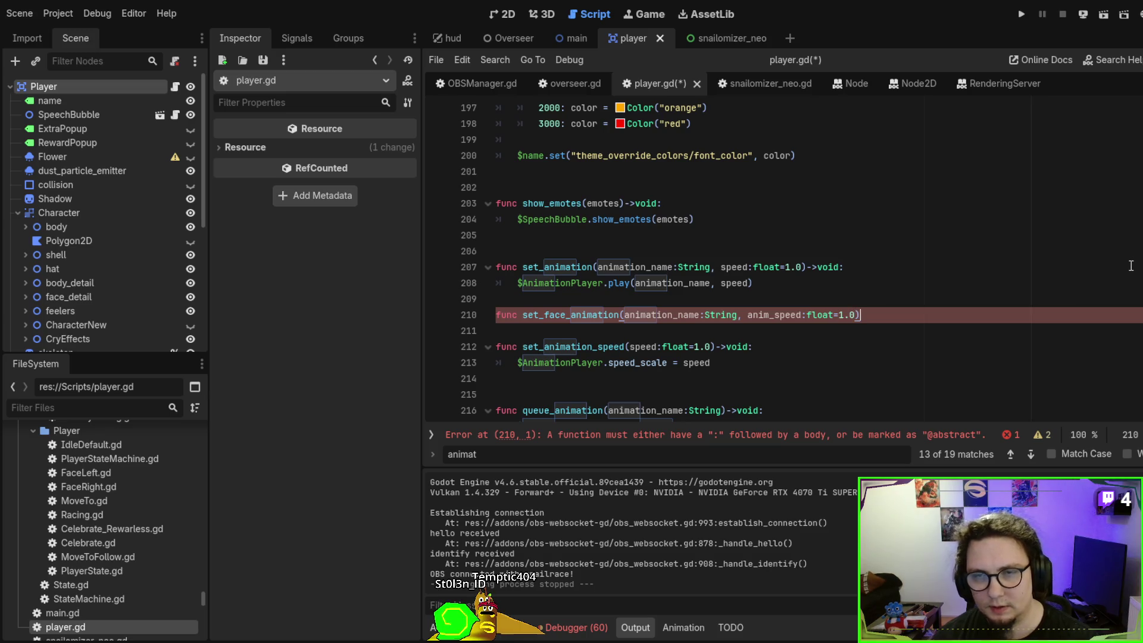
{"action": "type", "text": "-"}
{"action": "type", "text": ":"}
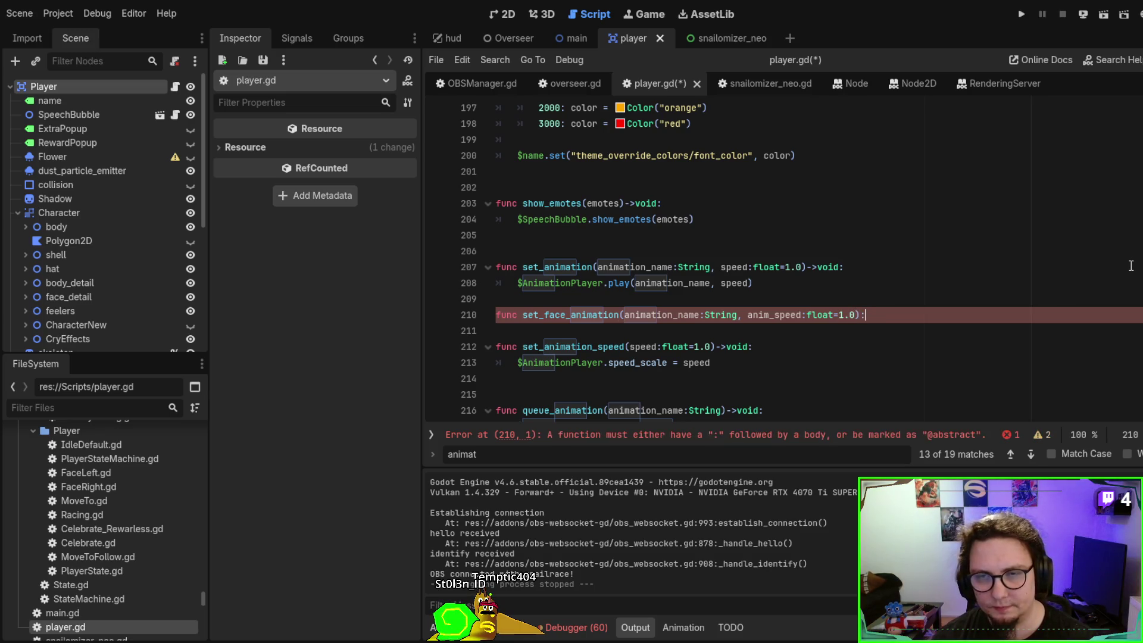
{"action": "key", "text": "Return"}
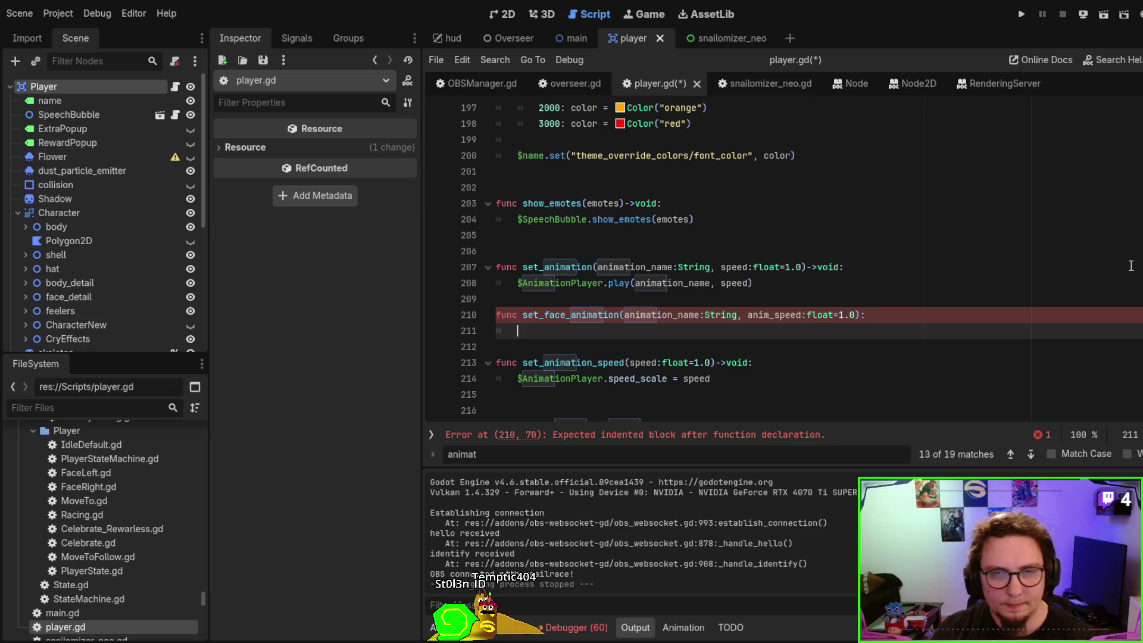
Begin the function body and locate the FaceAP AnimationPlayer node in the Scene dock
{"action": "type", "text": "$"}
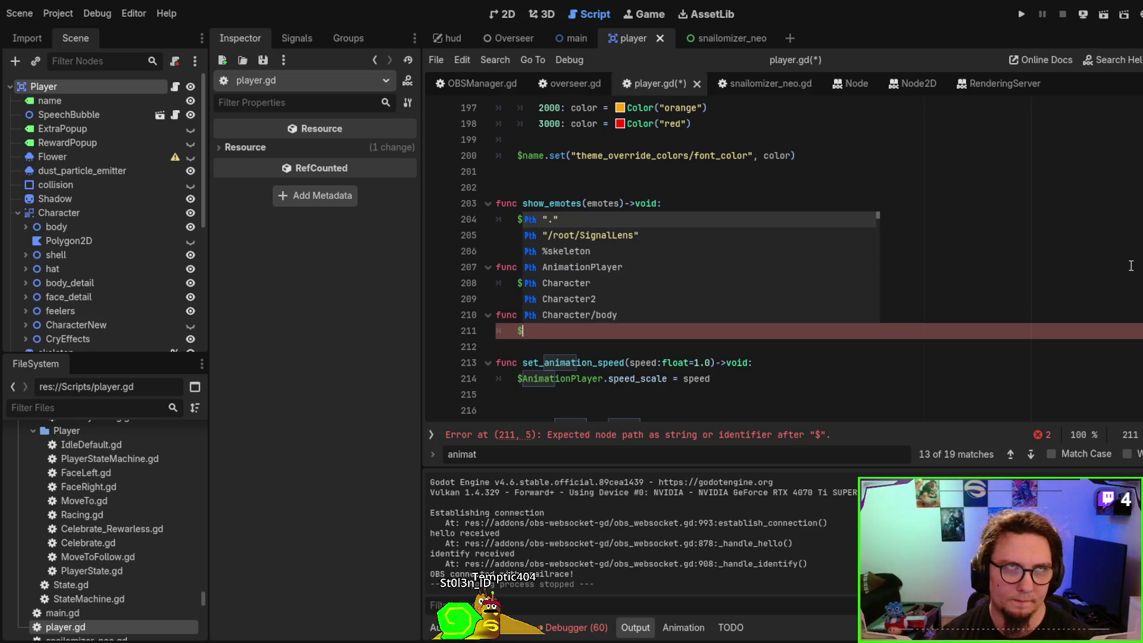
{"action": "key", "text": "BackSpace"}
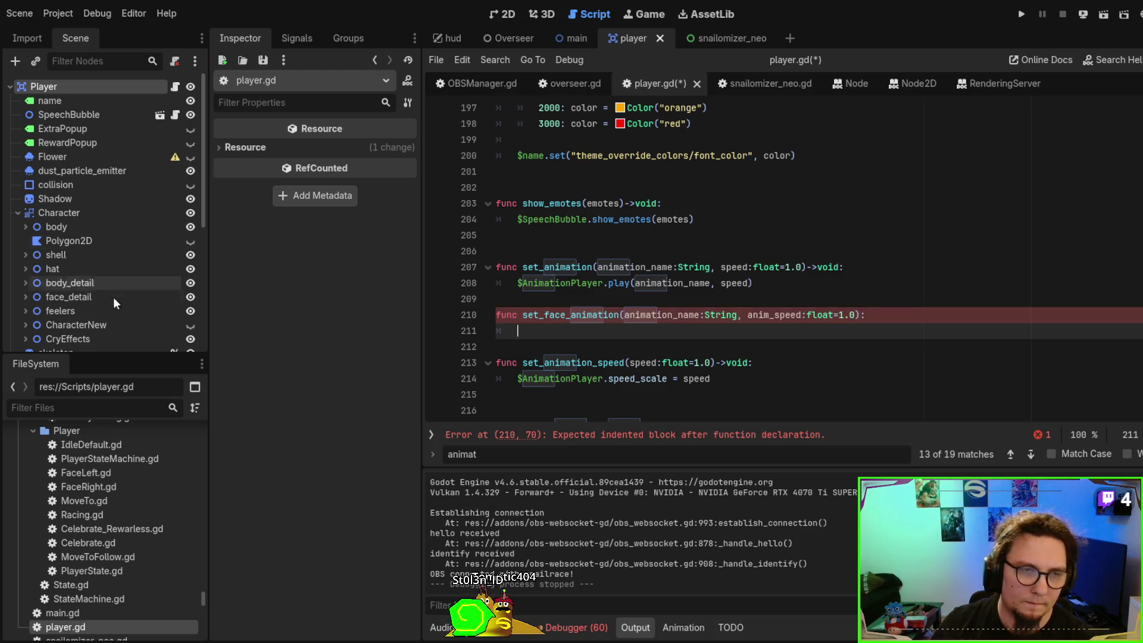
{"action": "scroll", "coordinate": [89, 273], "scroll_direction": "down", "scroll_amount": 5}
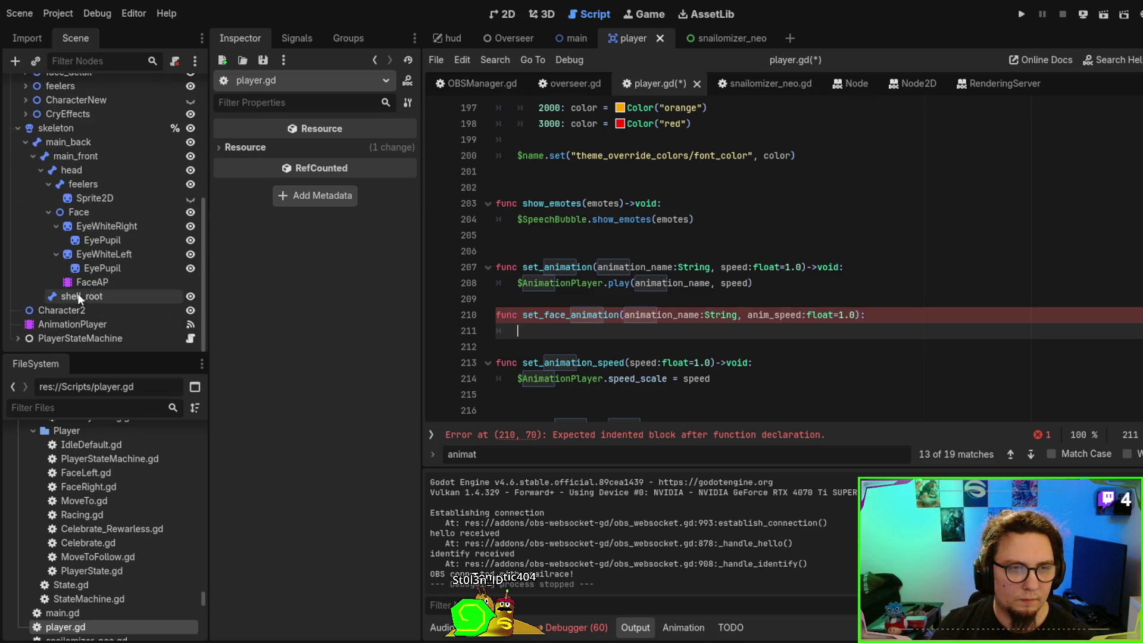
{"action": "left_click", "coordinate": [81, 283]}
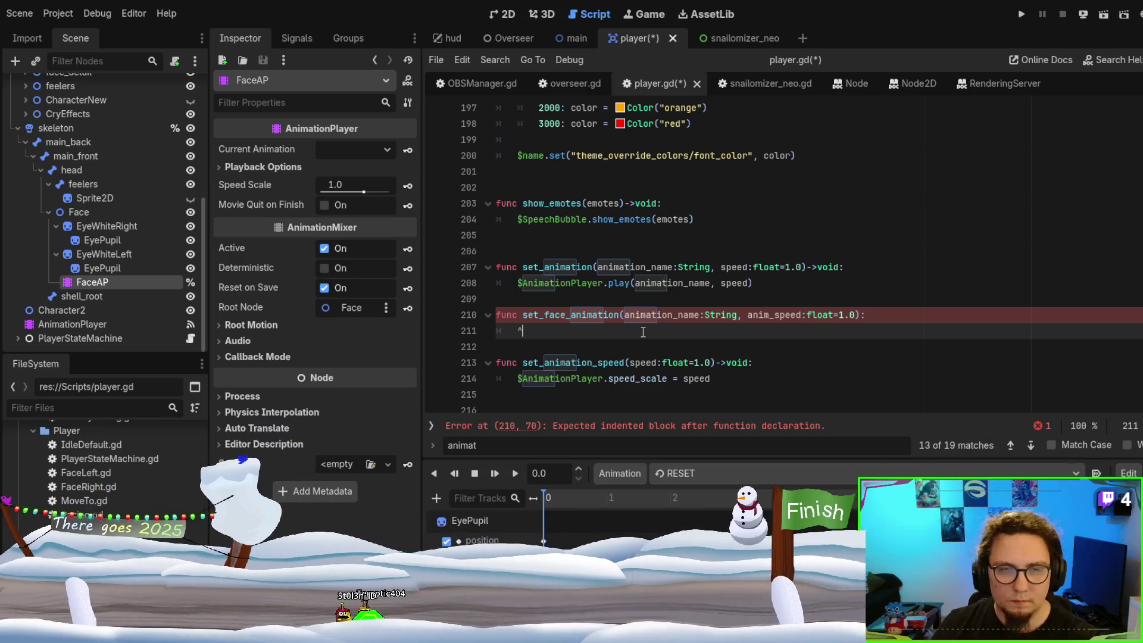
Make set_face_animation's body call %FaceAP.play(animation_name, anim_speed), then run the game
{"action": "type", "text": "%FaceAP"}
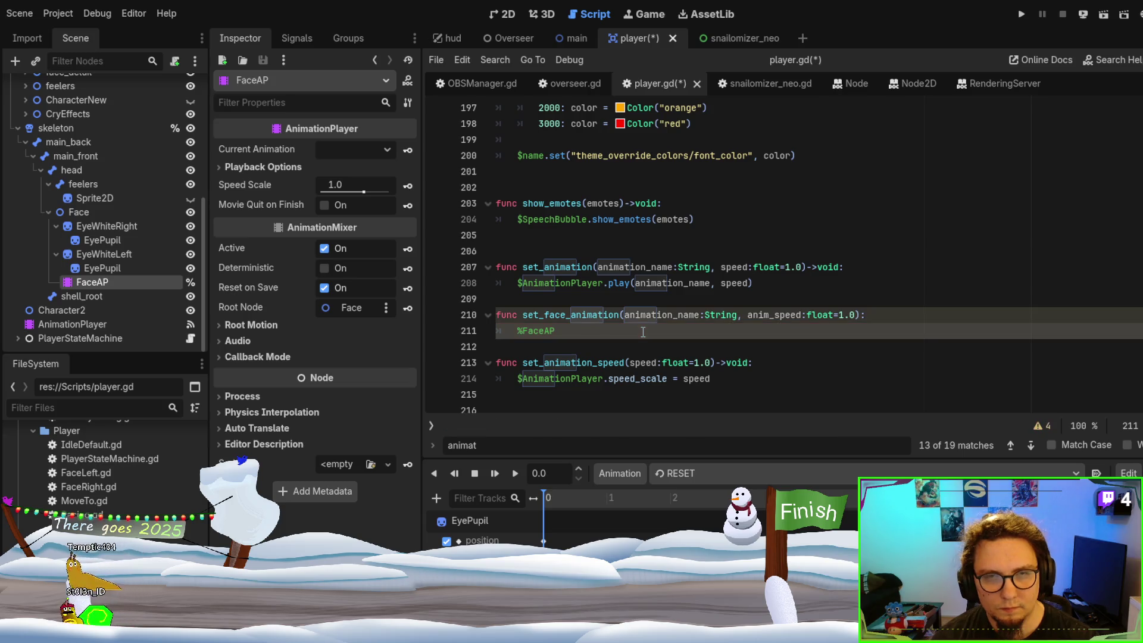
{"action": "key", "text": "Escape"}
{"action": "left_click_drag", "start_coordinate": [618, 280], "coordinate": [754, 282]}
{"action": "left_click", "coordinate": [652, 334]}
{"action": "type", "text": ".play(animation_name, speed)"}
{"action": "key", "text": "F5"}
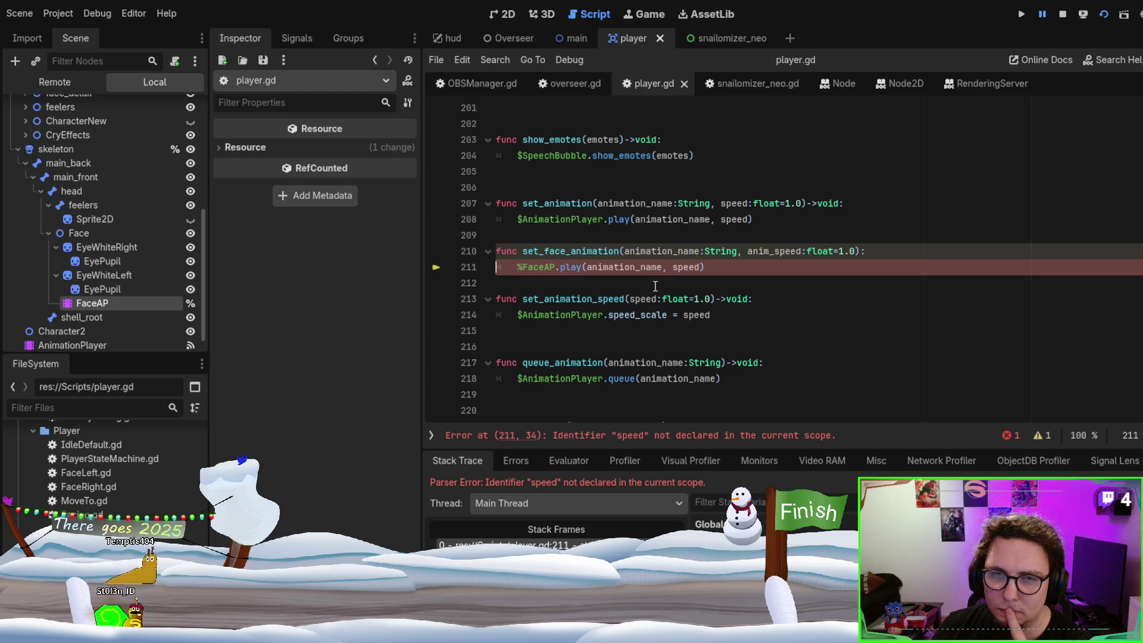
Rename the speed parameter to speed, save player.gd, stop the game, and open the main scene
{"action": "double_click", "coordinate": [730, 203]}
{"action": "key", "text": "ctrl+c"}
{"action": "double_click", "coordinate": [768, 251]}
{"action": "key", "text": "ctrl+v"}
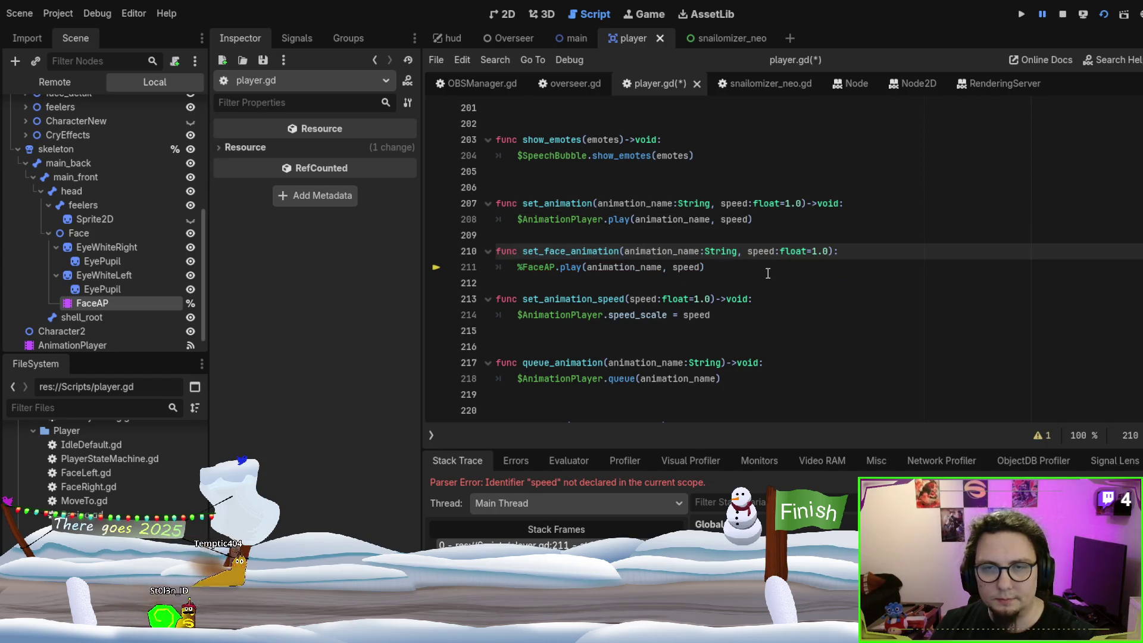
{"action": "key", "text": "ctrl+s"}
{"action": "key", "text": "F12"}
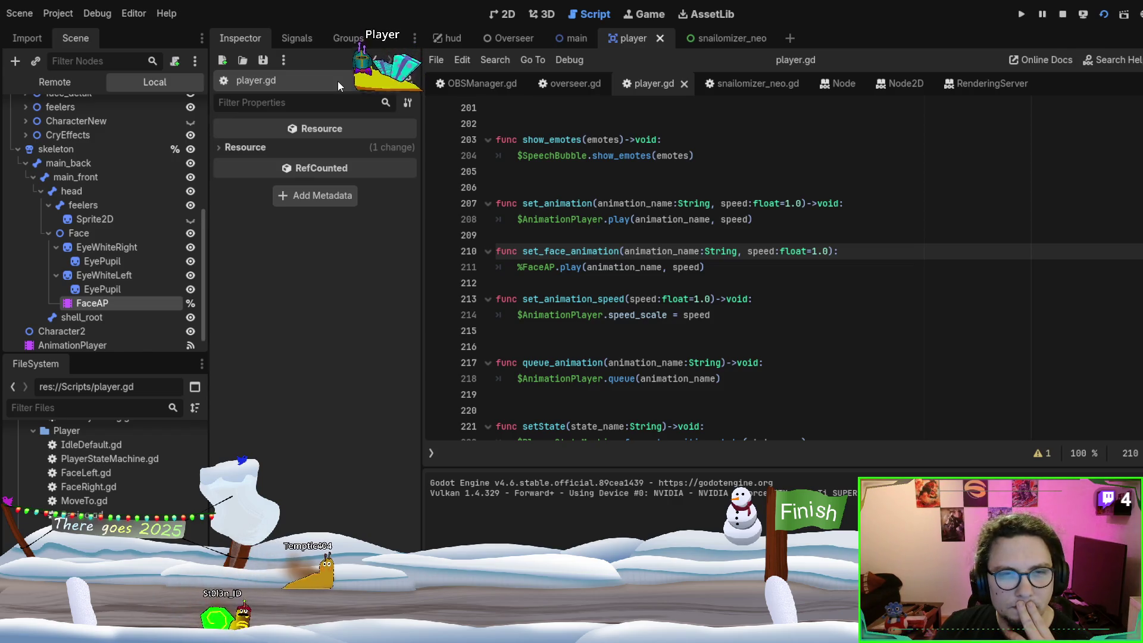
{"action": "key", "text": "F8"}
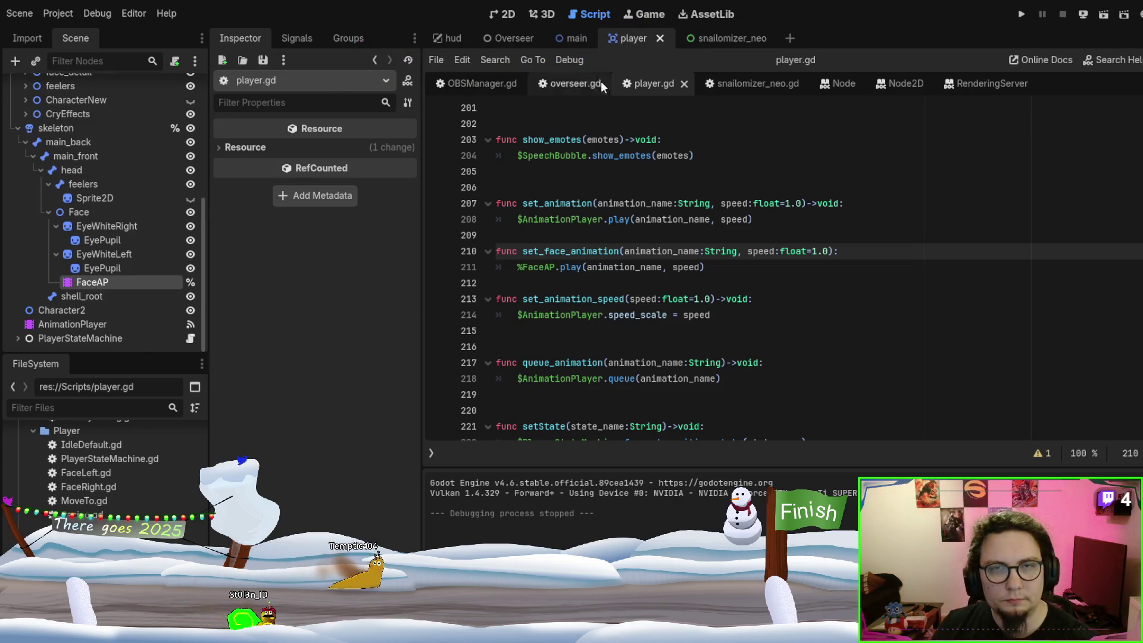
{"action": "left_click", "coordinate": [575, 38]}
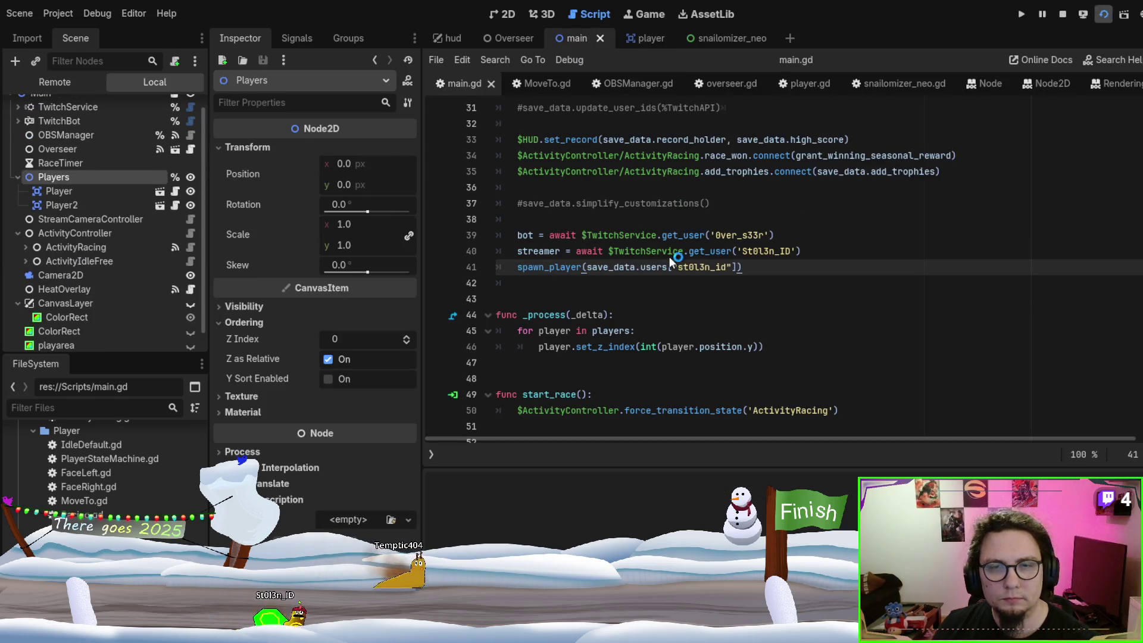
Run and stop the race game, then return from main.gd to IdleDefault.gd
{"action": "key", "text": "F5"}
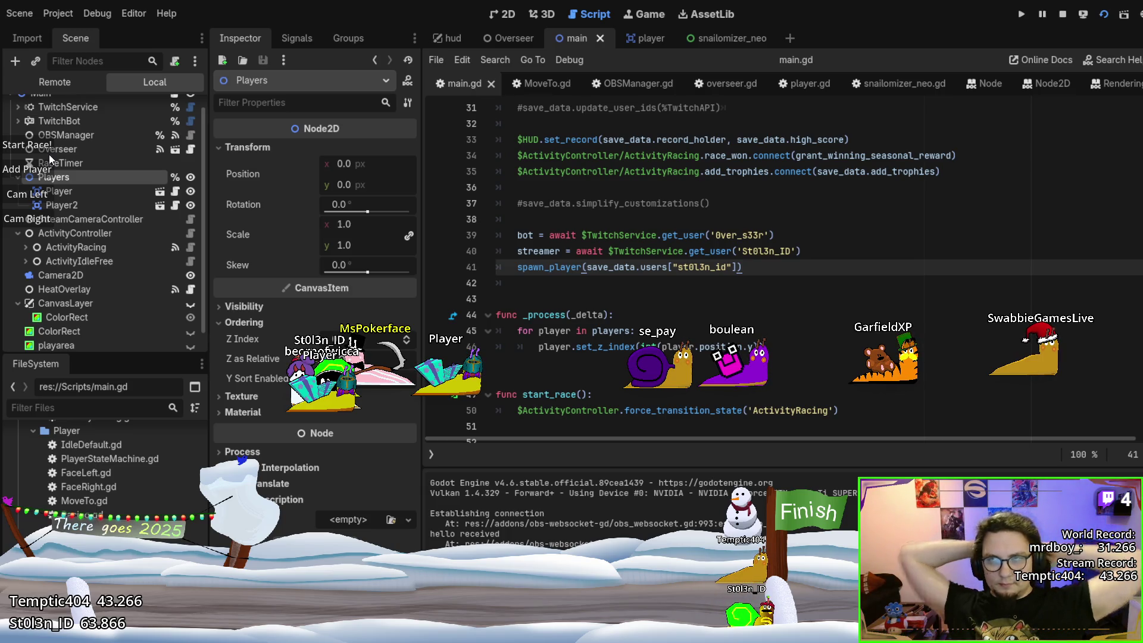
{"action": "key", "text": "F8"}
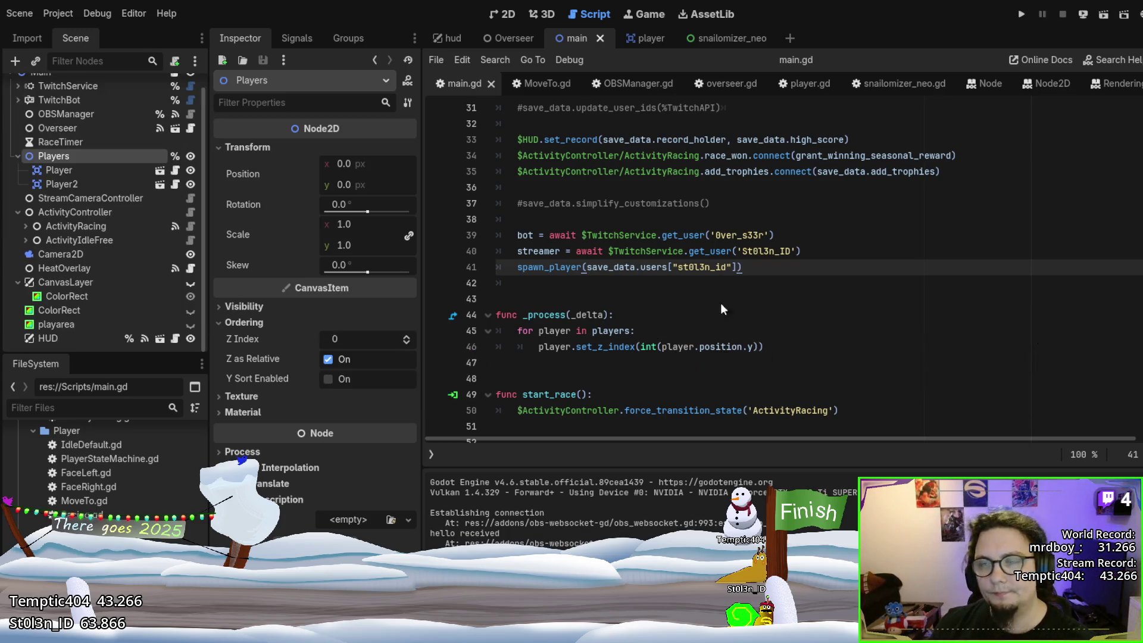
{"action": "left_click", "coordinate": [1037, 155]}
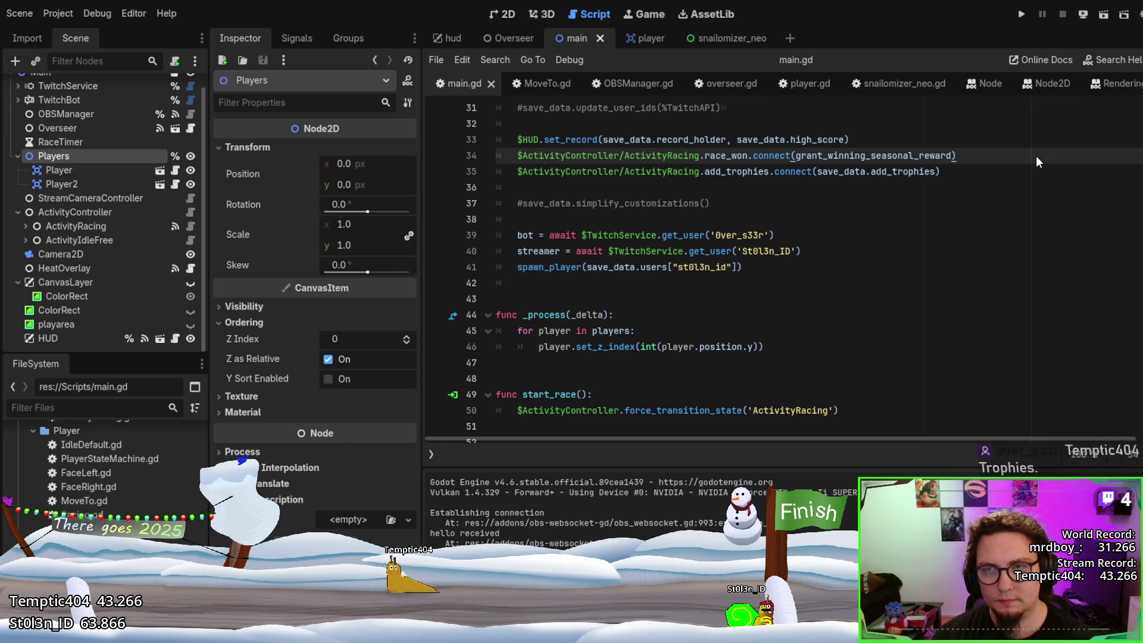
{"action": "key", "text": "alt+Left"}
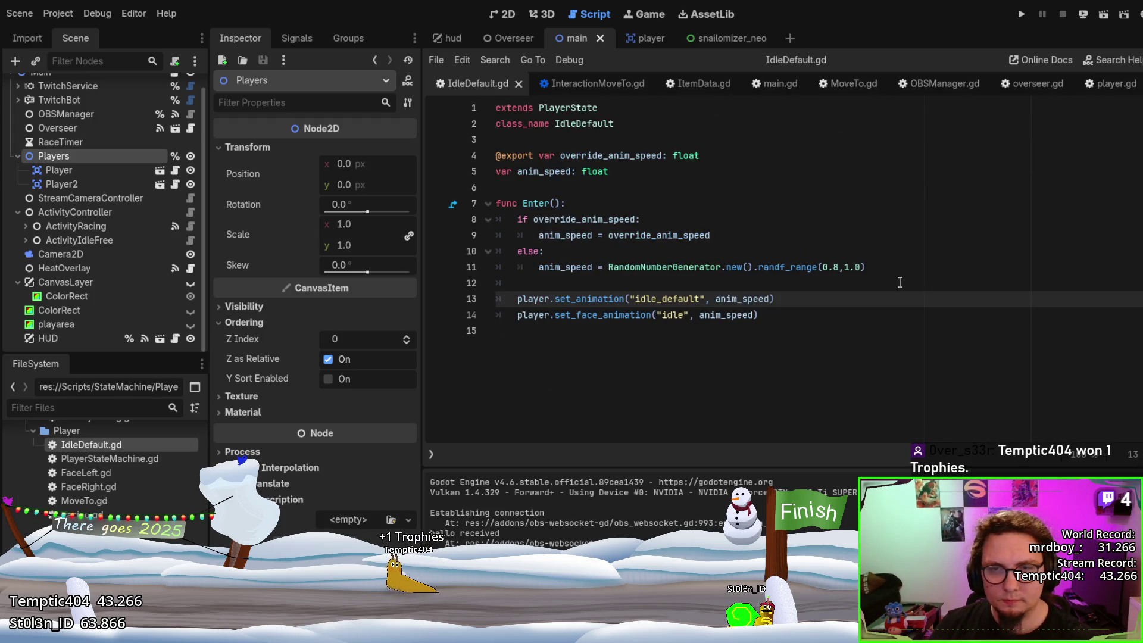
Copy the anim_speed randomizer line below line 13 as a new var eye_speed
{"action": "left_click", "coordinate": [873, 268]}
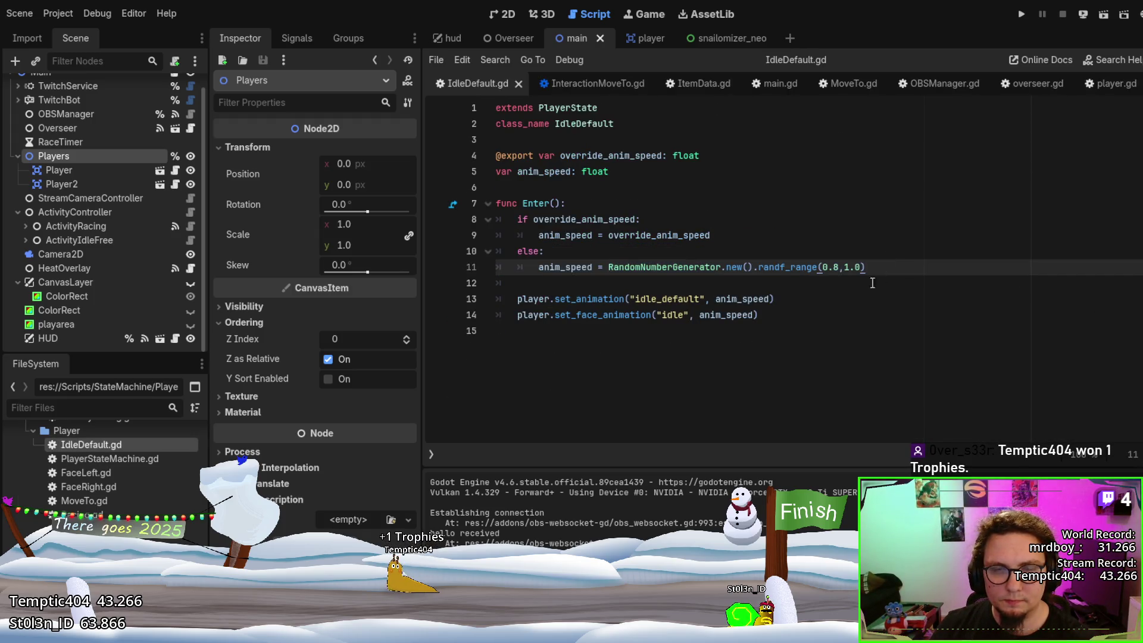
{"action": "key", "text": "BackSpace"}
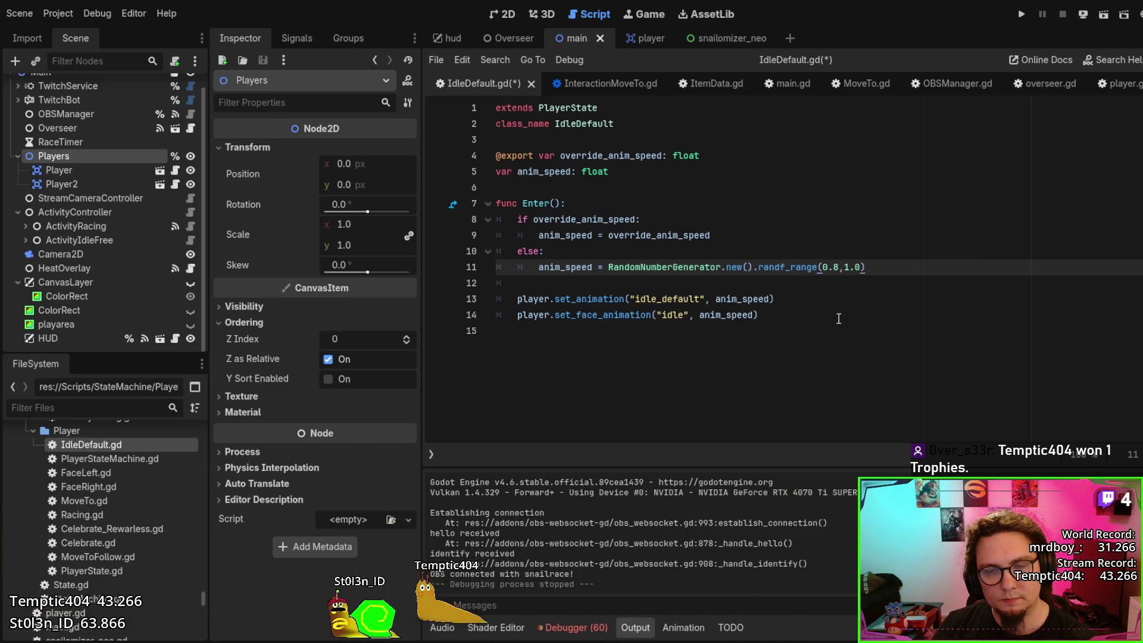
{"action": "left_click", "coordinate": [829, 299]}
{"action": "key", "text": "Return"}
{"action": "key", "text": "ctrl+v"}
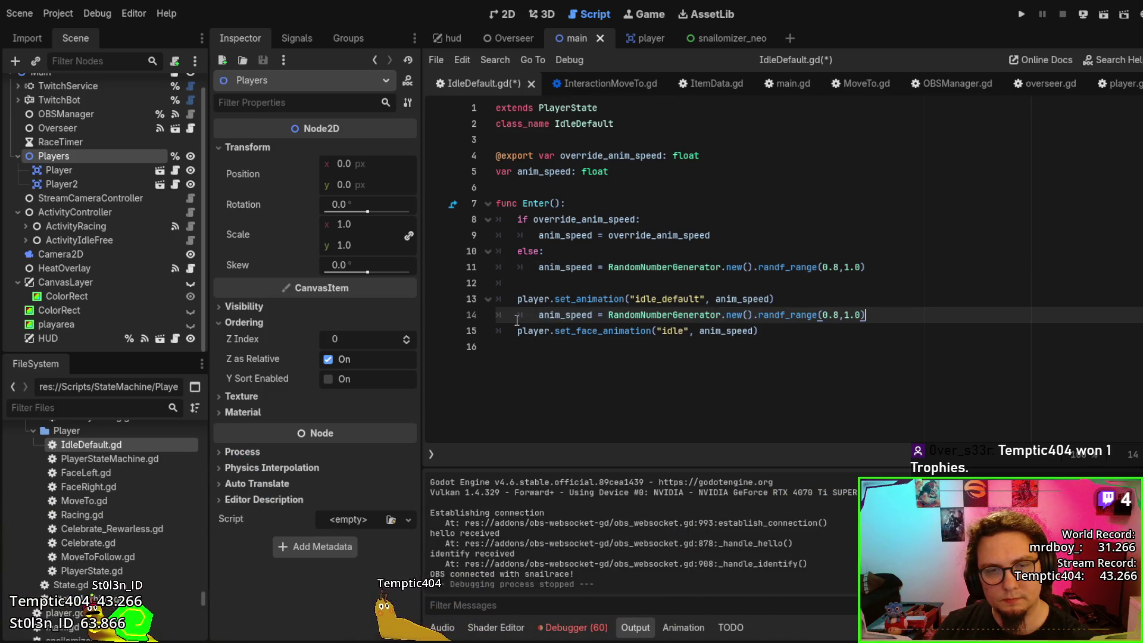
{"action": "left_click", "coordinate": [538, 314]}
{"action": "key", "text": "BackSpace"}
{"action": "type", "text": "var"}
{"action": "double_click", "coordinate": [568, 314]}
{"action": "type", "text": "eye_speed"}
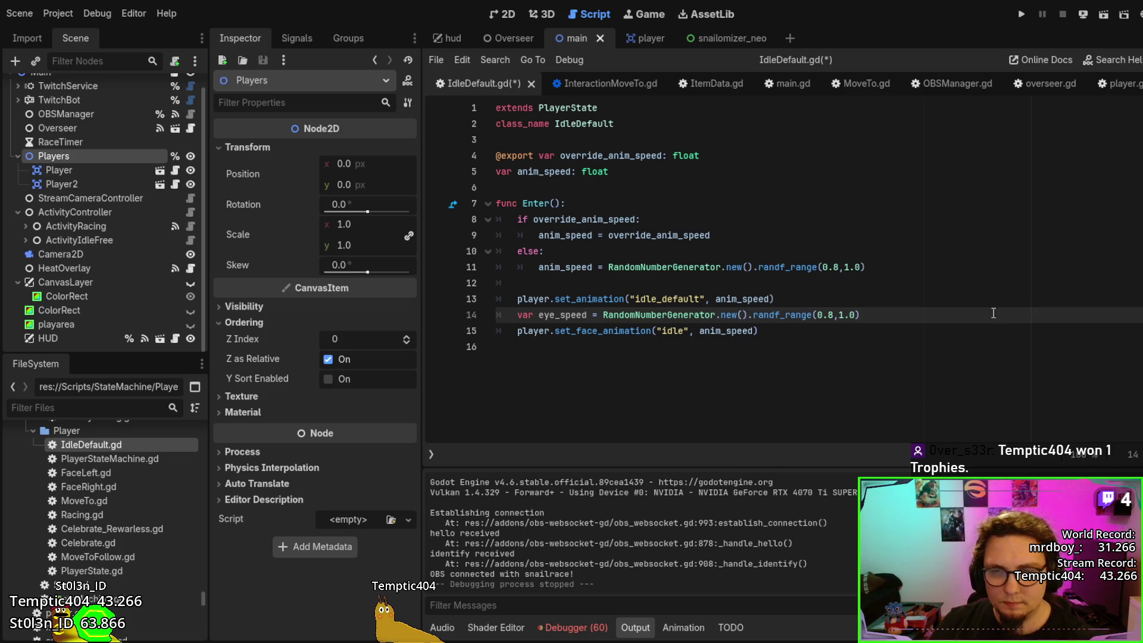
Set eye_speed's random range to randf_range(0.3, 2.0)
{"action": "double_click", "coordinate": [587, 313]}
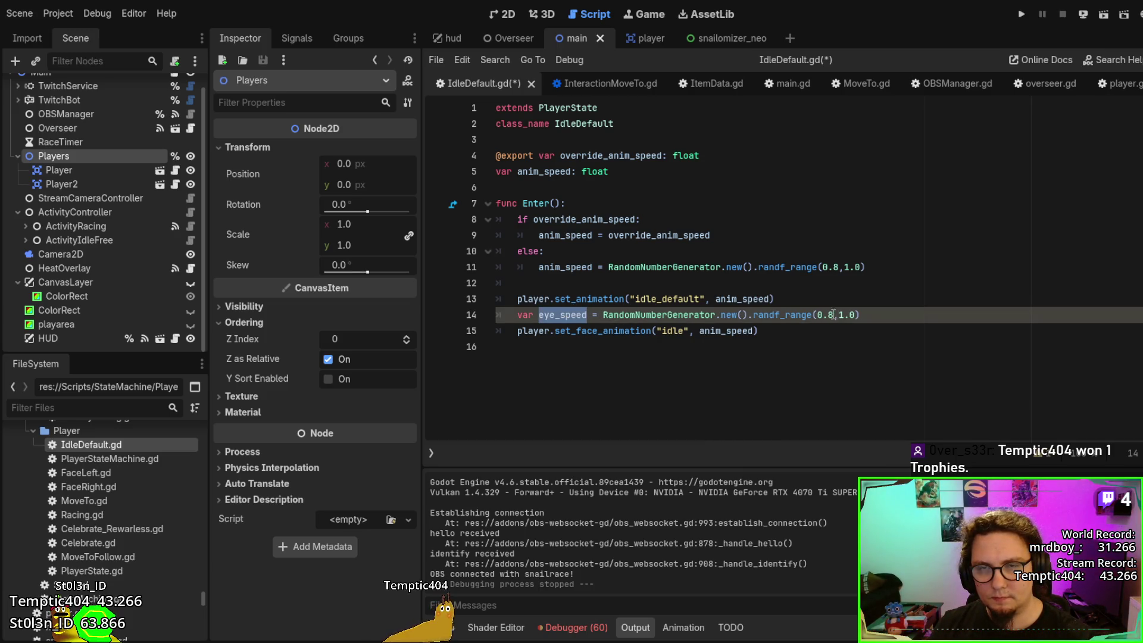
{"action": "left_click_drag", "start_coordinate": [820, 314], "coordinate": [827, 312]}
{"action": "left_click", "coordinate": [833, 315]}
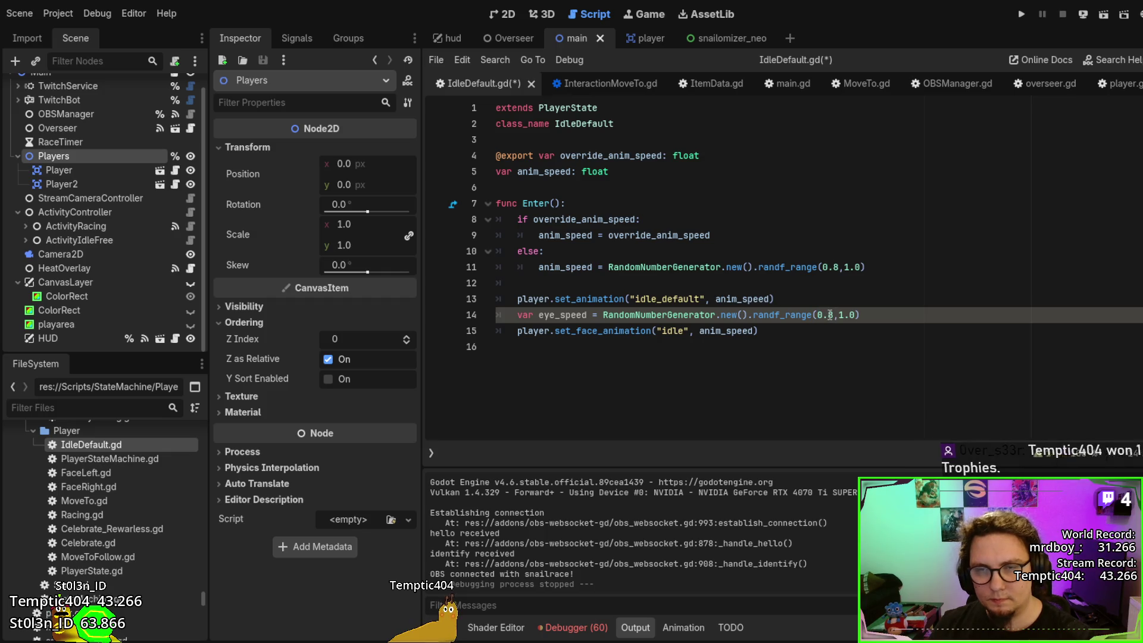
{"action": "type", "text": "3"}
{"action": "left_click", "coordinate": [839, 314]}
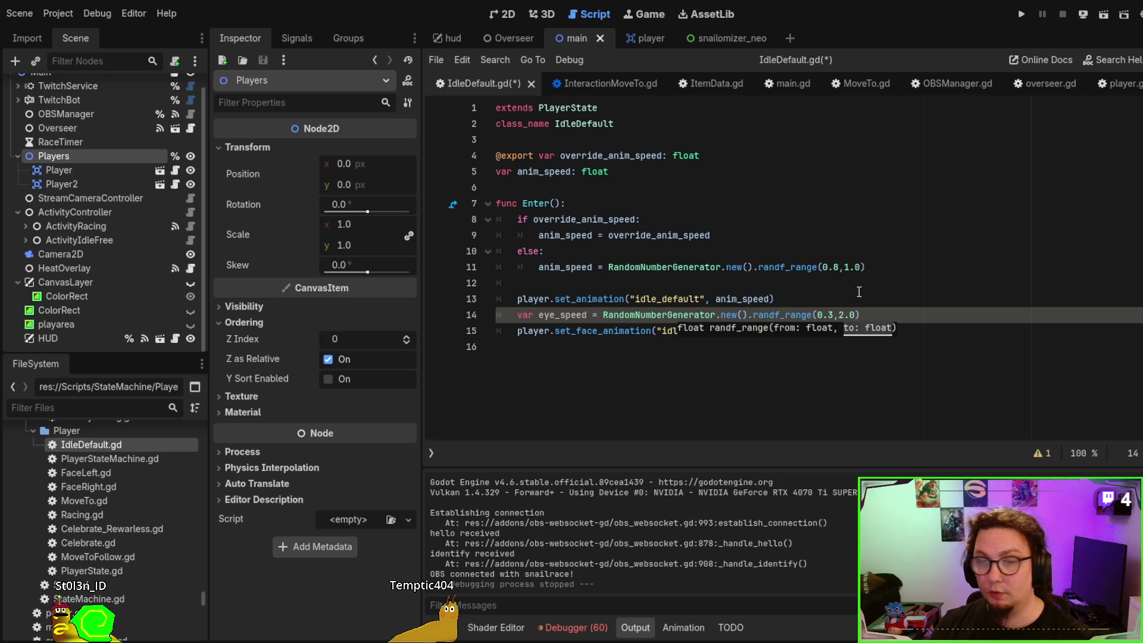
{"action": "left_click", "coordinate": [878, 299]}
Pass eye_speed instead of anim_speed to set_face_animation and launch the game
{"action": "double_click", "coordinate": [562, 315]}
{"action": "key", "text": "ctrl+c"}
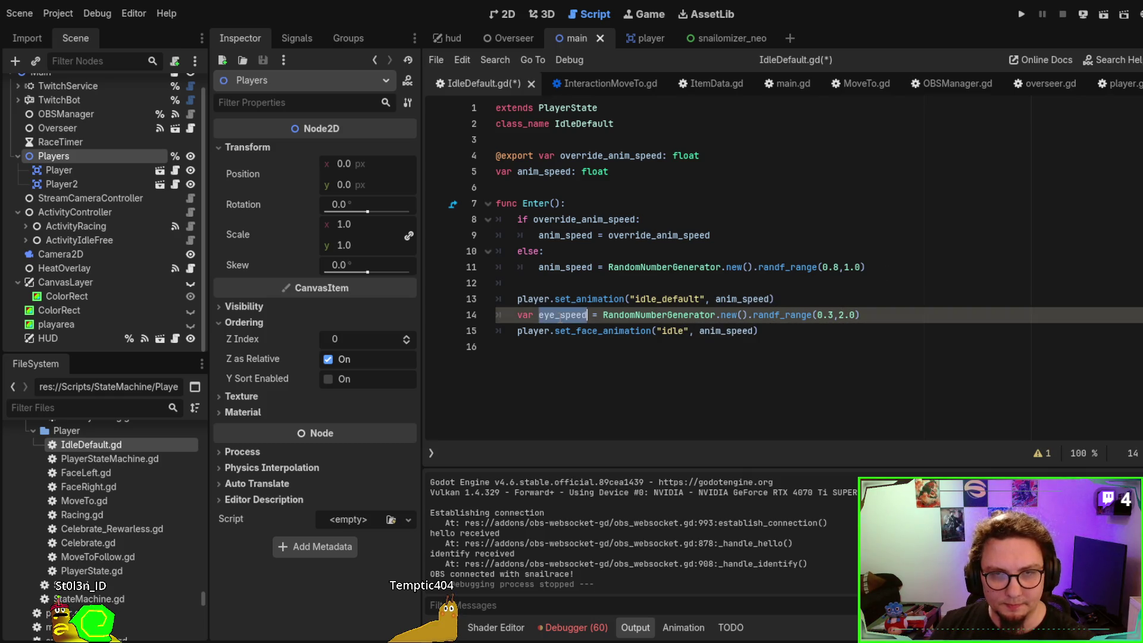
{"action": "double_click", "coordinate": [726, 330]}
{"action": "key", "text": "ctrl+v"}
{"action": "key", "text": "F5"}
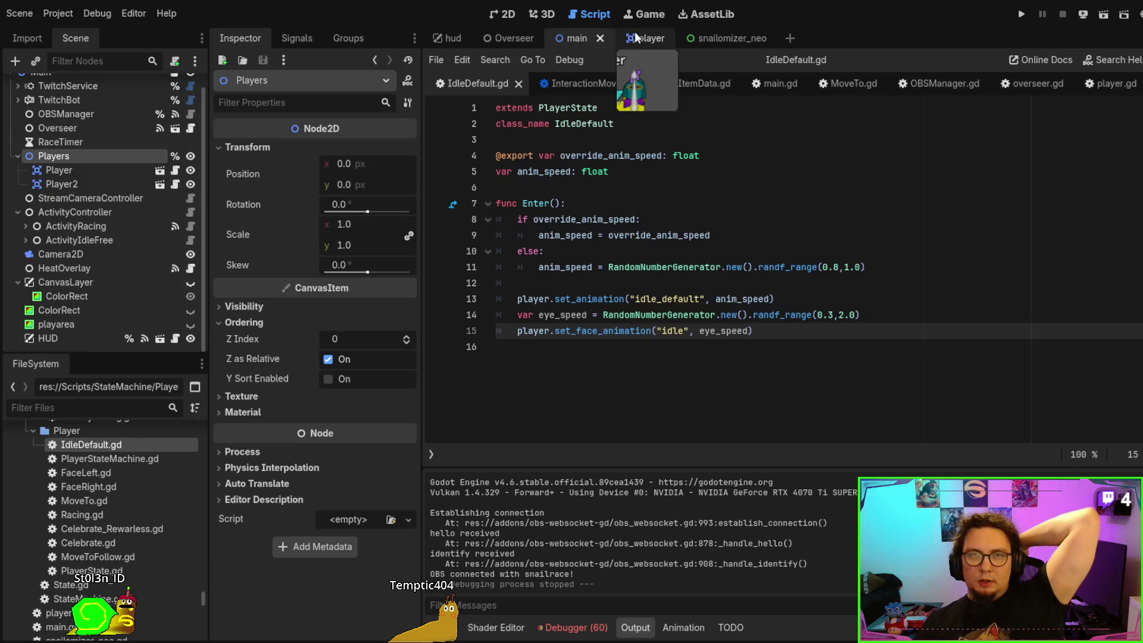
In the player scene's 2D view, try moving the squishy shell polygon, then undo it
{"action": "left_click", "coordinate": [645, 34]}
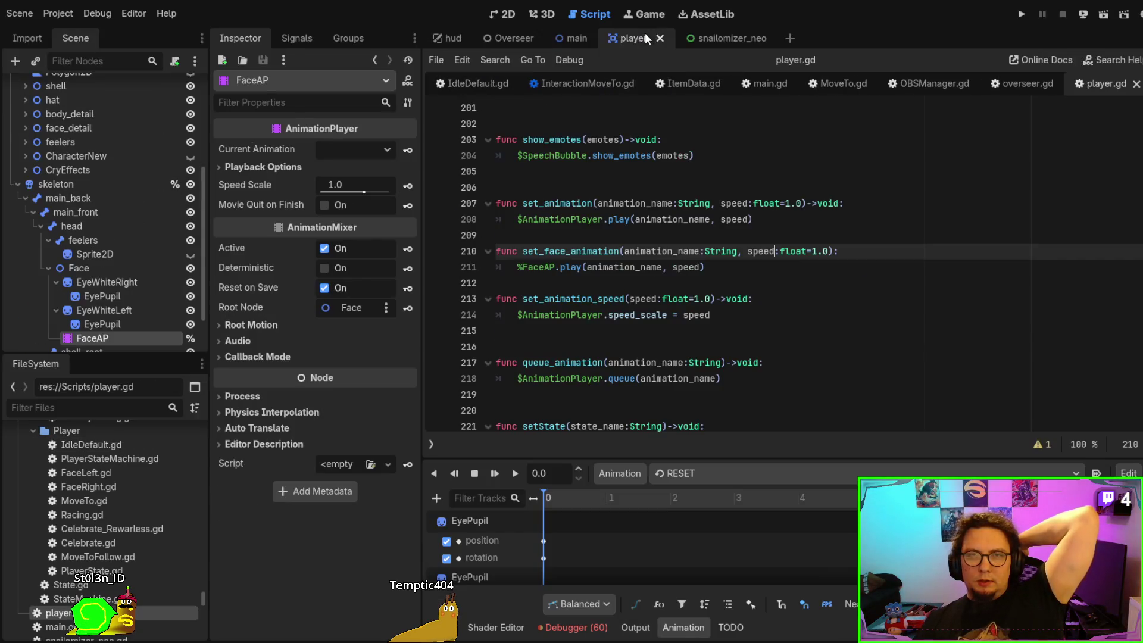
{"action": "left_click", "coordinate": [507, 13]}
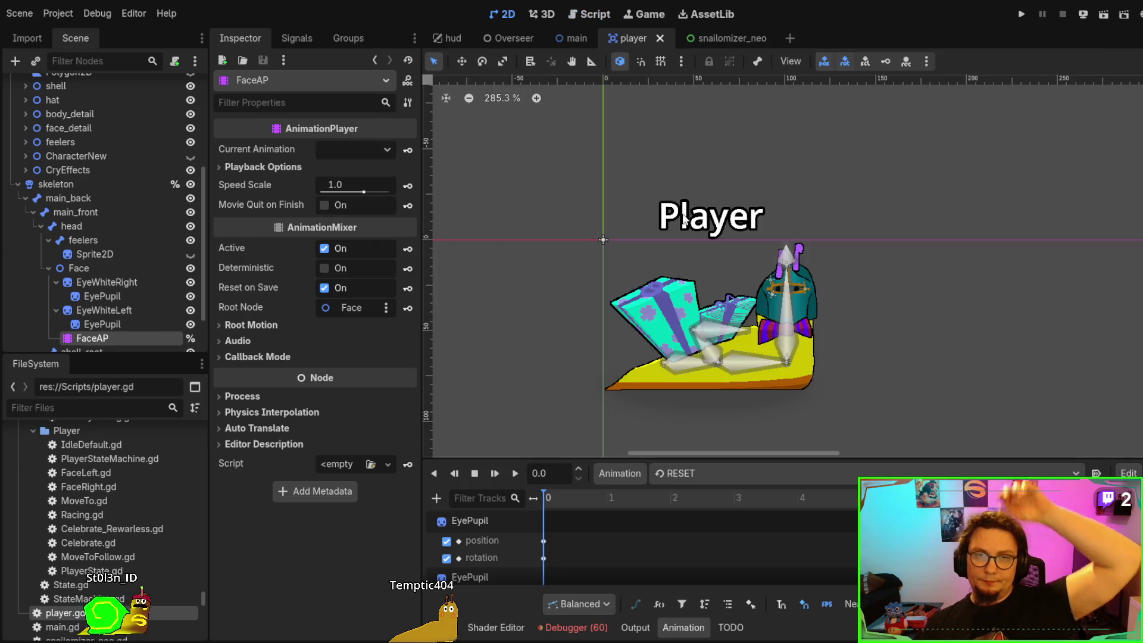
{"action": "left_click", "coordinate": [805, 377]}
{"action": "left_click_drag", "start_coordinate": [805, 377], "coordinate": [877, 329]}
{"action": "key", "text": "ctrl+z"}
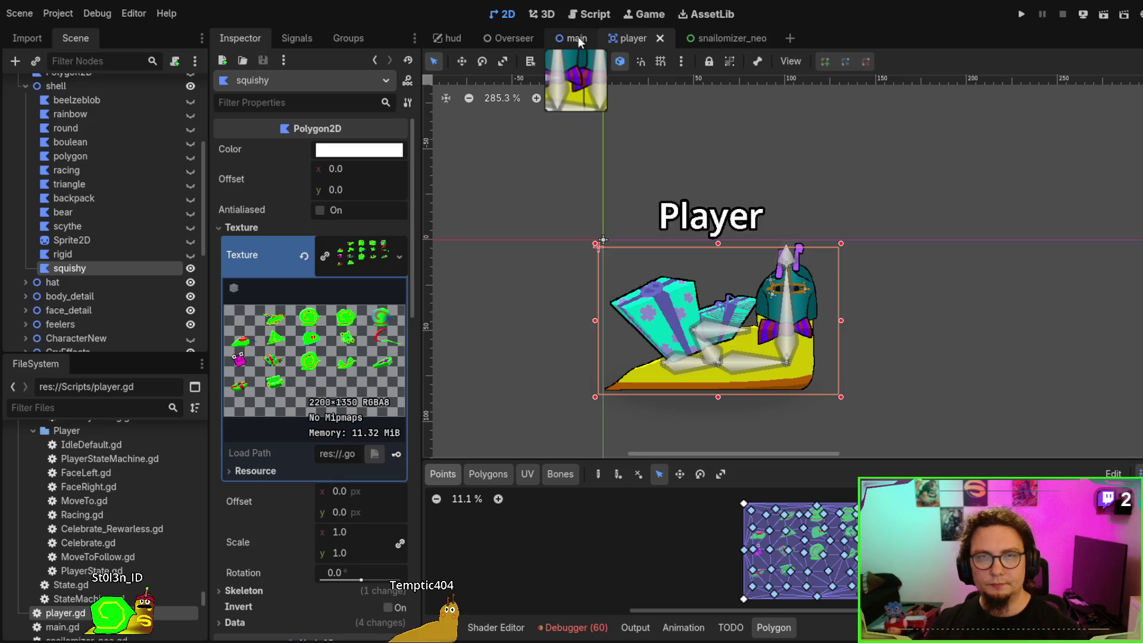
Delete Player and Player2 from the main scene, run the race, and add another snail
{"action": "left_click", "coordinate": [574, 37]}
{"action": "mouse_move", "coordinate": [694, 381]}
{"action": "left_mouse_down"}
{"action": "mouse_move", "coordinate": [716, 325]}
{"action": "mouse_move", "coordinate": [672, 376]}
{"action": "mouse_move", "coordinate": [678, 348]}
{"action": "mouse_move", "coordinate": [741, 286]}
{"action": "mouse_move", "coordinate": [842, 273]}
{"action": "mouse_move", "coordinate": [943, 430]}
{"action": "left_mouse_up"}
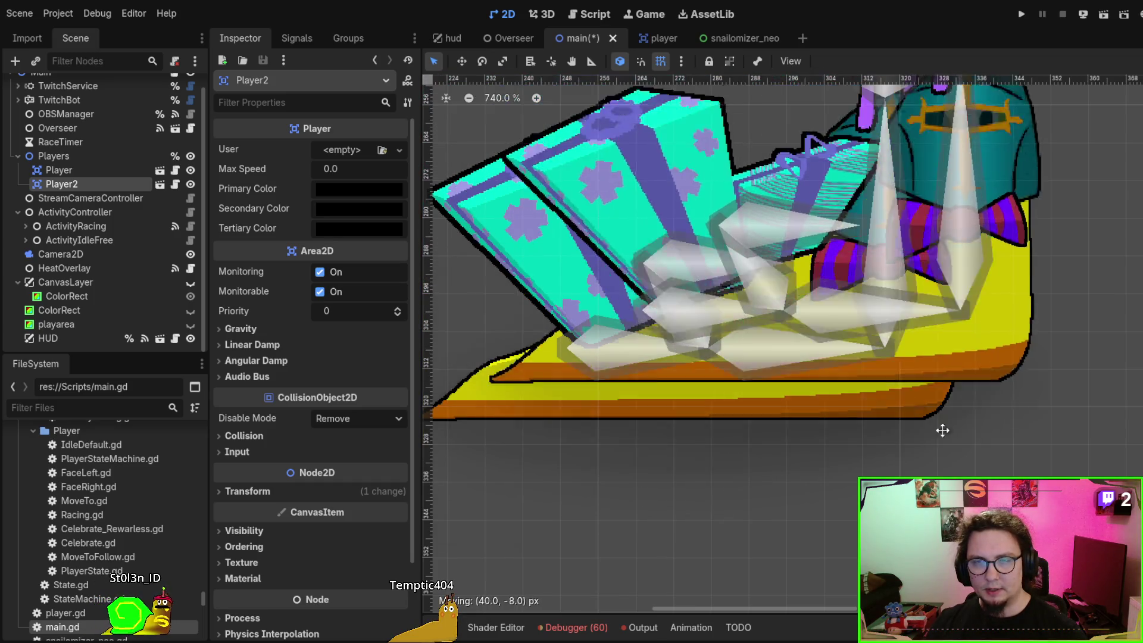
{"action": "scroll", "coordinate": [942, 430], "scroll_direction": "down", "scroll_amount": 6}
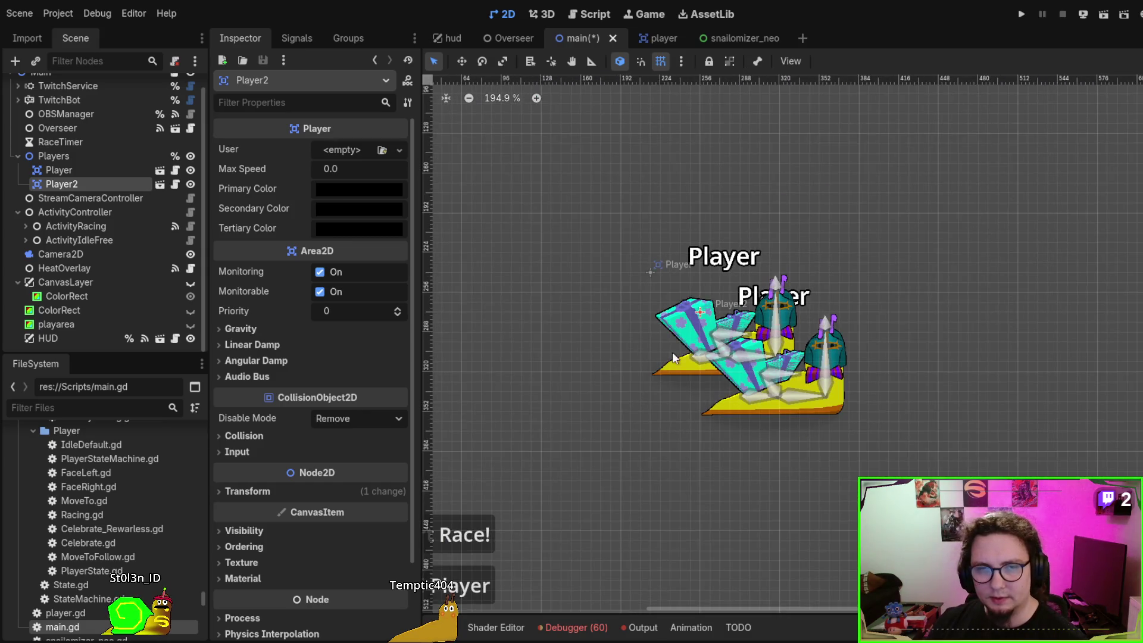
{"action": "left_click", "coordinate": [67, 172], "text": "ctrl"}
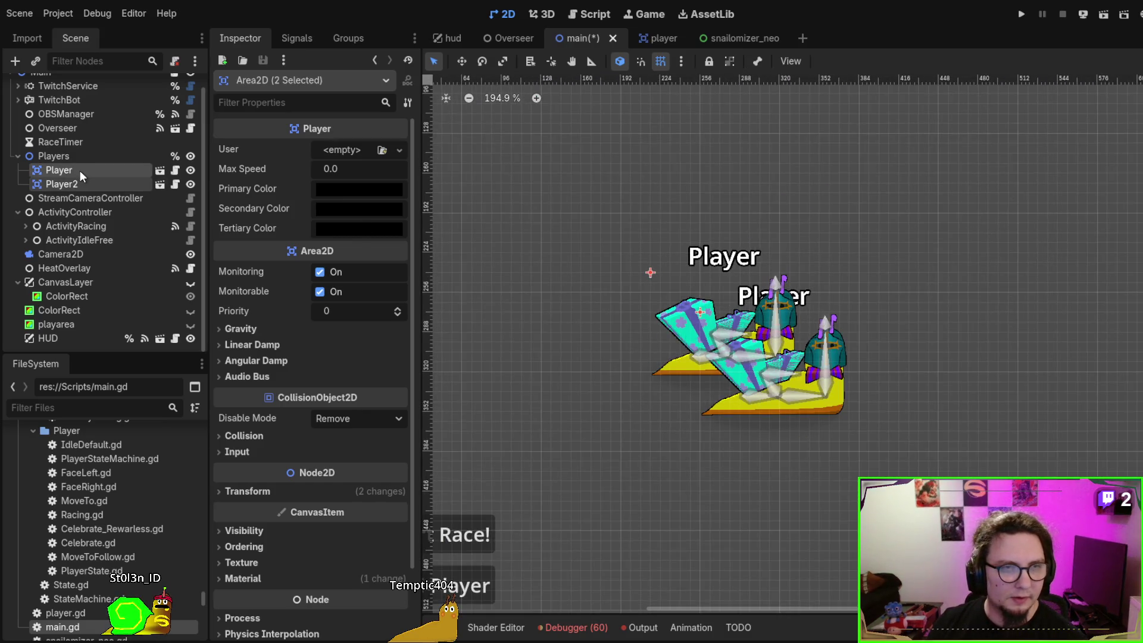
{"action": "key", "text": "Delete"}
{"action": "key", "text": "F6"}
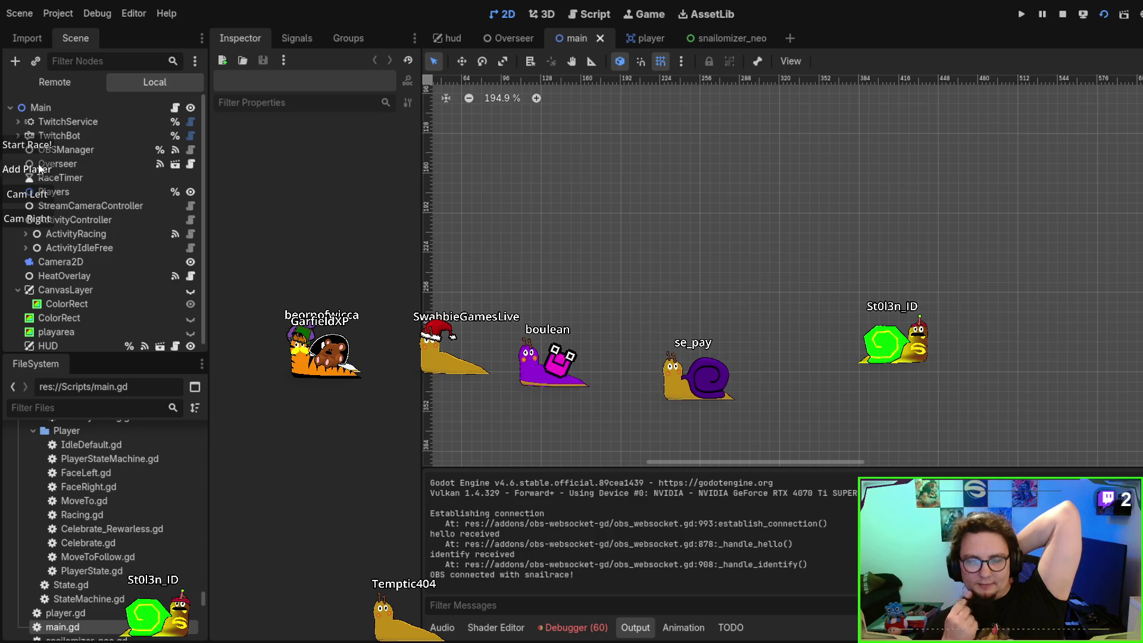
{"action": "left_click", "coordinate": [38, 169]}
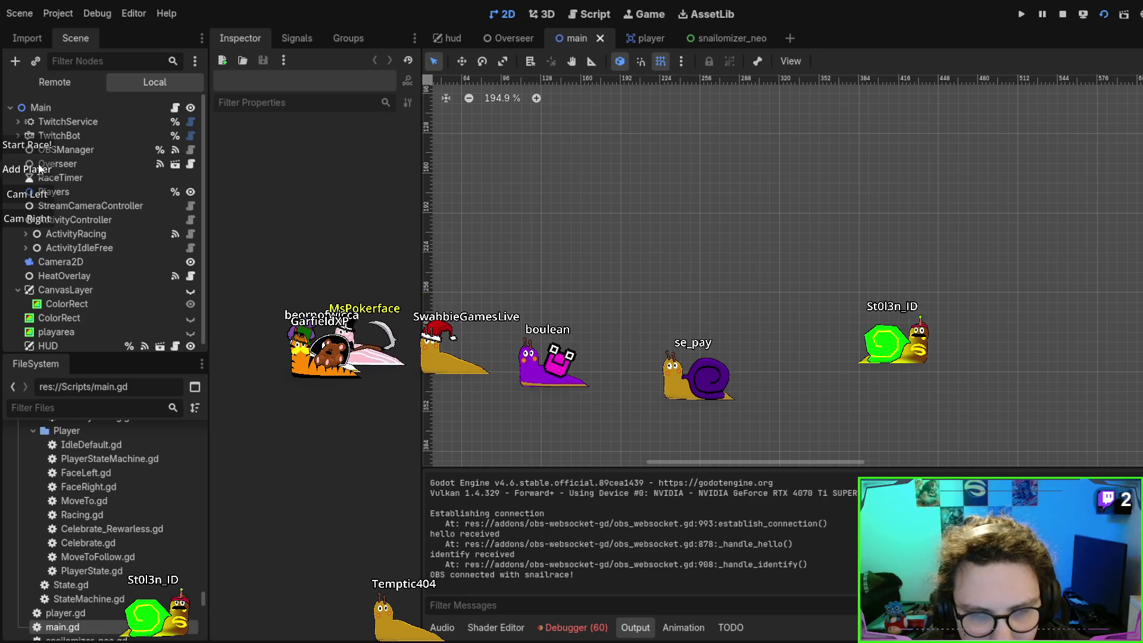